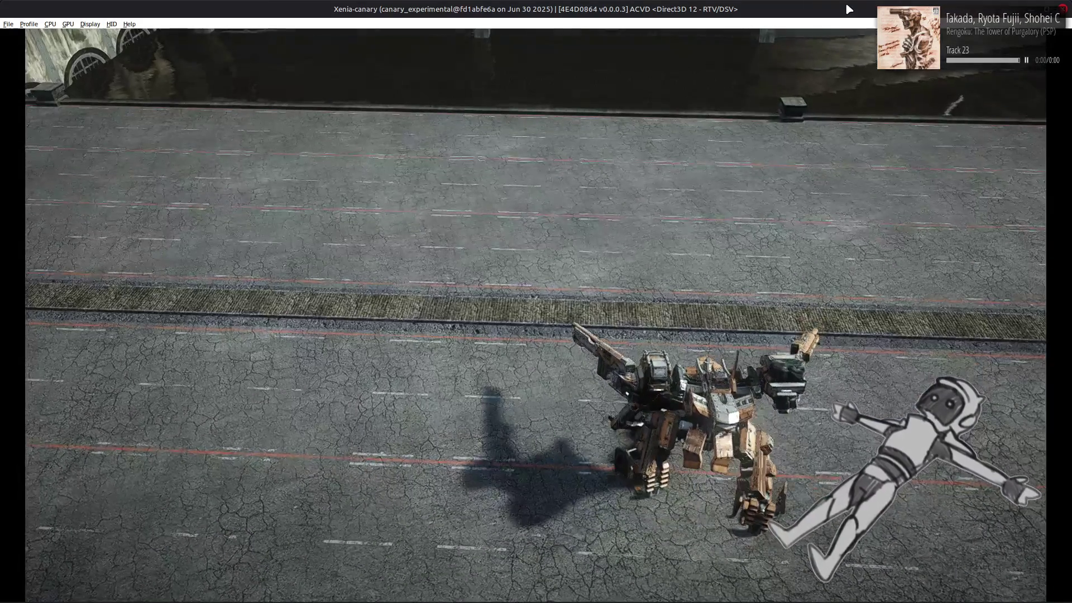
Quit the AC test run, confirm, and return to the Workshop menu.
key(Down)
key(Return)
key(Escape)
key(Escape)
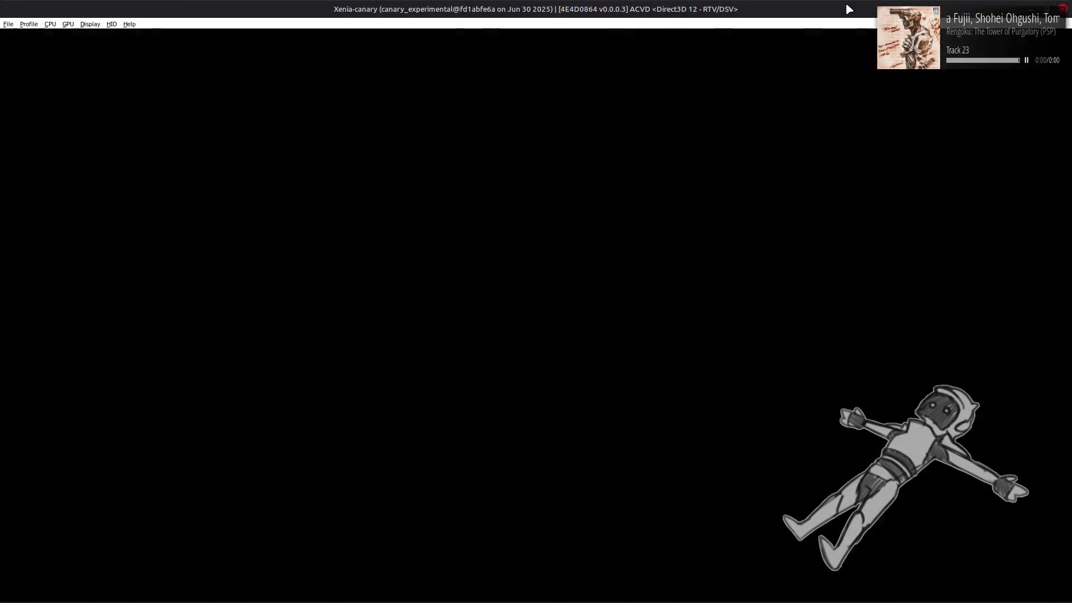
key(Return)
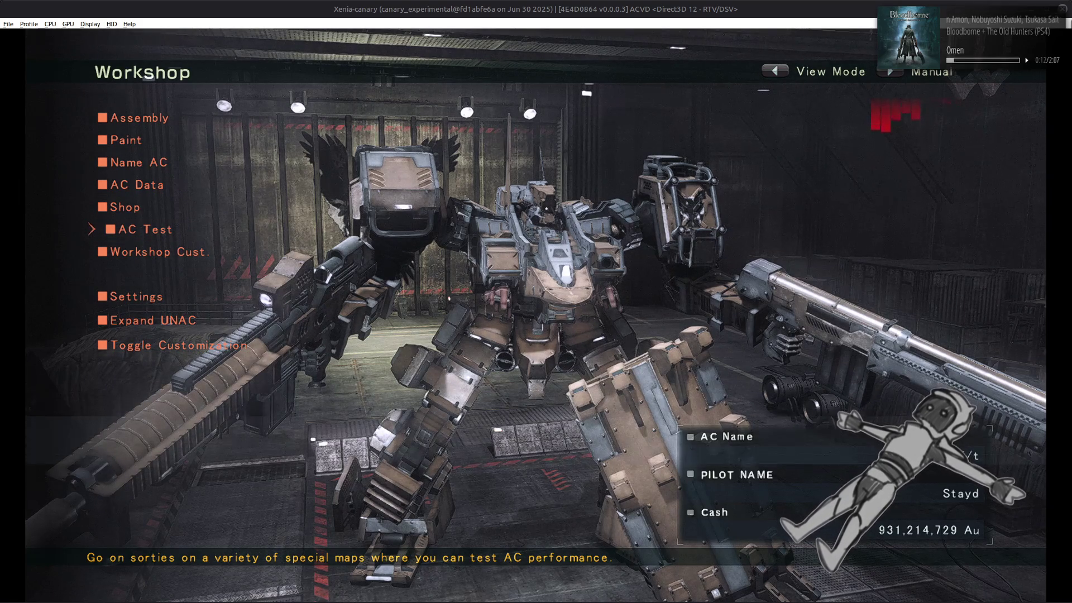
mouse_move(553, 601)
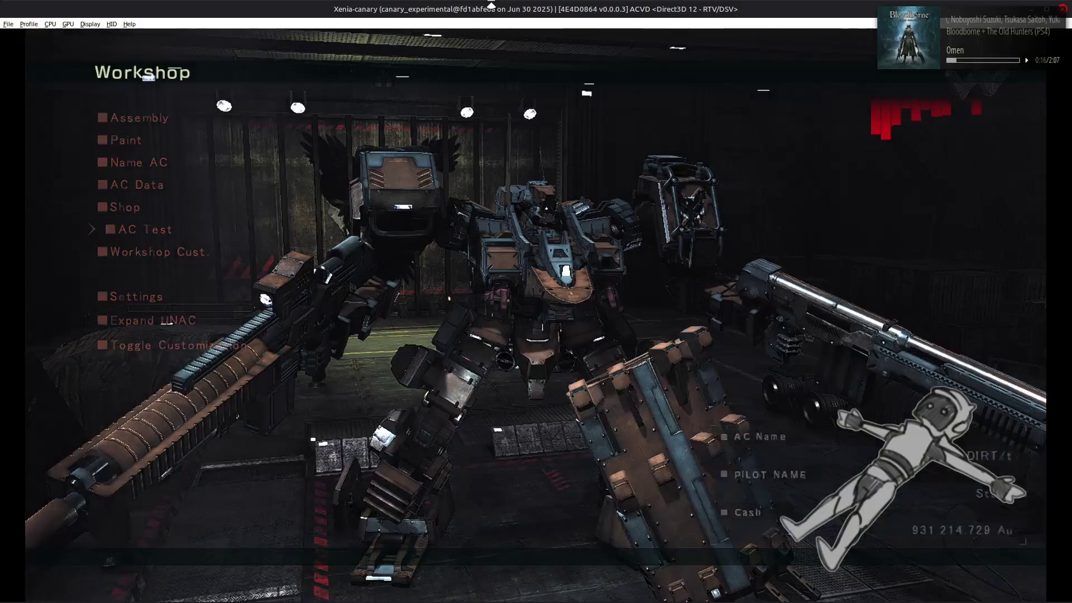
key(alt+Tab)
key(alt+Tab)
key(alt+Tab)
key(alt+Tab)
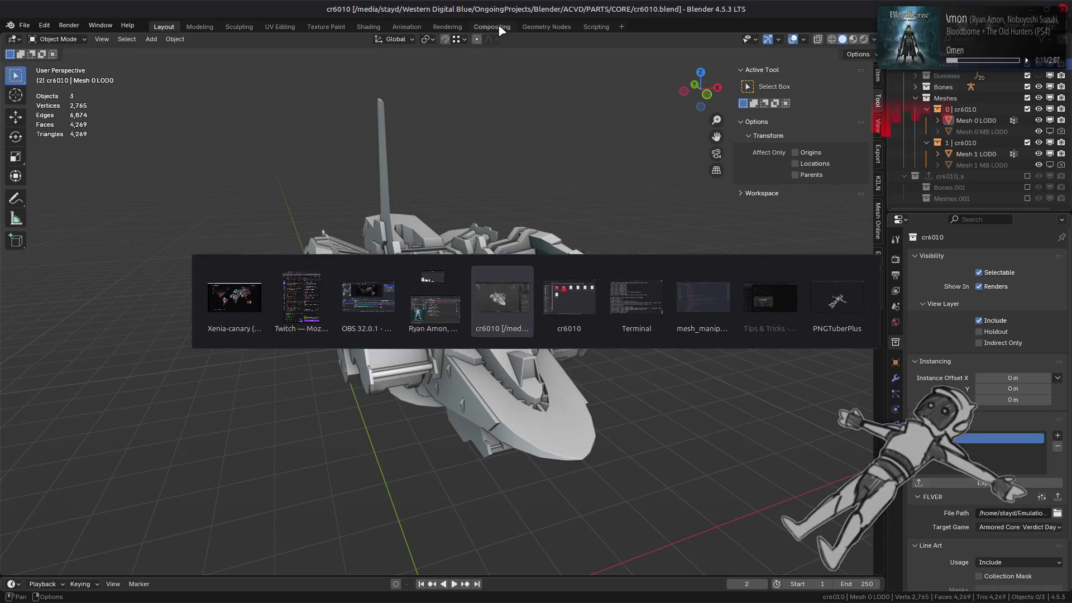
Open the recent leg model lg2110.blend in place of cr6010.
click(25, 26)
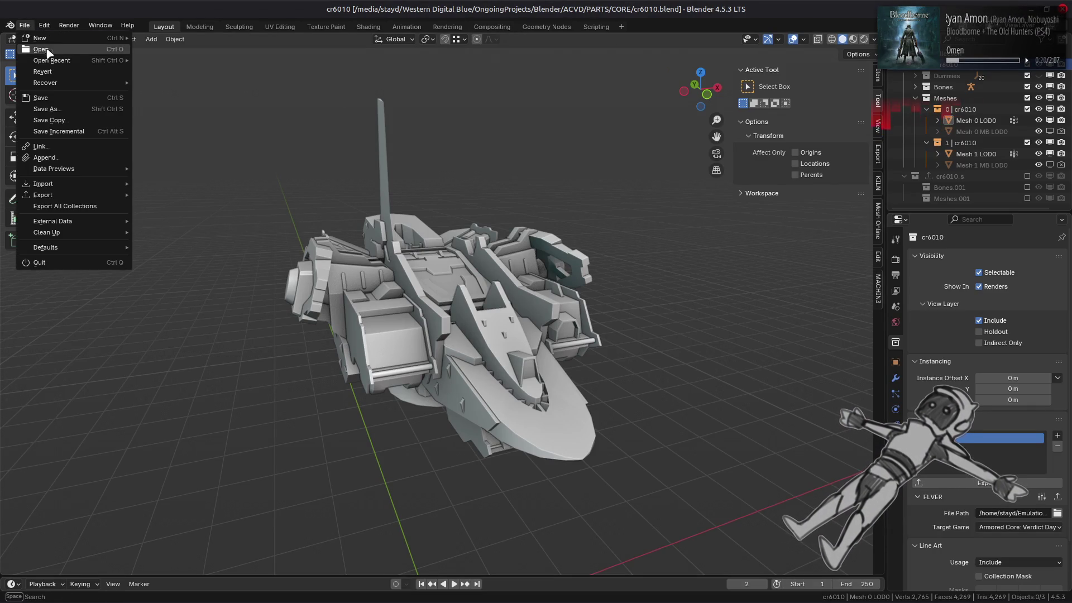
mouse_move(56, 61)
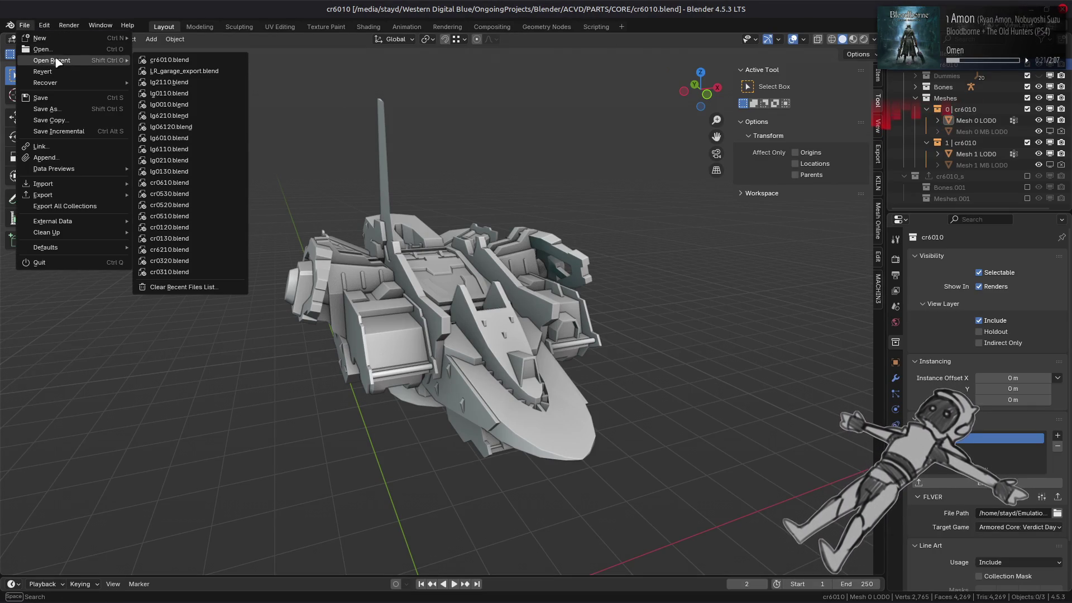
click(193, 83)
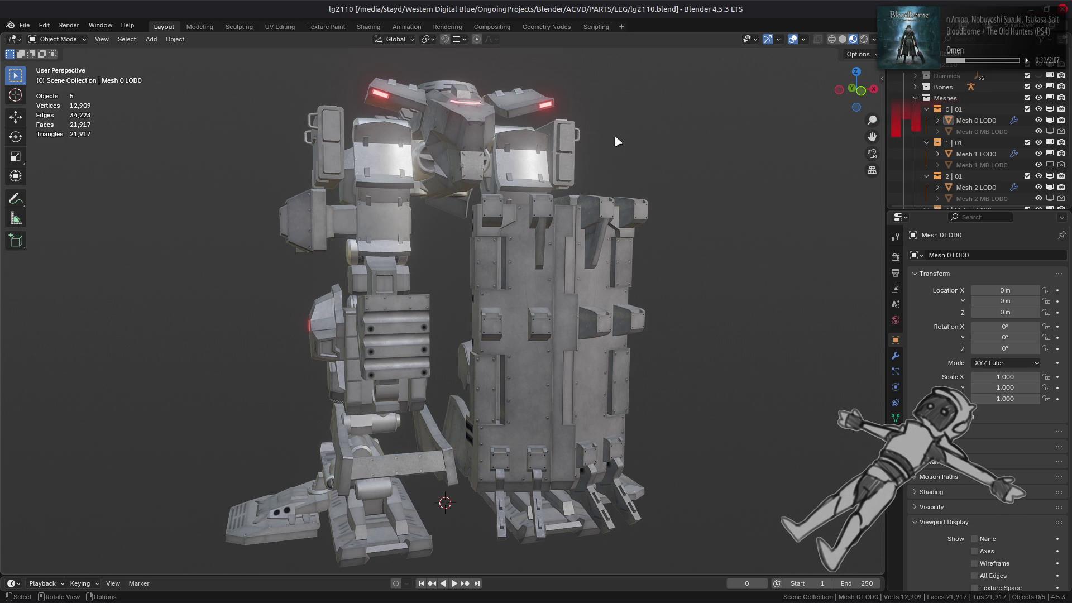
Show the additional lg2110_s meshes and hide the original Dummies, Bones and Meshes collections.
scroll(947, 122, down, 2)
scroll(947, 121, up, 2)
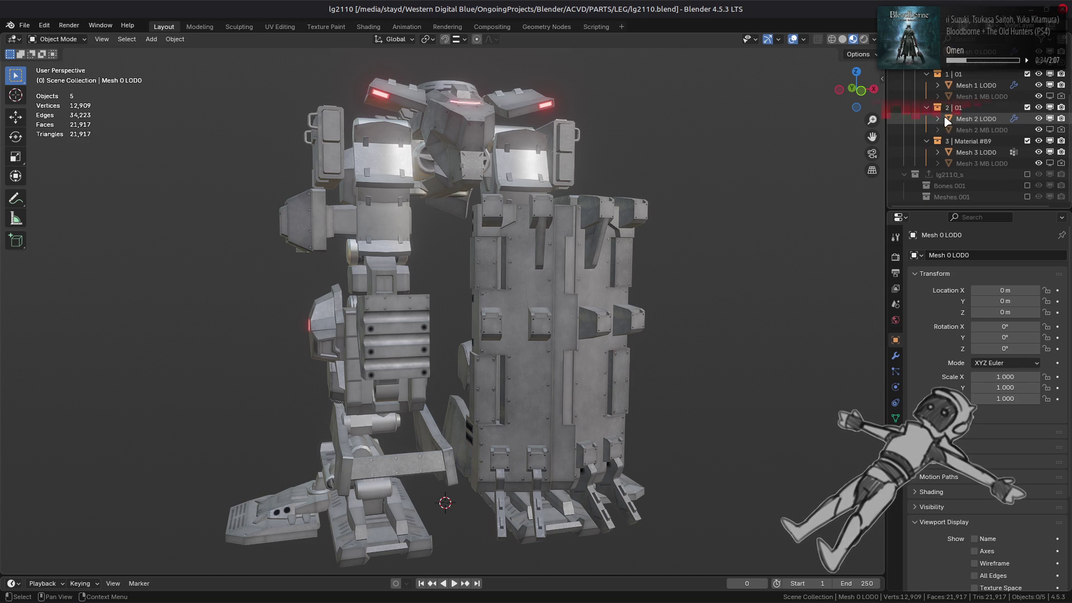
click(1027, 142)
drag(1027, 143, 1027, 76)
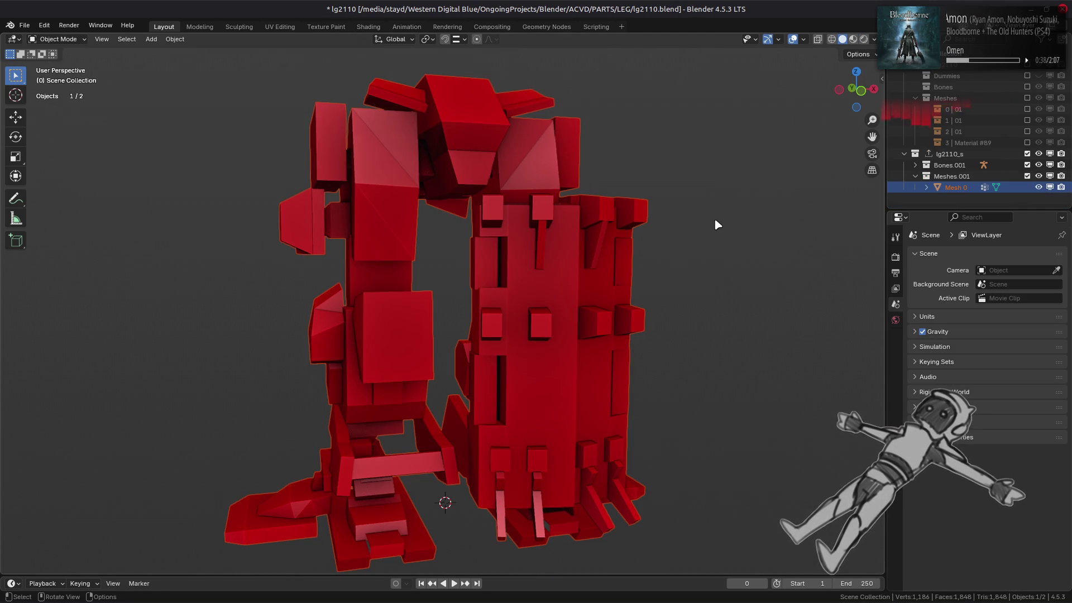
Select Mesh 0 of lg2110_s and inspect its modifiers and vertex groups.
click(552, 261)
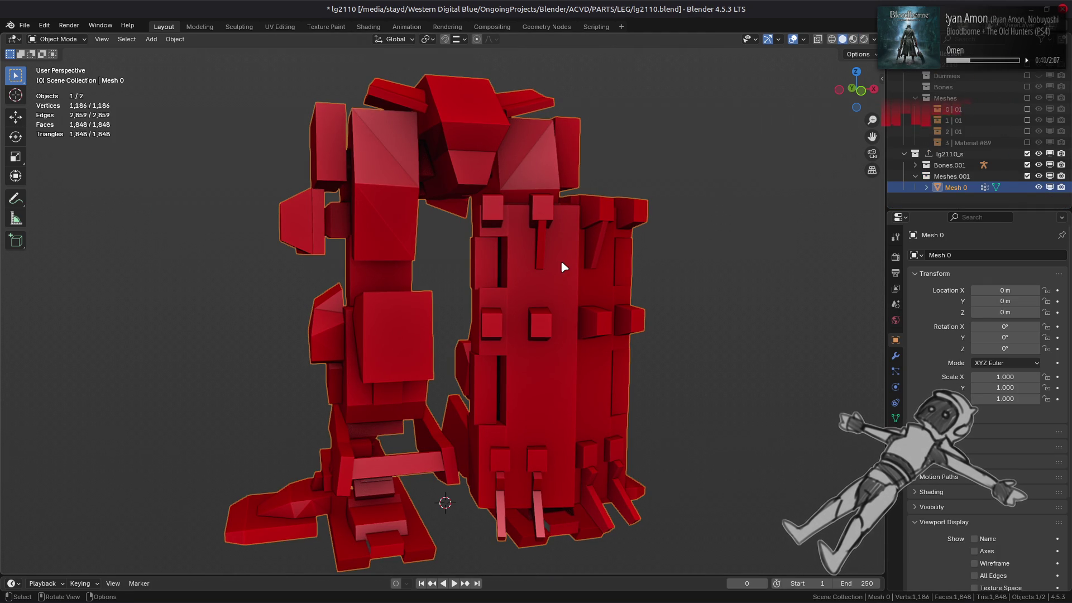
click(895, 357)
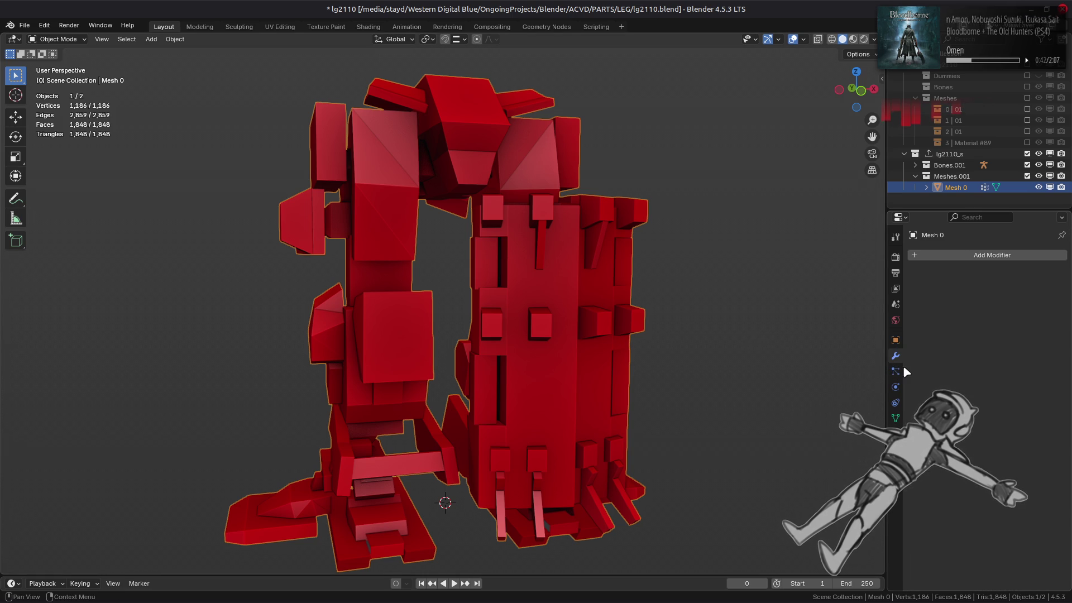
click(894, 418)
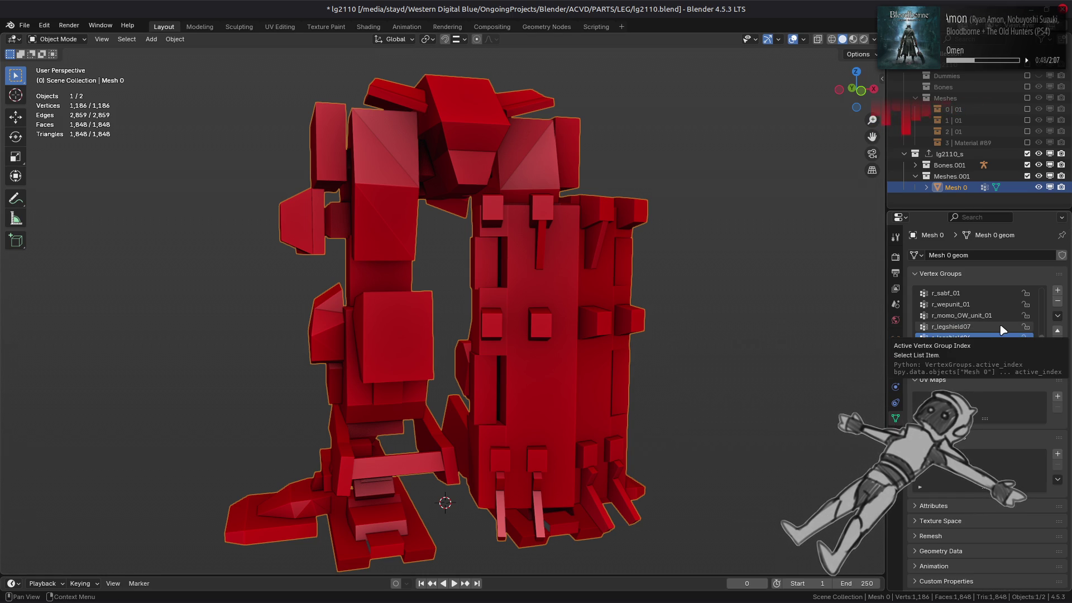
Expand Bones.001 in the Outliner to examine the armature, then collapse it.
click(916, 167)
scroll(949, 178, down, 6)
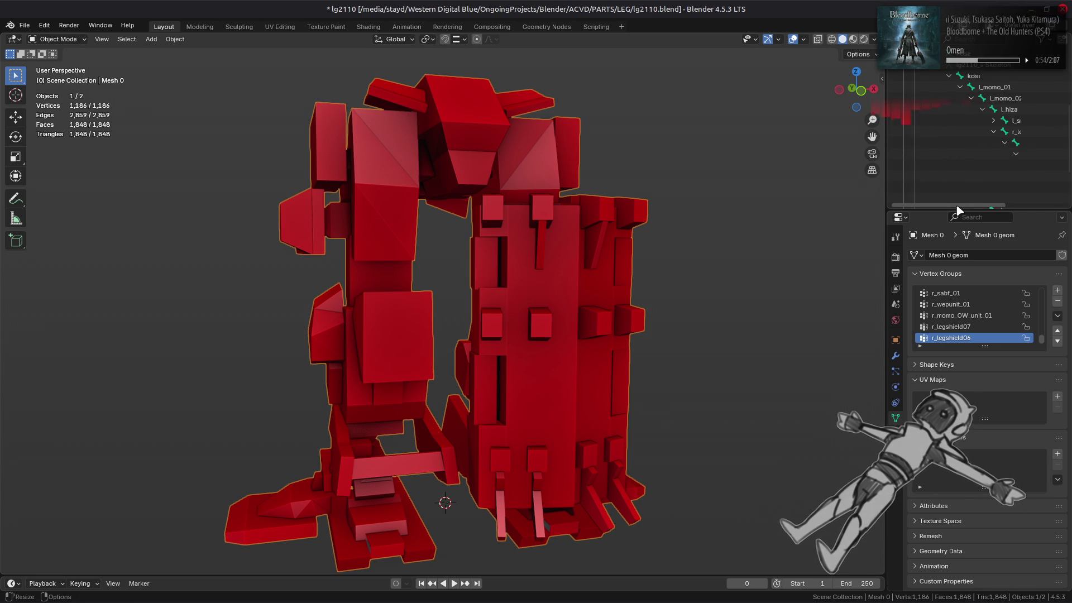
drag(968, 205, 1016, 209)
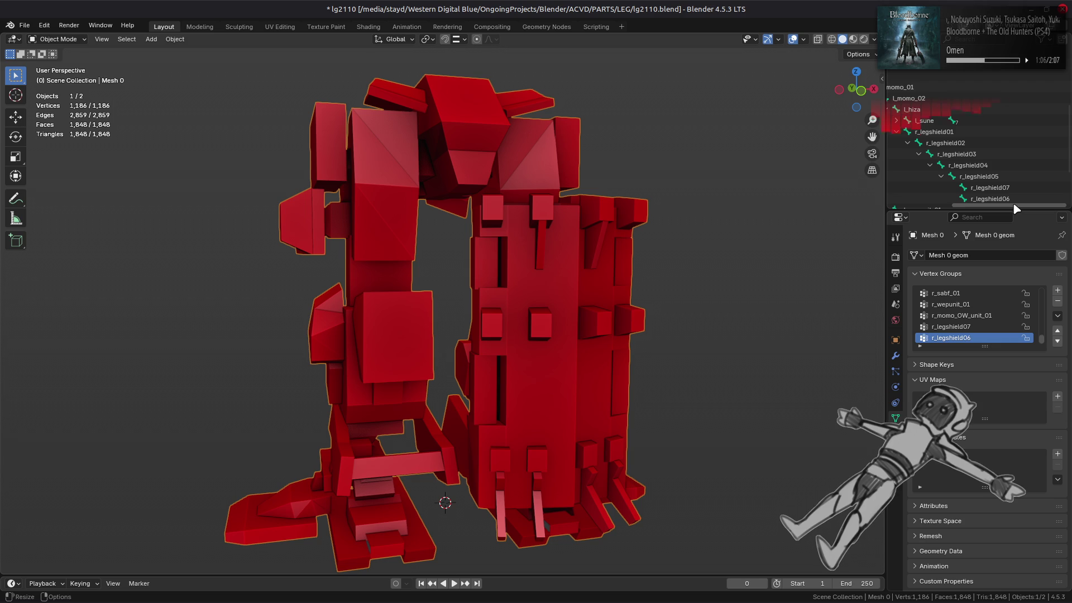
drag(1016, 208, 937, 211)
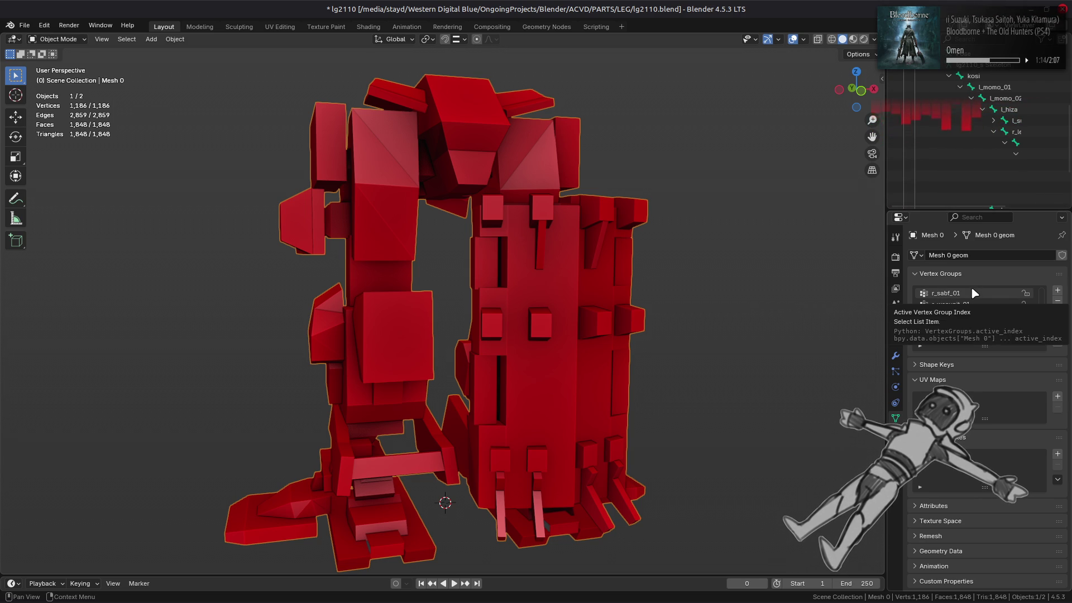
key(XF86AudioLowerVolume)
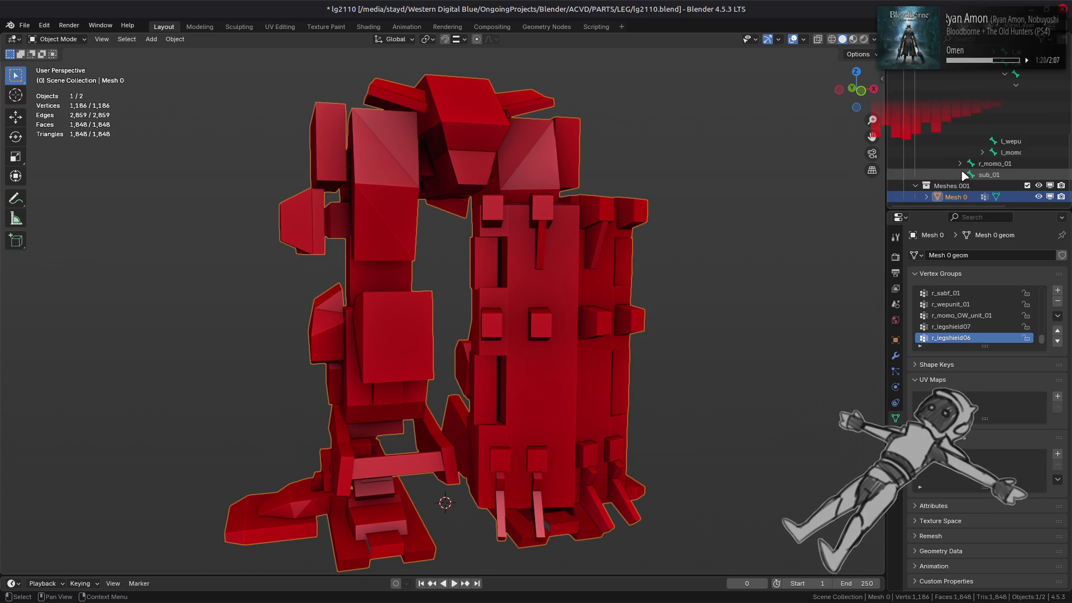
scroll(964, 177, up, 5)
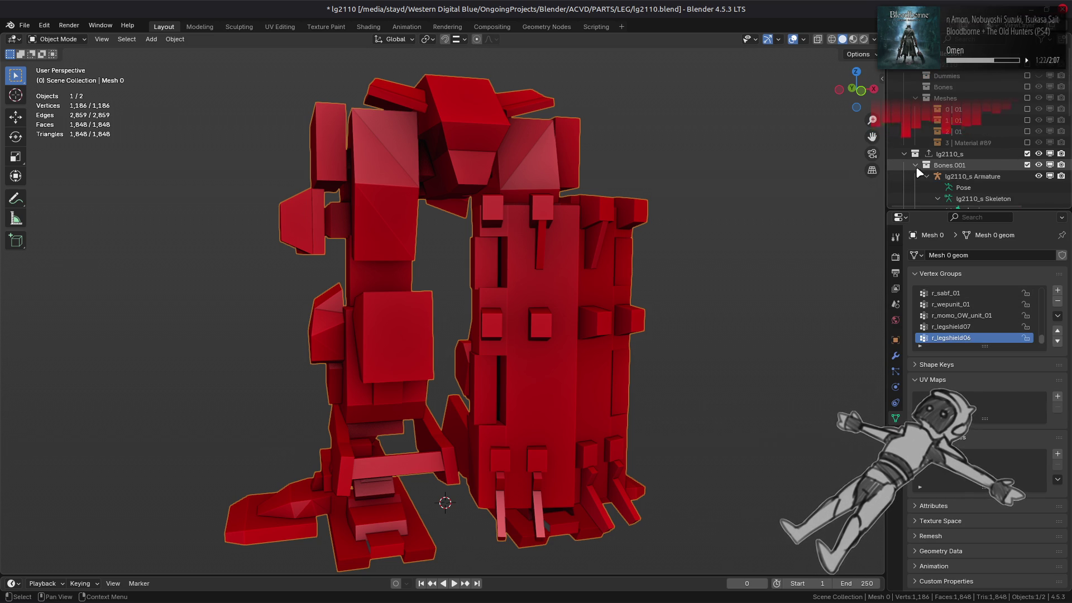
click(915, 166)
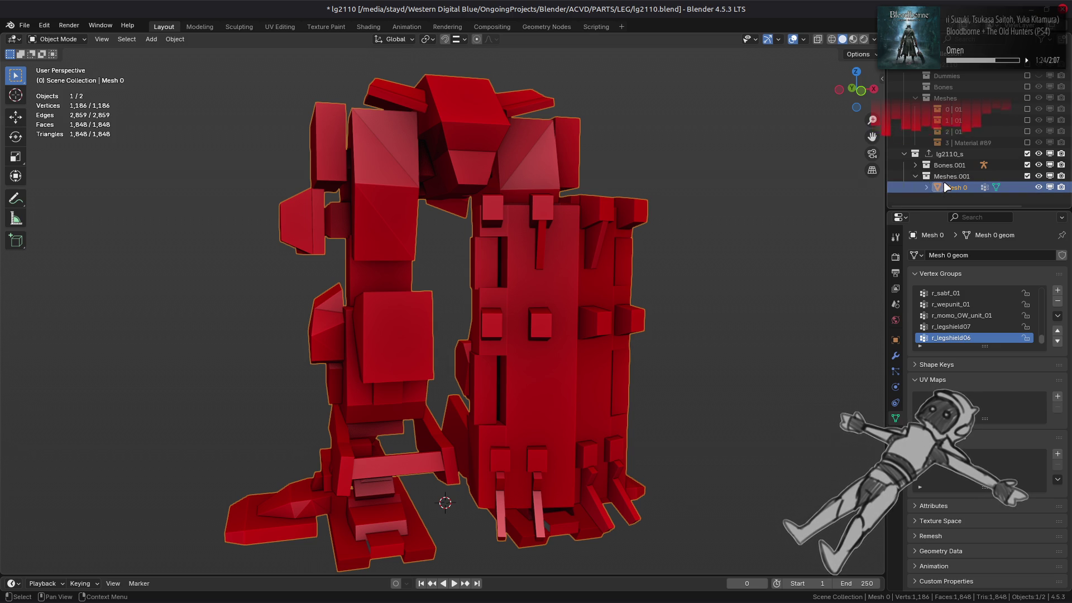
Recheck Mesh 0's object, modifier and mesh data properties, expanding Geometry Data.
click(895, 340)
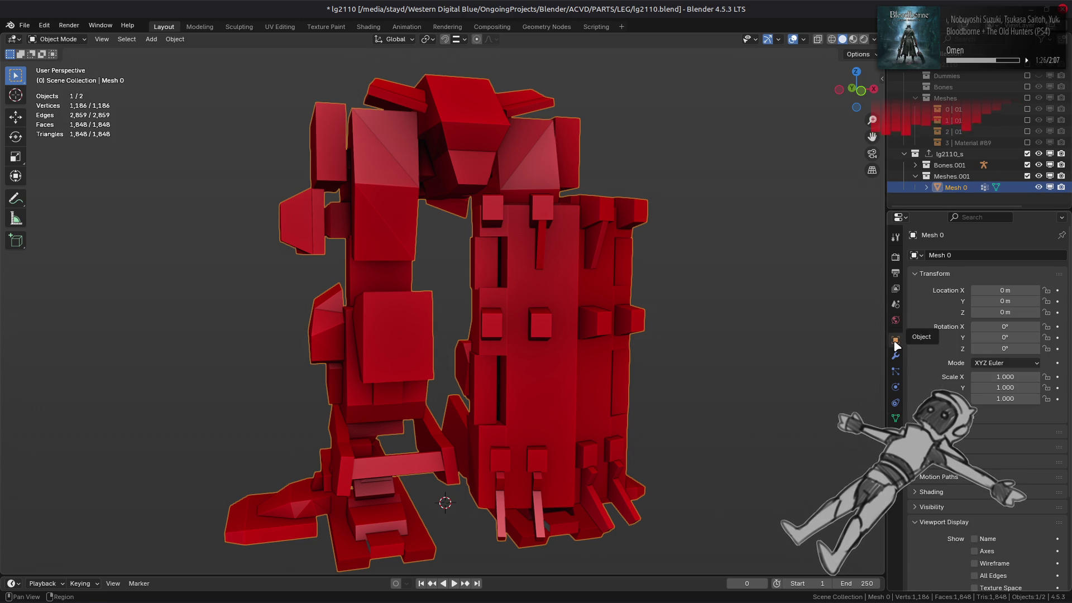
click(894, 418)
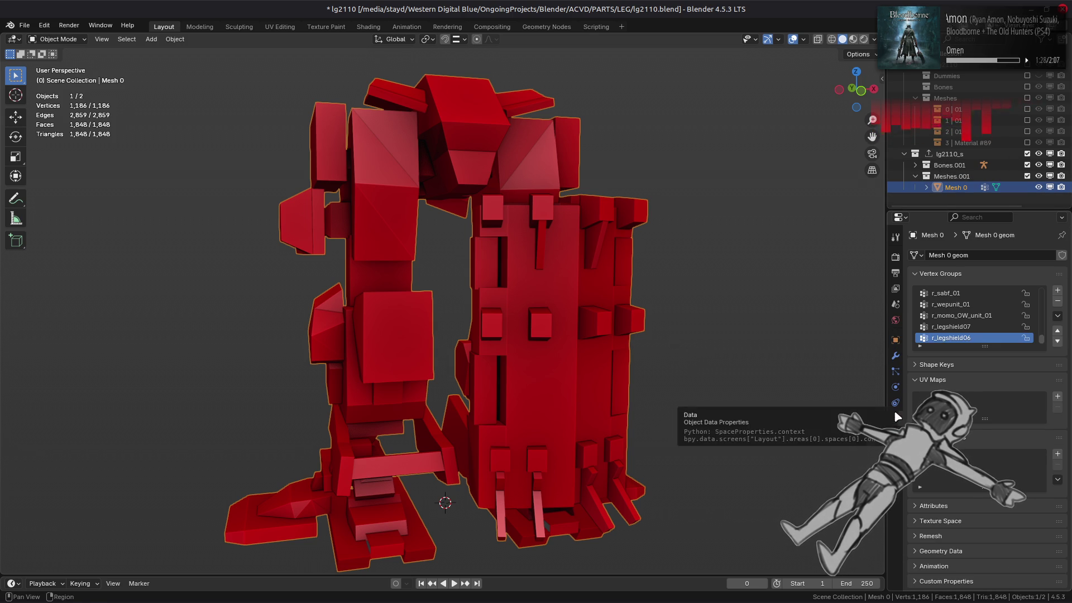
click(894, 356)
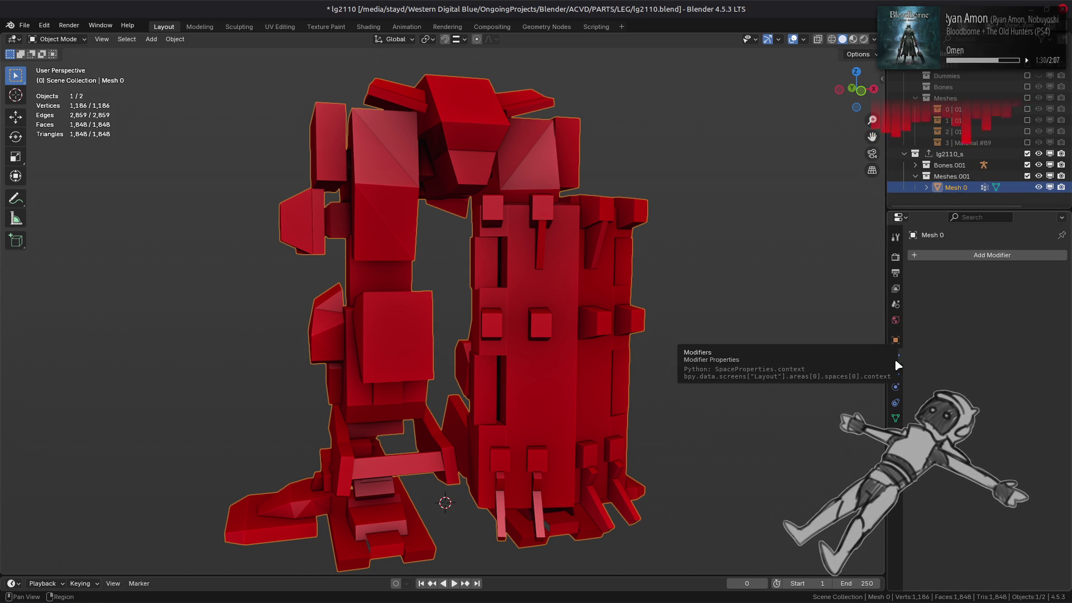
click(895, 418)
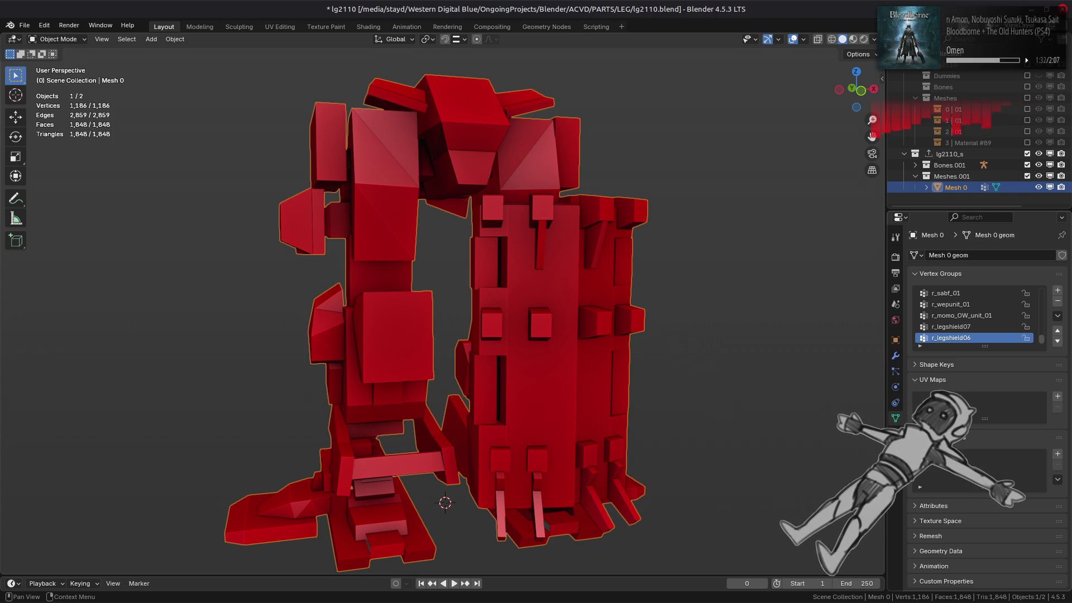
click(944, 557)
scroll(945, 536, down, 2)
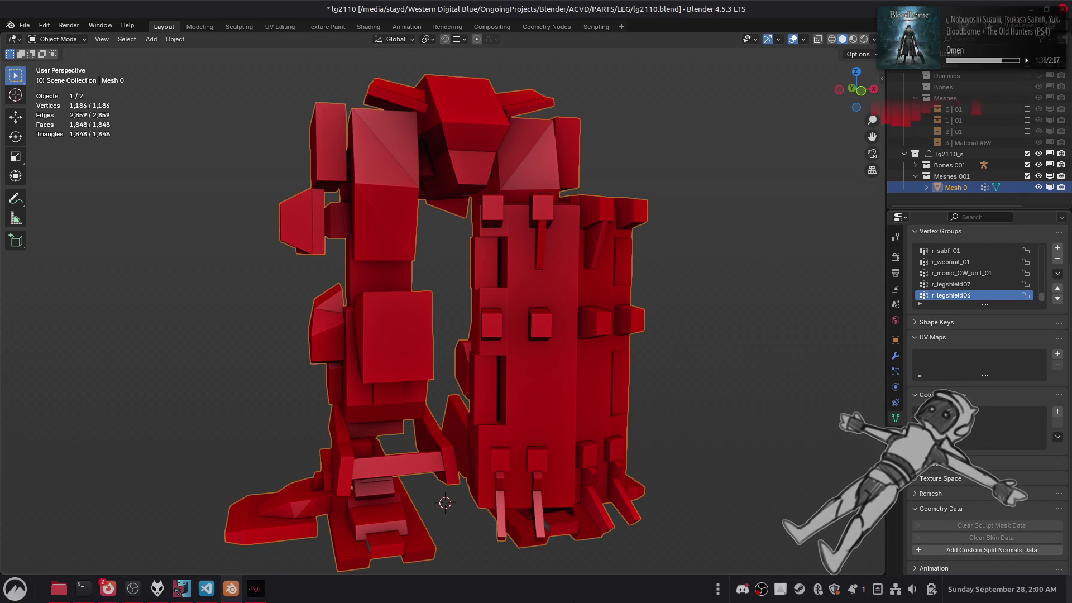
Launch 010 Editor from the application launcher, showing cr0120.flv.bak with FLVER2 results.
key(super)
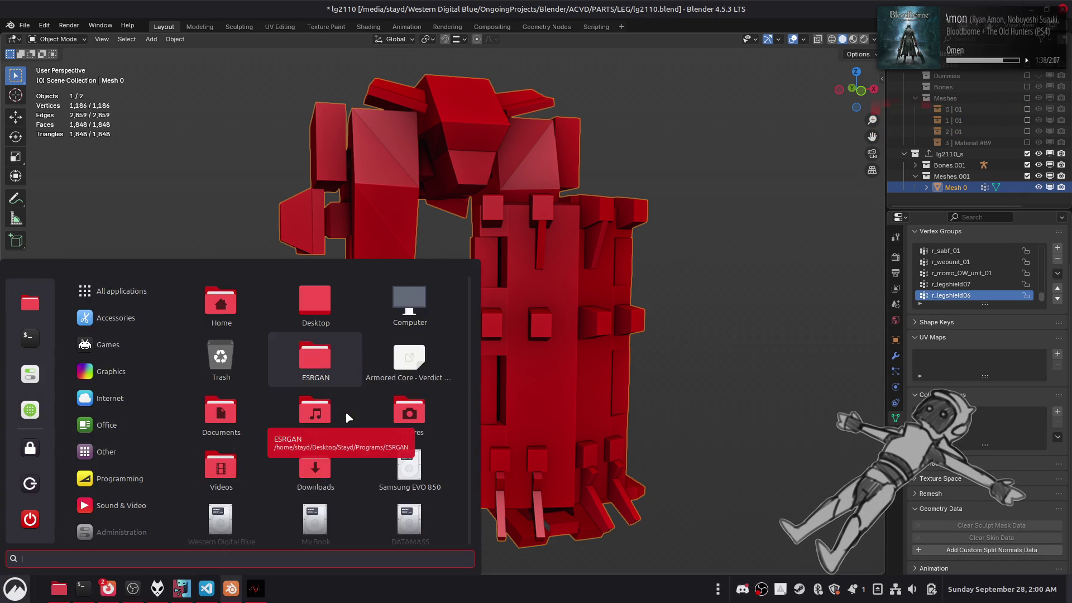
text(01)
click(235, 313)
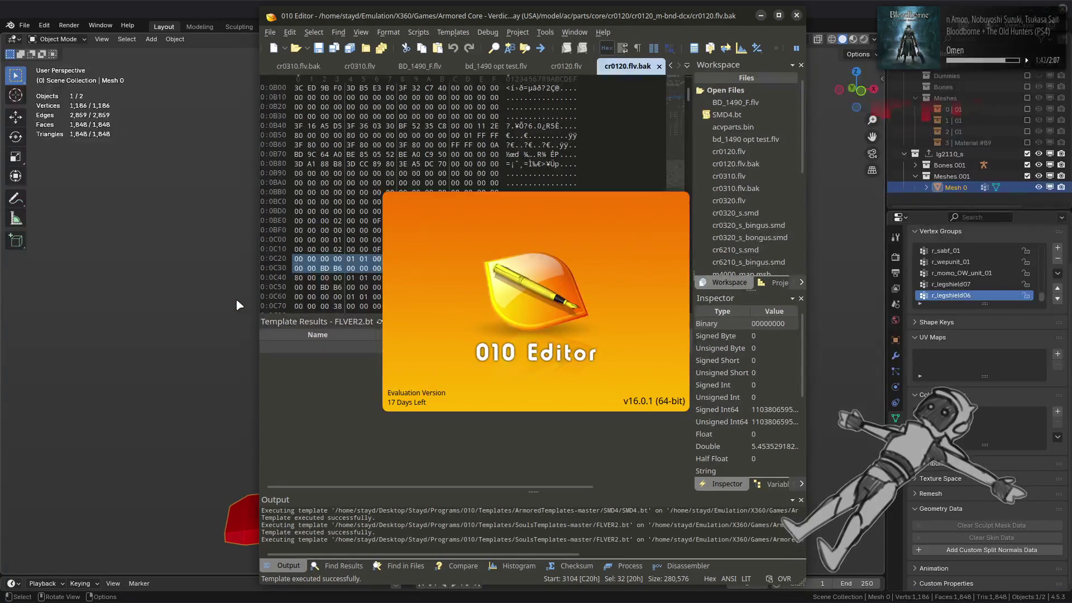
click(273, 33)
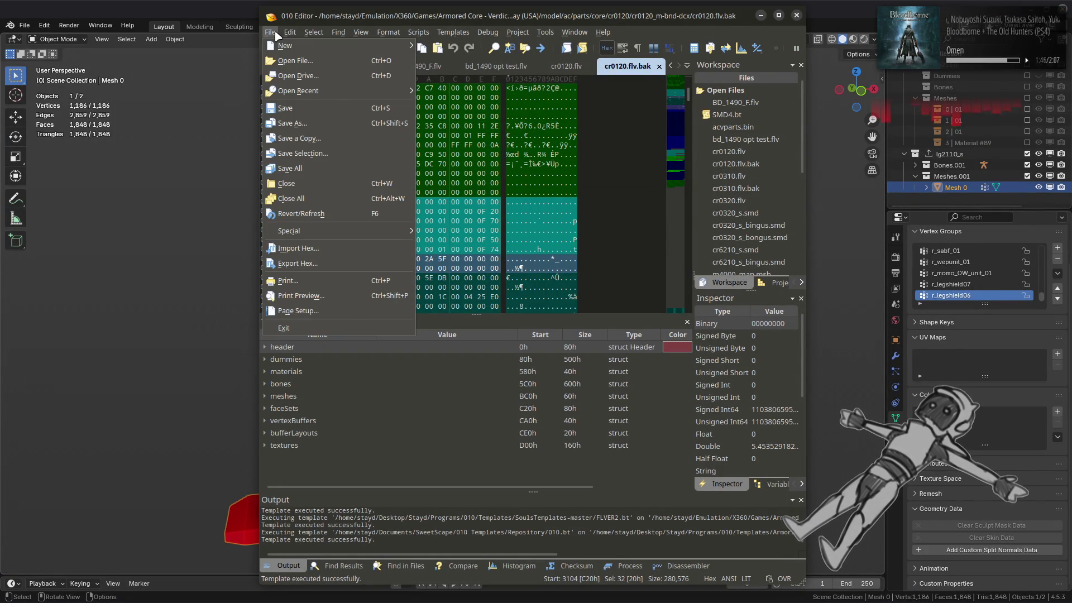
click(273, 33)
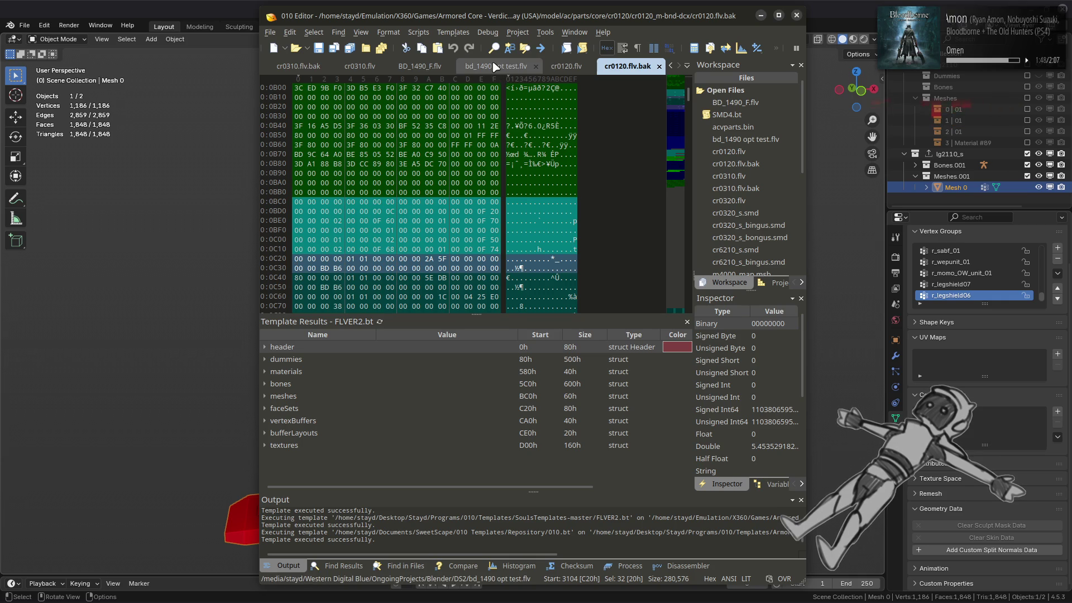
Bring the file manager with the core parts folder to the front.
key(alt+Tab)
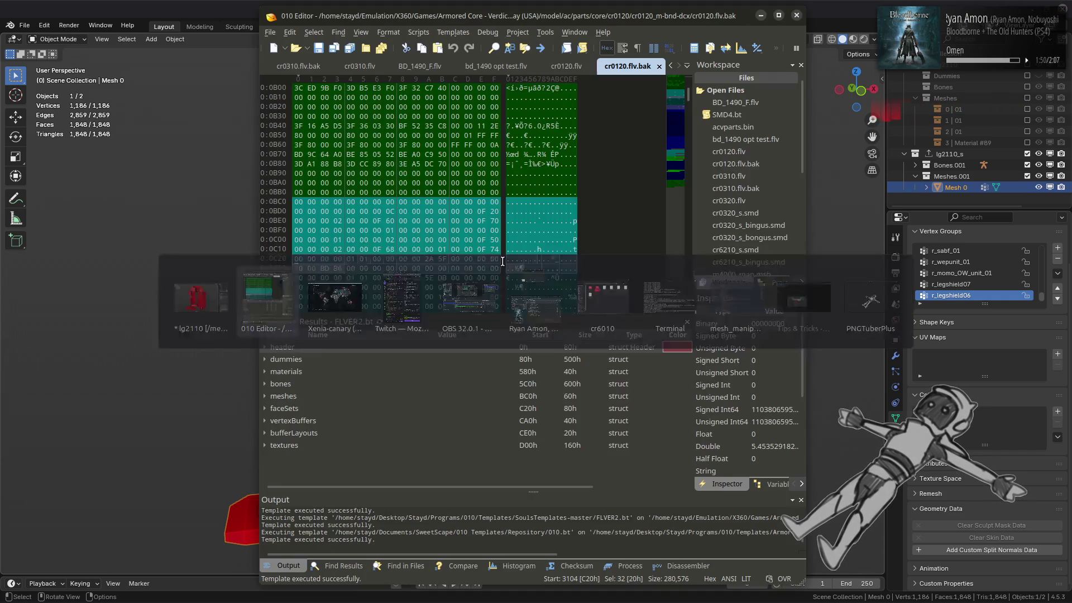
key(Tab)
key(Tab)
key(Tab)
key(Tab)
key(Tab)
key(alt+Up)
key(alt+Up)
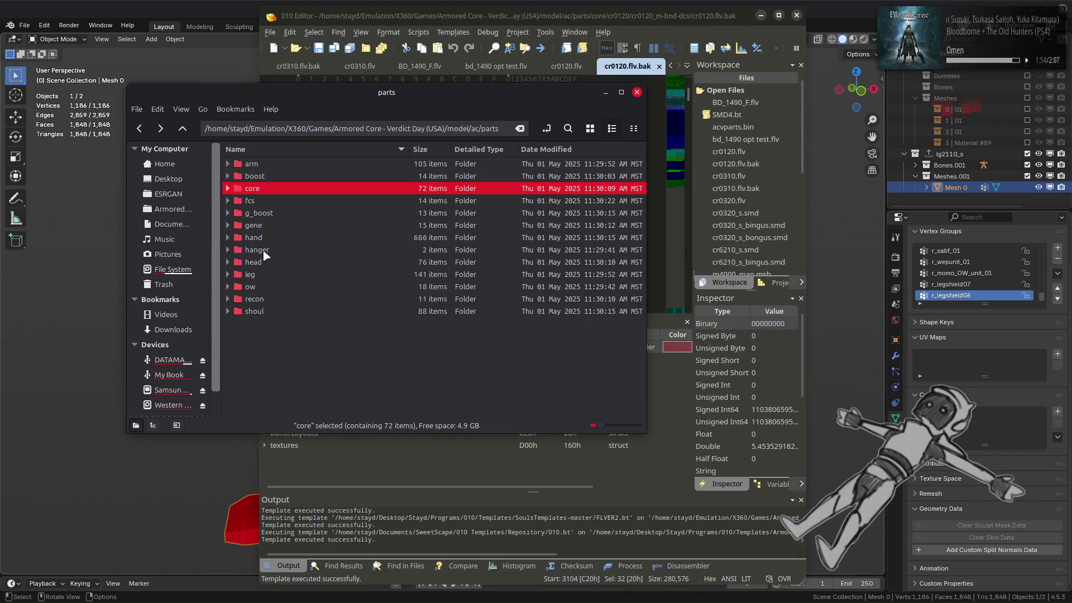
Browse in list view to leg/lg2110/lg2110_m-bnd-dcx.
double_click(260, 273)
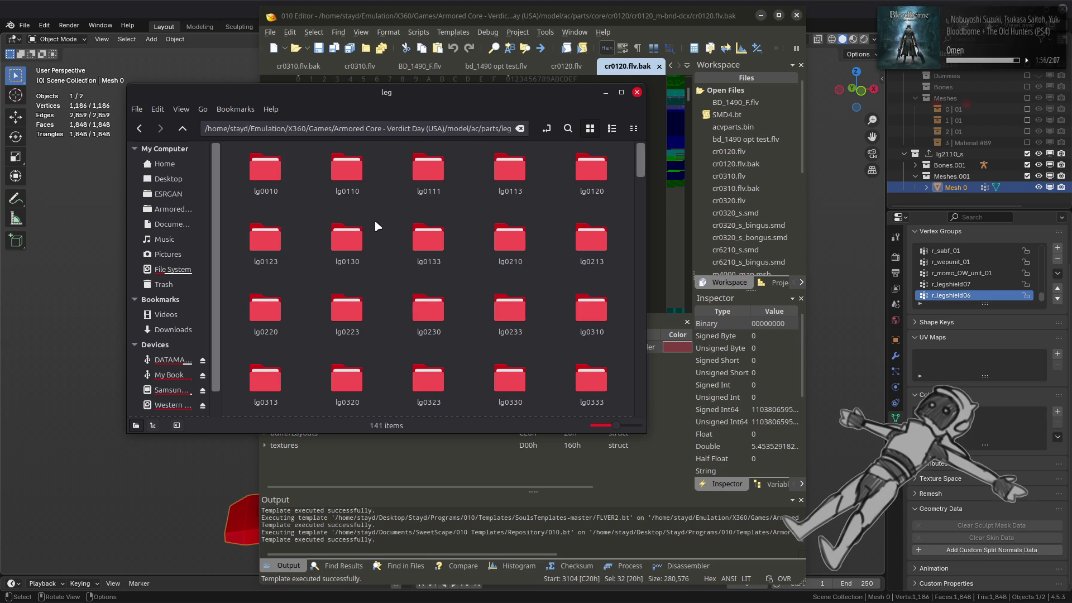
scroll(375, 223, down, 10)
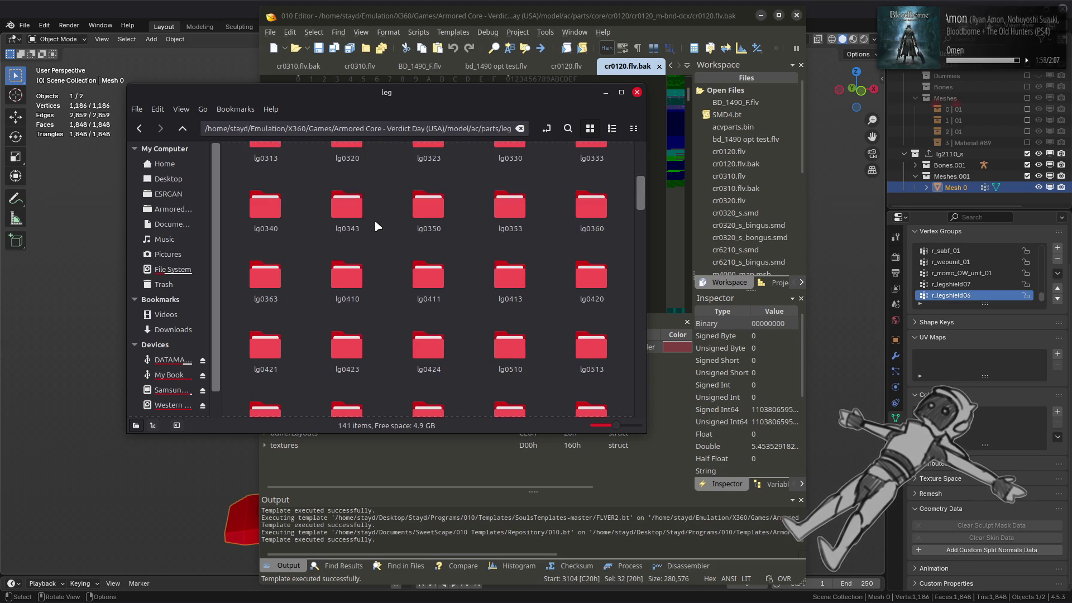
click(612, 128)
scroll(316, 290, down, 5)
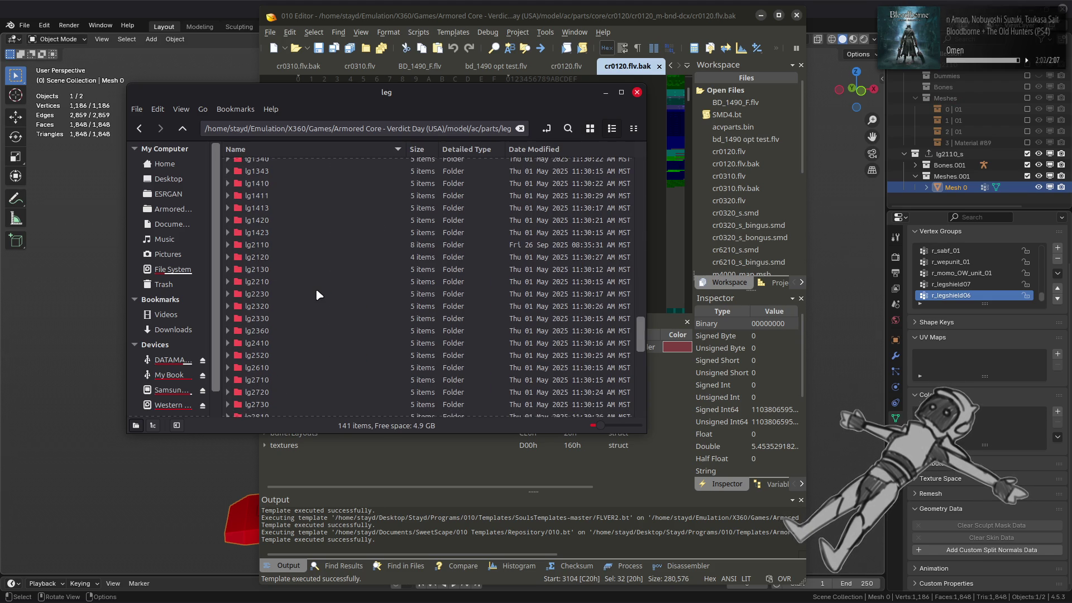
double_click(284, 245)
double_click(328, 166)
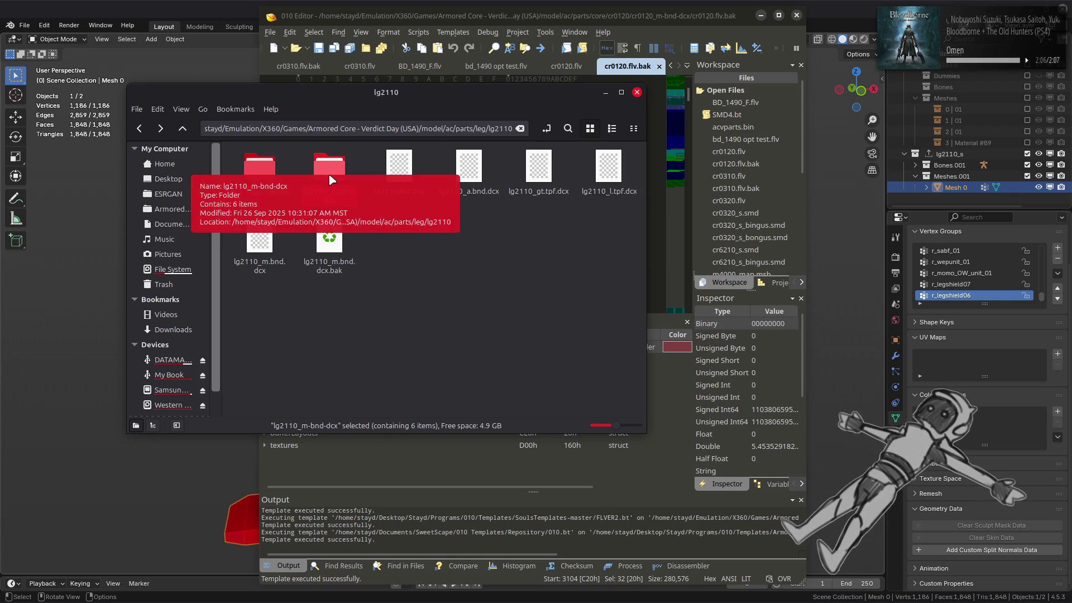
Drag lg2110_s.smd into 010 Editor, parsing 37 bones and 1 mesh.
click(539, 168)
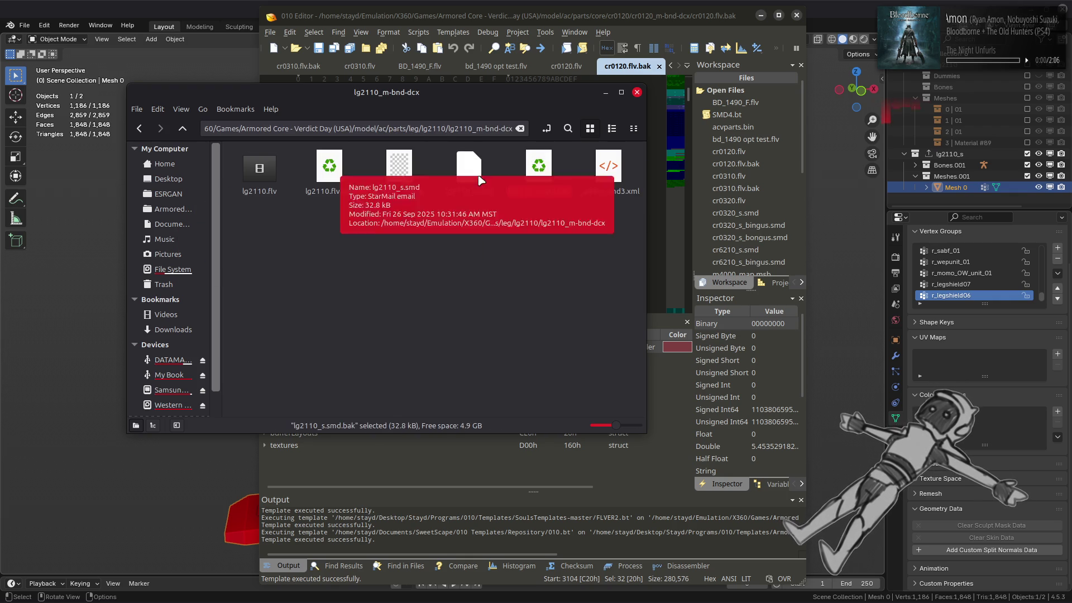
click(469, 168)
click(538, 167)
click(463, 168)
click(329, 167)
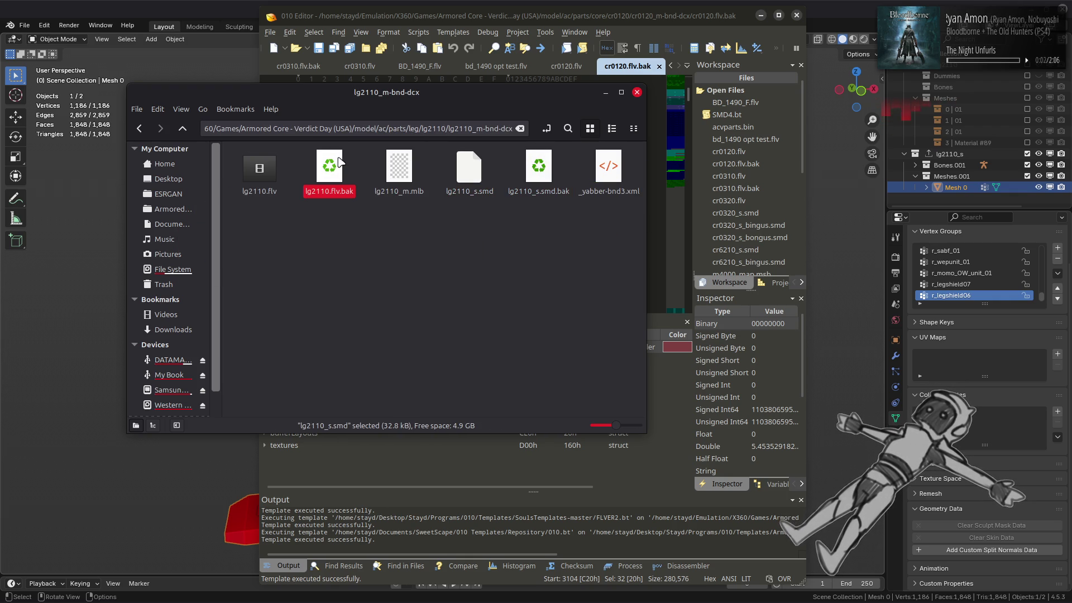
click(260, 167)
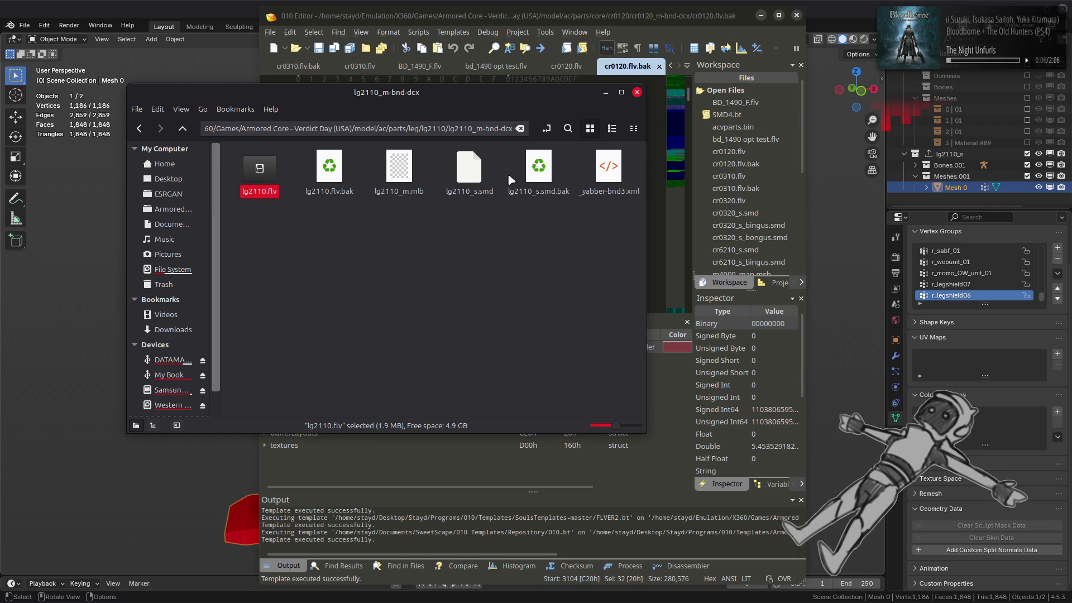
drag(468, 167, 679, 390)
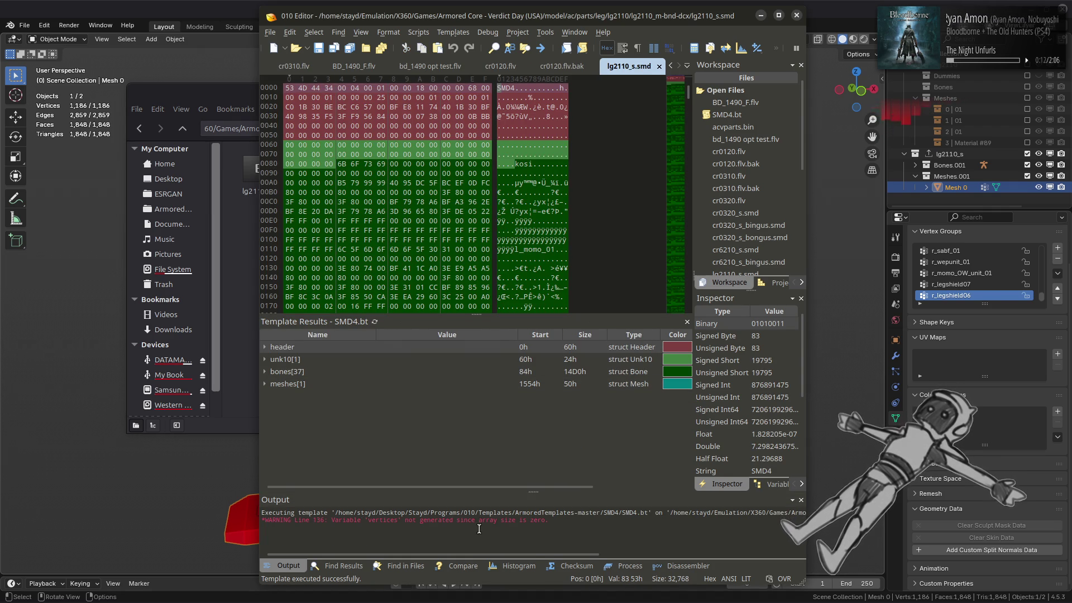
Check the vertices warning and header, then drag lg2110_s.smd.bak into 010 Editor.
drag(362, 520, 435, 525)
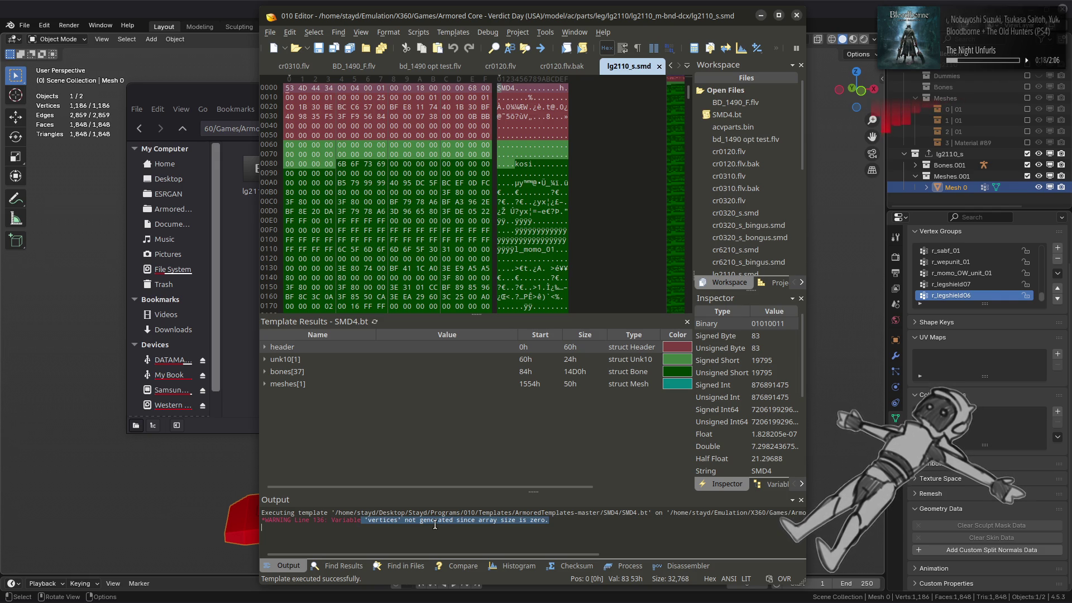
click(435, 453)
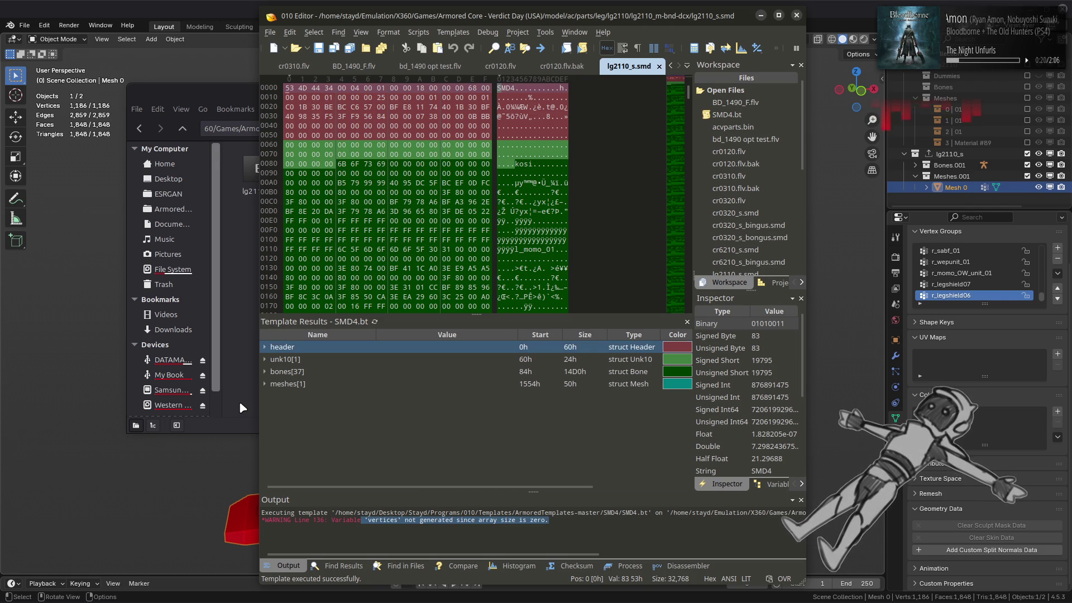
click(240, 400)
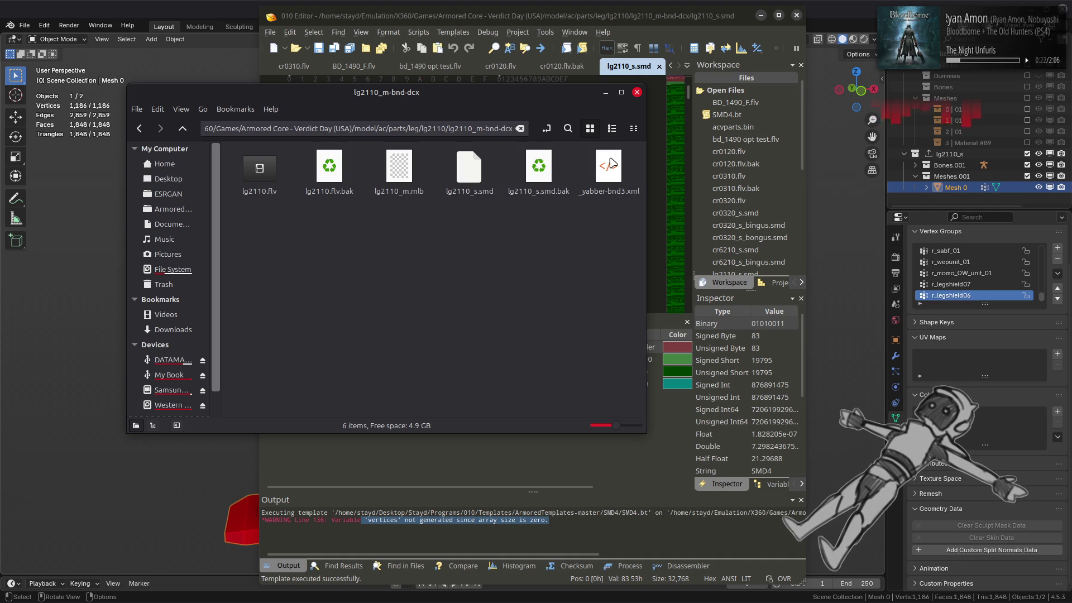
drag(539, 170, 681, 314)
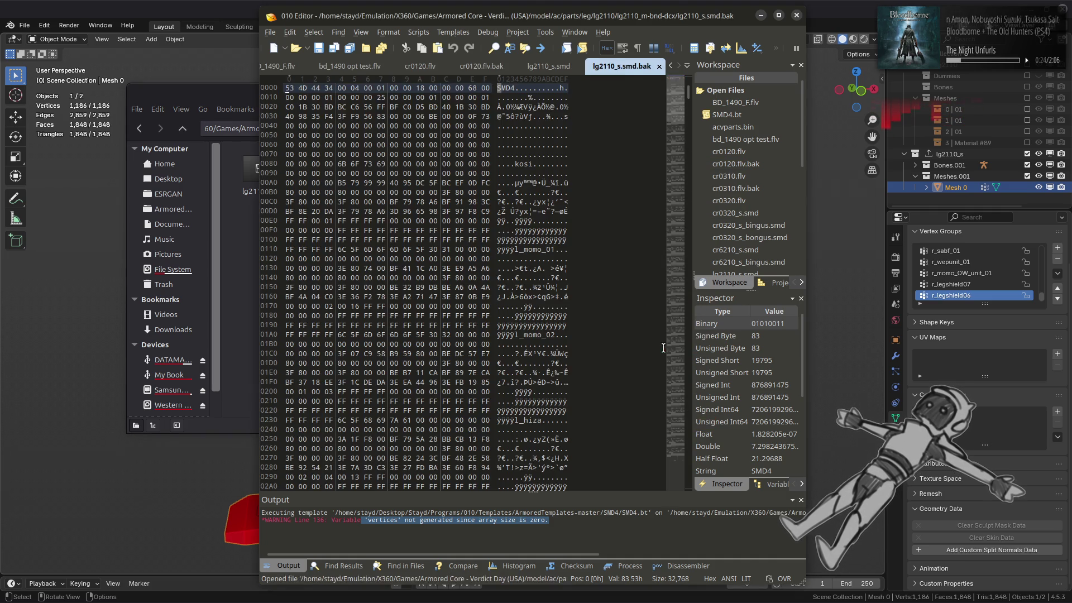
Parse the backup with the Dantelion SMD4 template and expand its meshes vertex data.
click(453, 32)
mouse_move(525, 138)
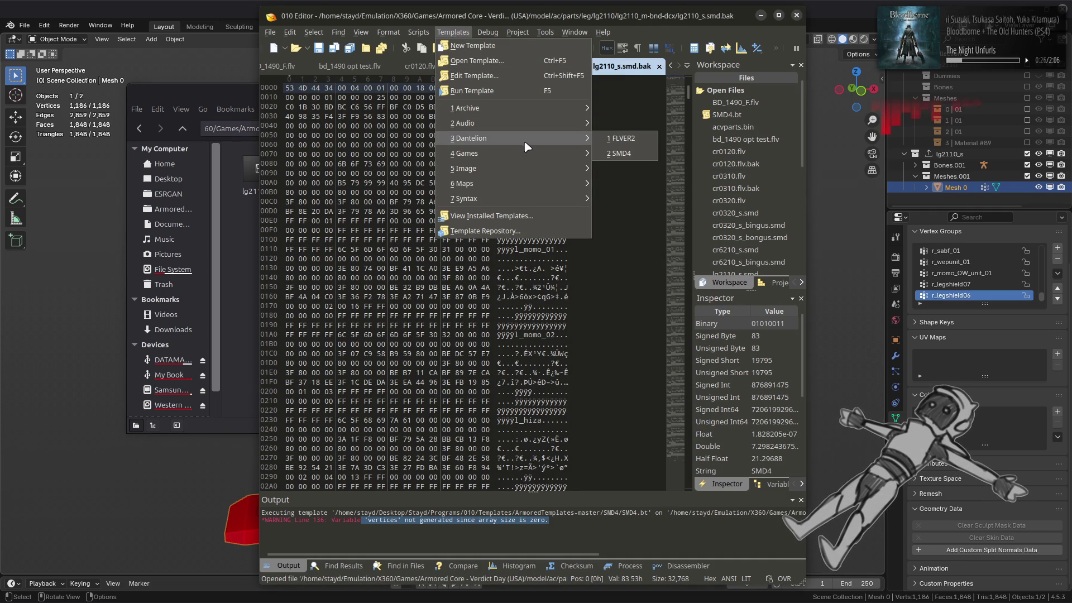
click(614, 146)
double_click(269, 385)
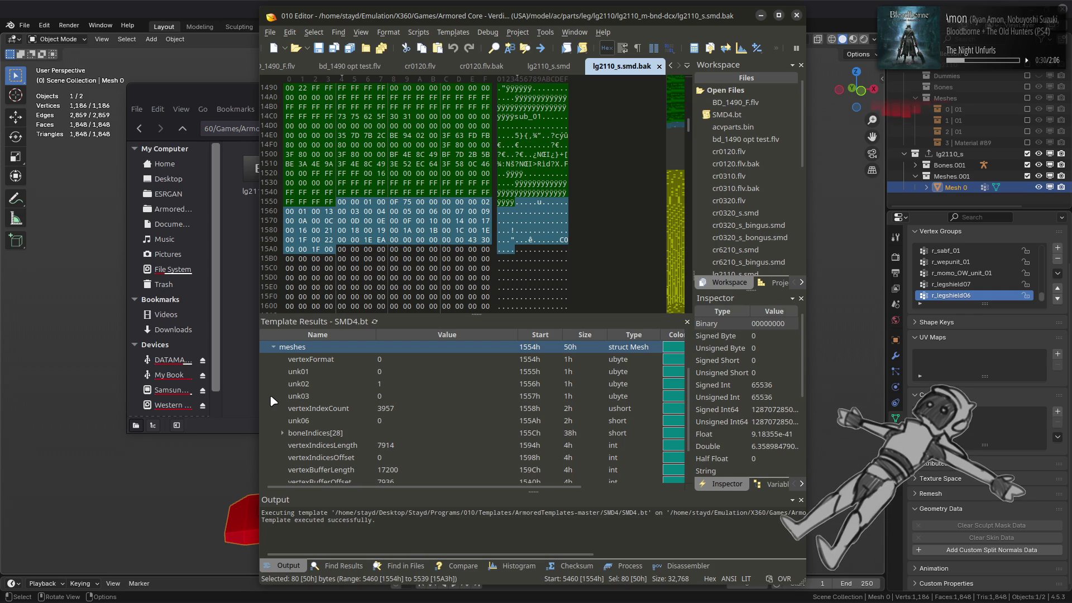
scroll(270, 396, down, 1)
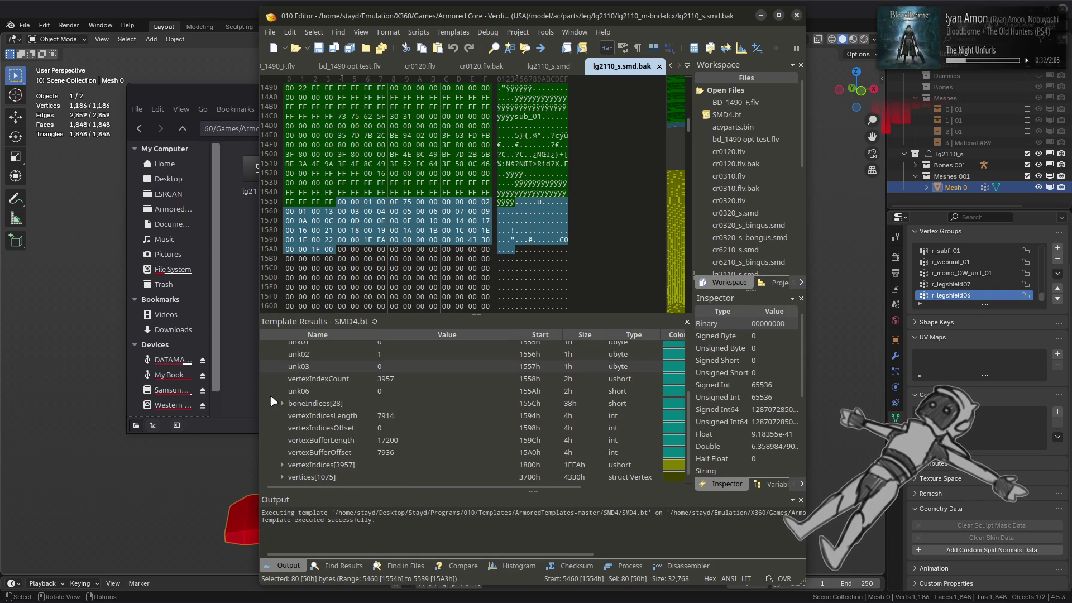
click(345, 477)
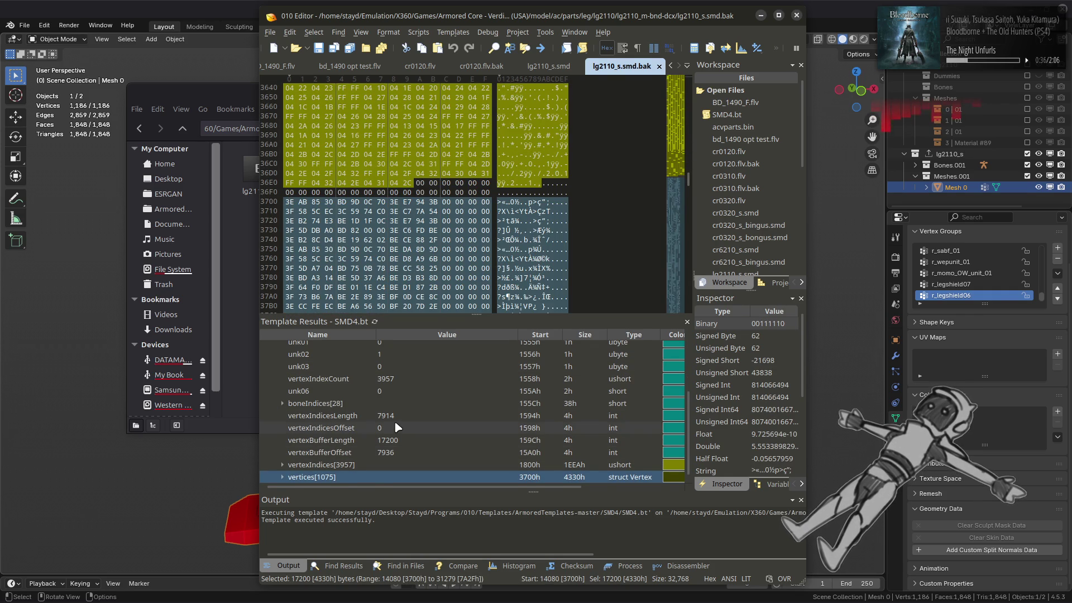
scroll(394, 426, up, 1)
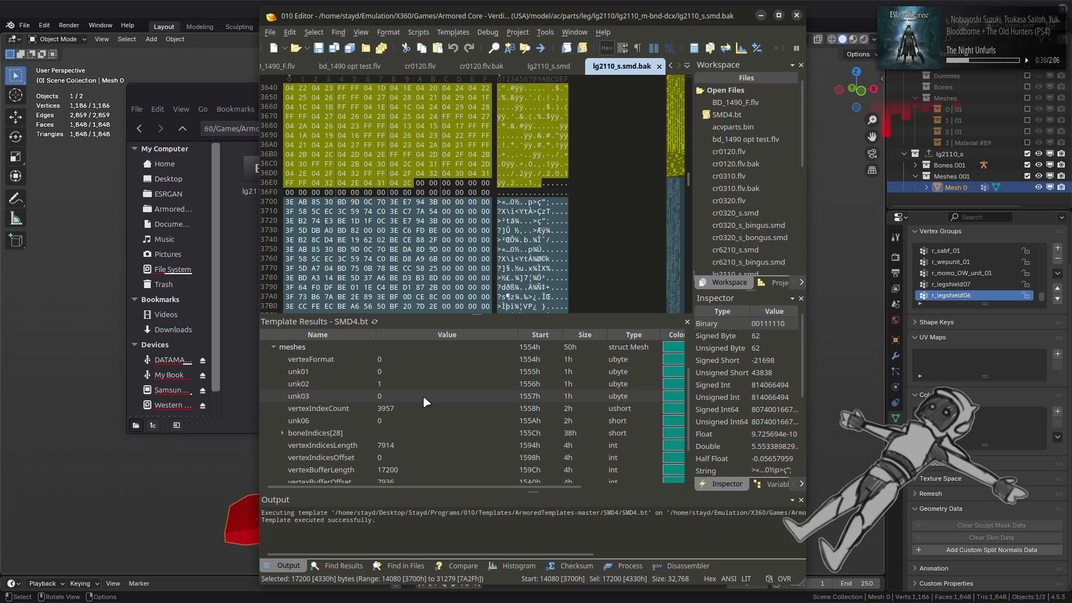
Inspect the backup's unk10 block and header fields such as boneCount.
click(549, 66)
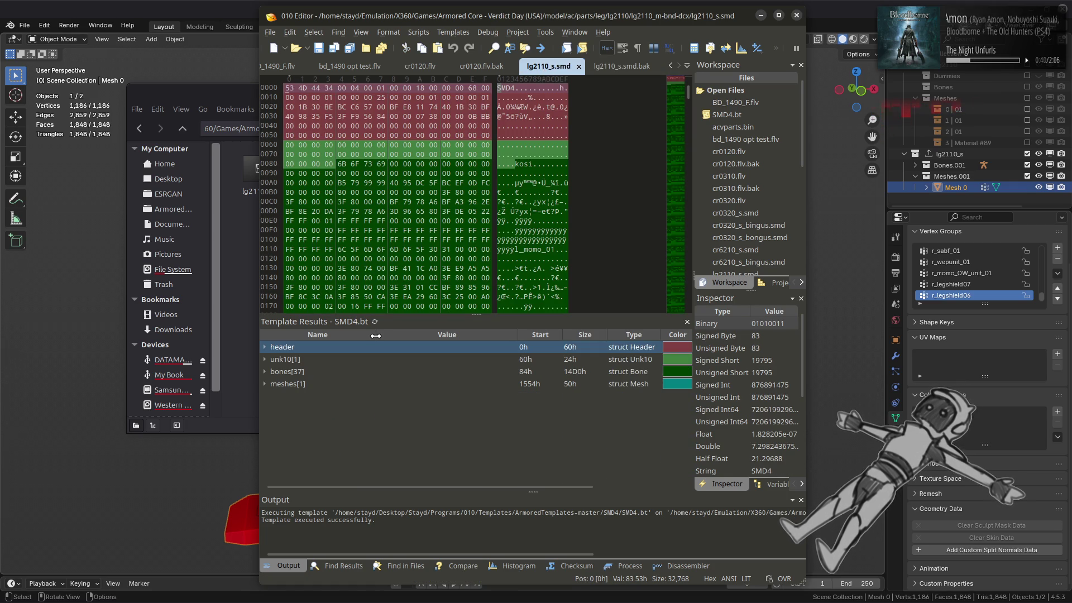
click(622, 65)
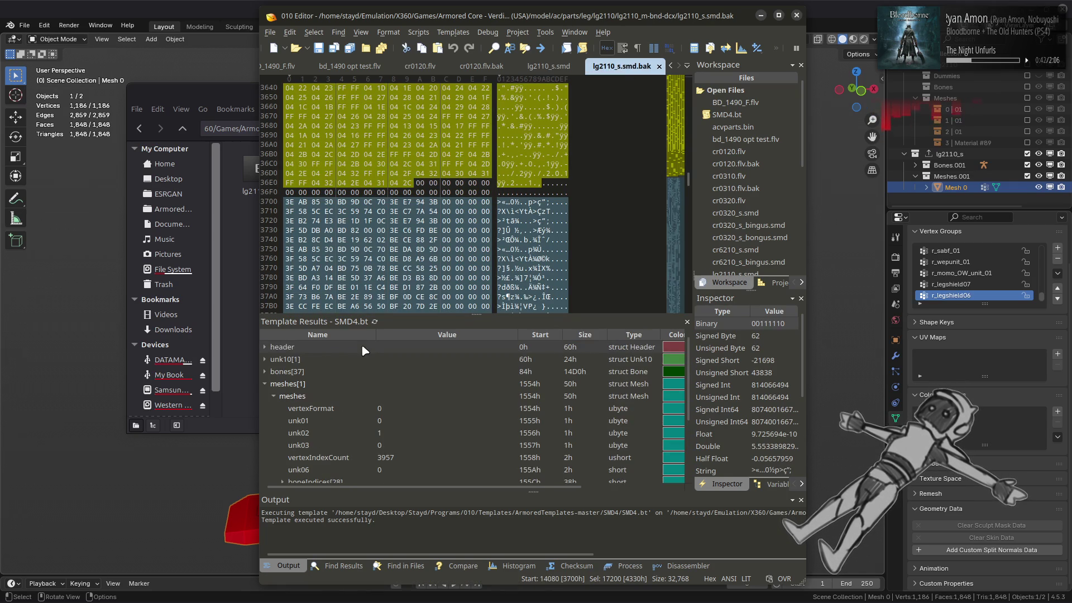
click(264, 360)
click(265, 359)
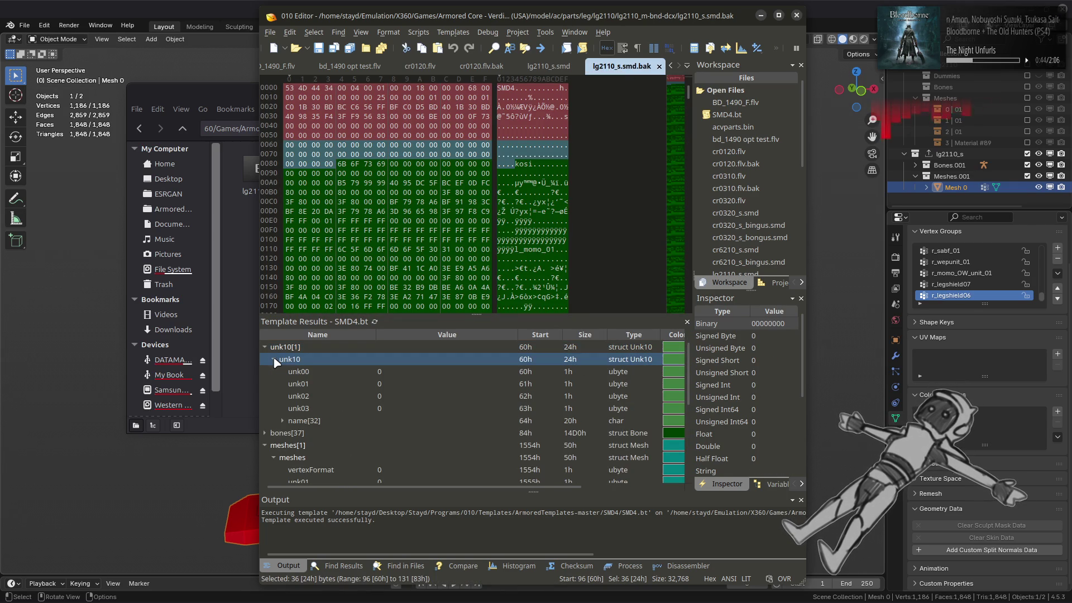
click(274, 360)
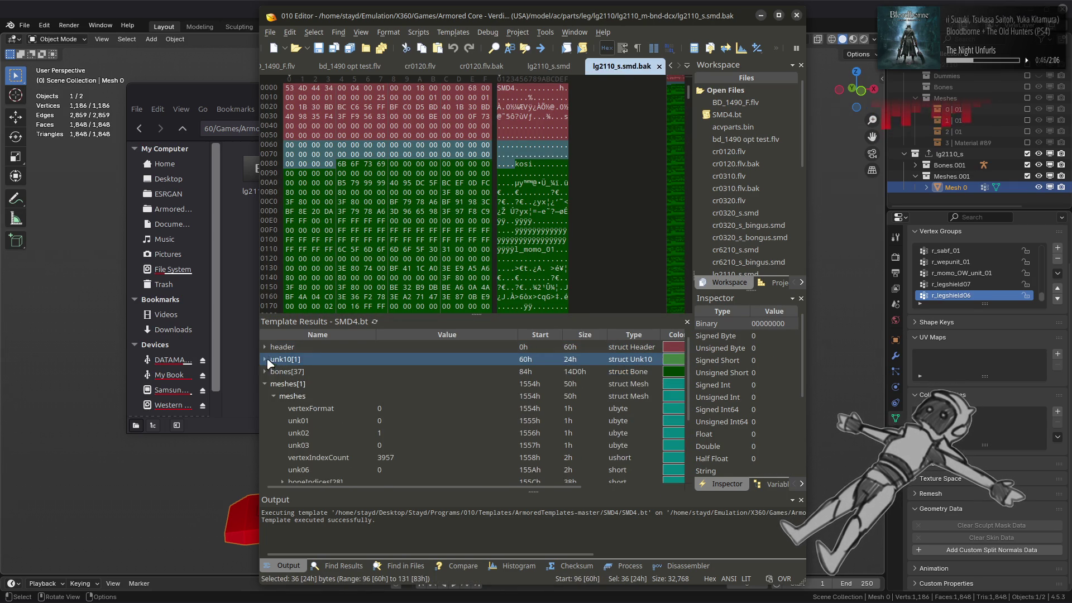
click(267, 347)
scroll(308, 359, down, 1)
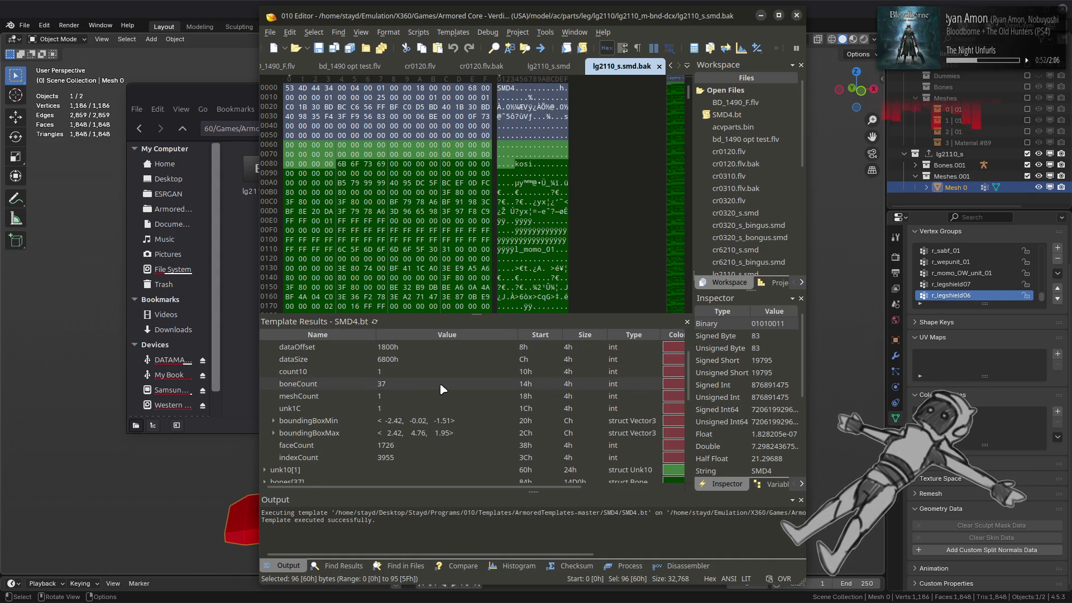
scroll(441, 389, up, 1)
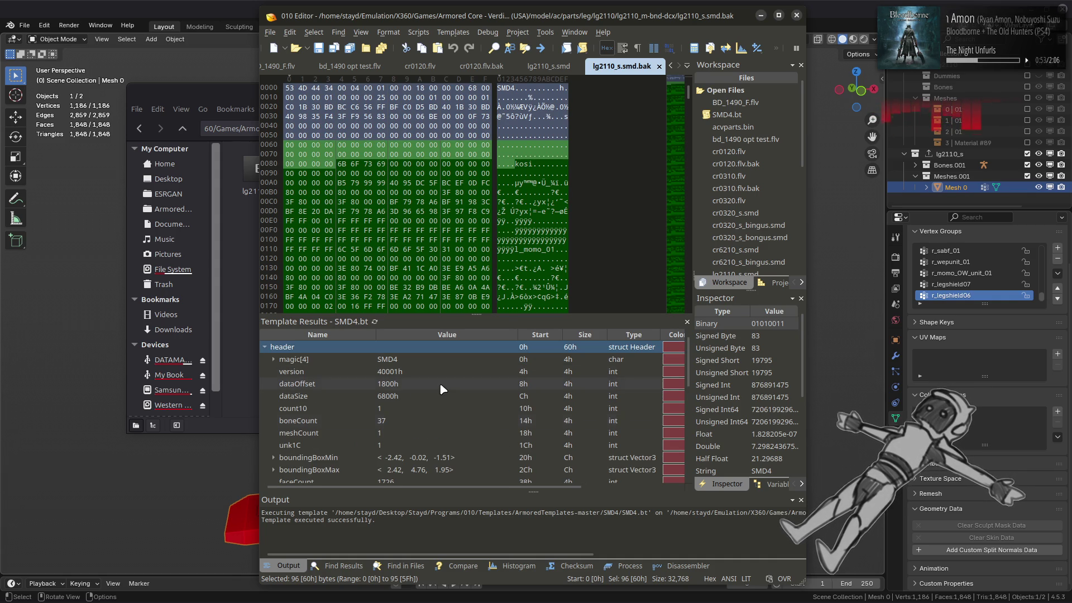
click(265, 347)
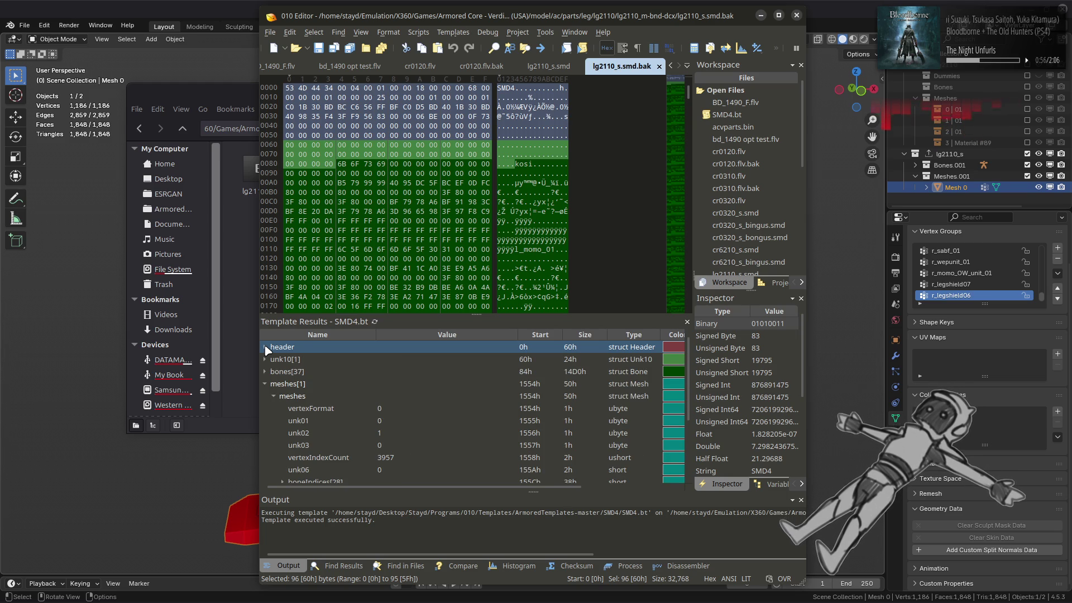
scroll(271, 369, down, 2)
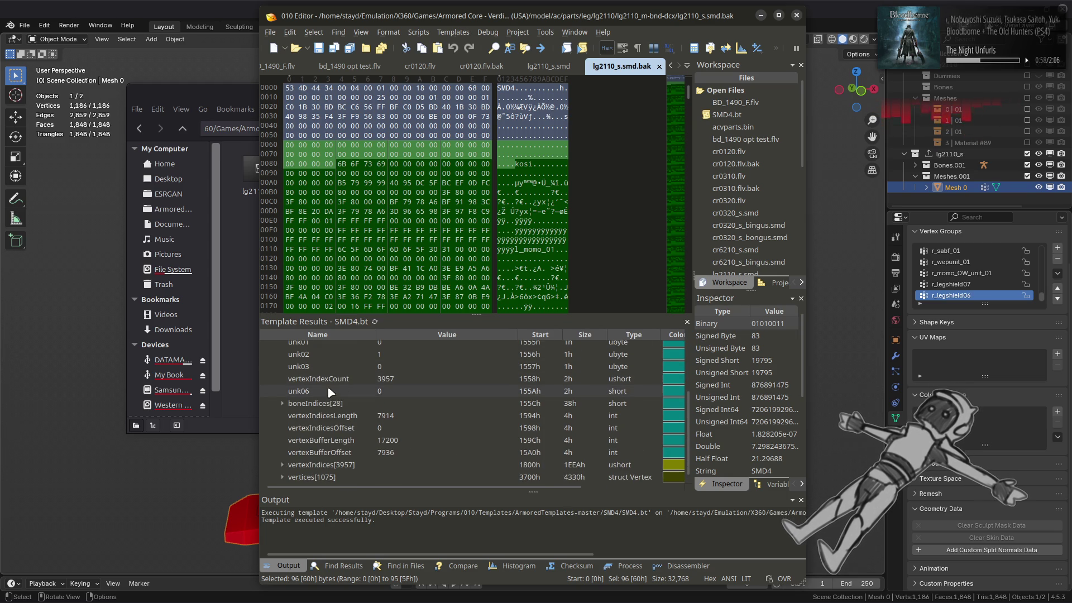
Toggle between the .smd and .bak tabs and select the .smd meshes block.
click(554, 69)
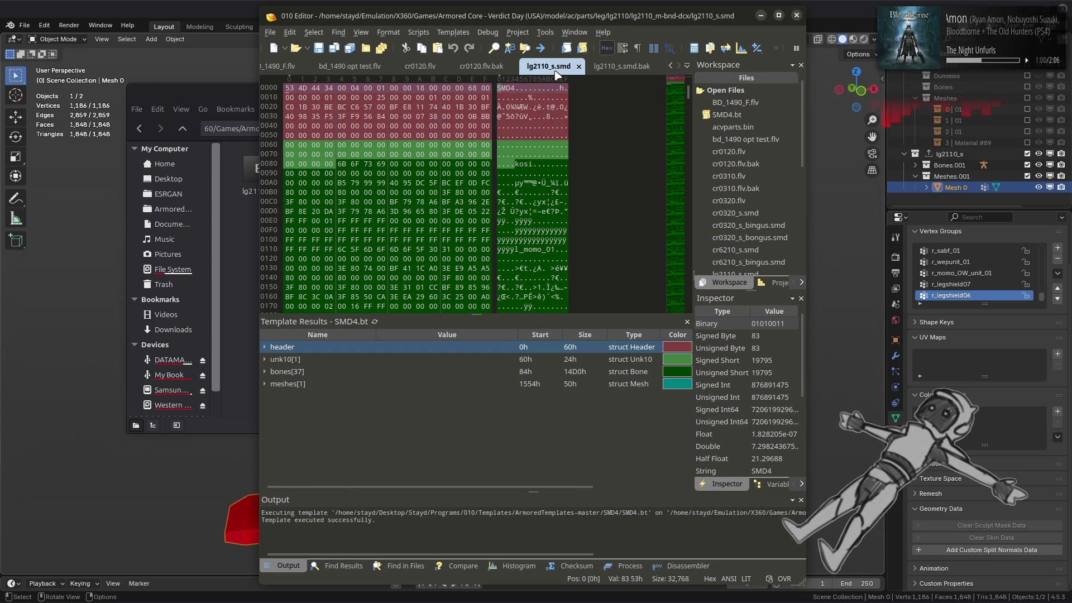
click(619, 68)
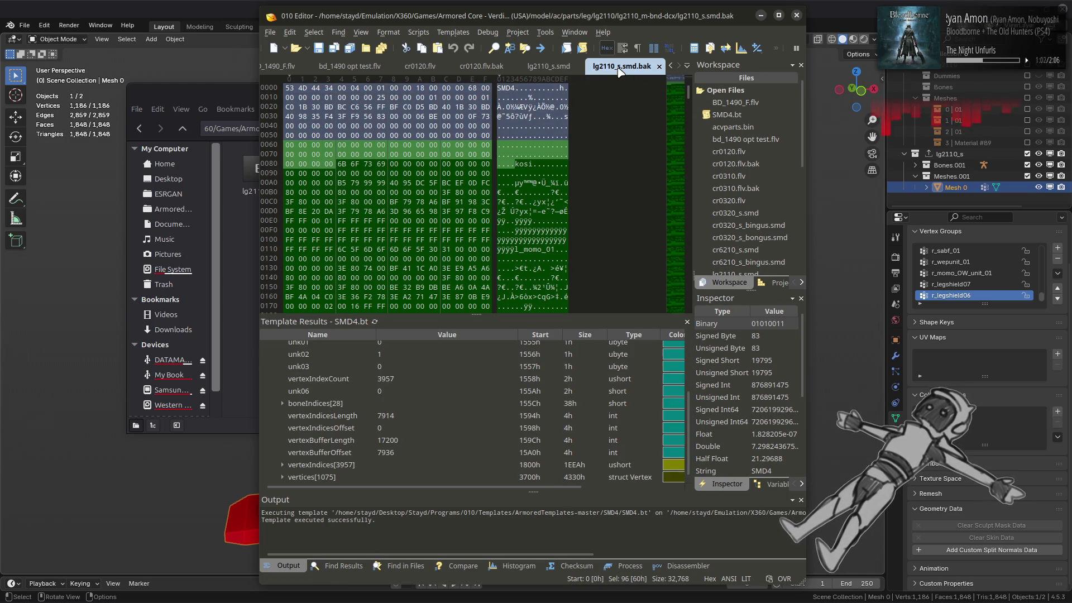
click(555, 68)
click(266, 384)
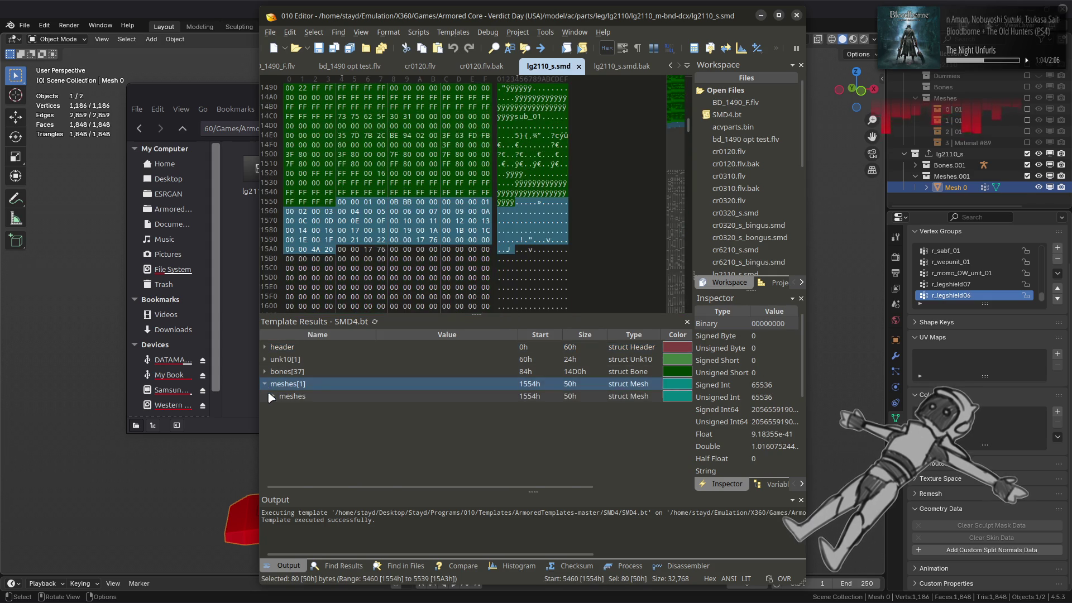
Compare vertexBufferOffset and vertexBufferLength of the exported .smd against the .bak.
click(265, 384)
scroll(313, 425, down, 2)
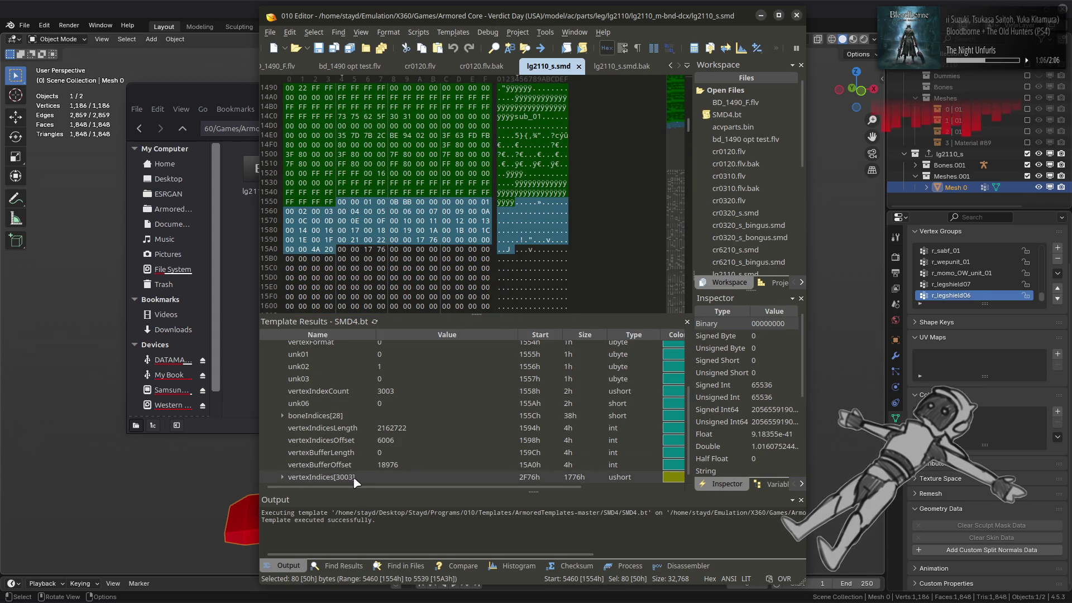
click(354, 478)
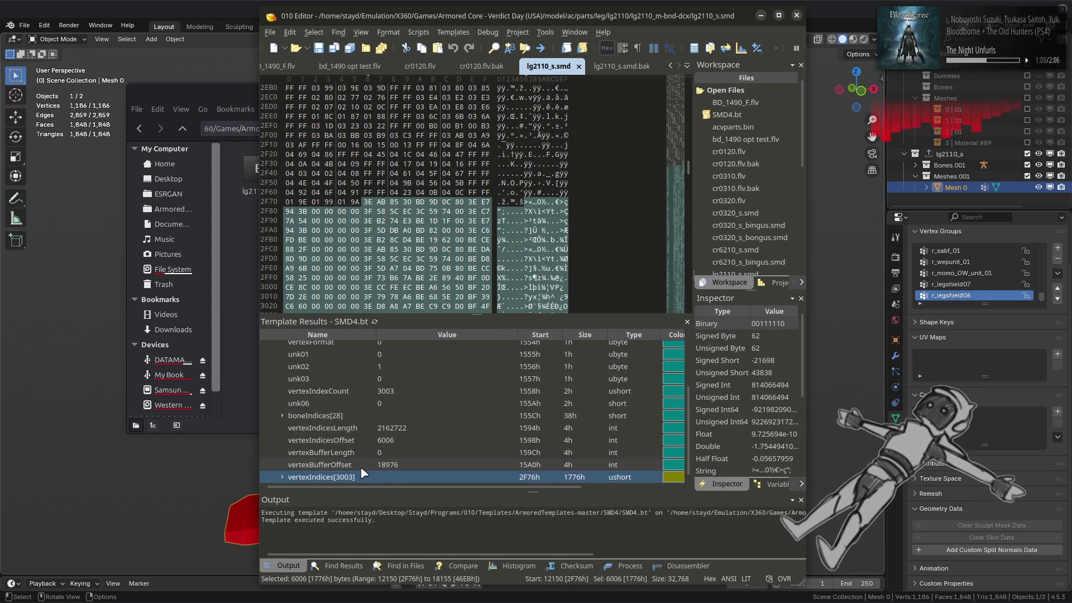
click(362, 466)
click(367, 457)
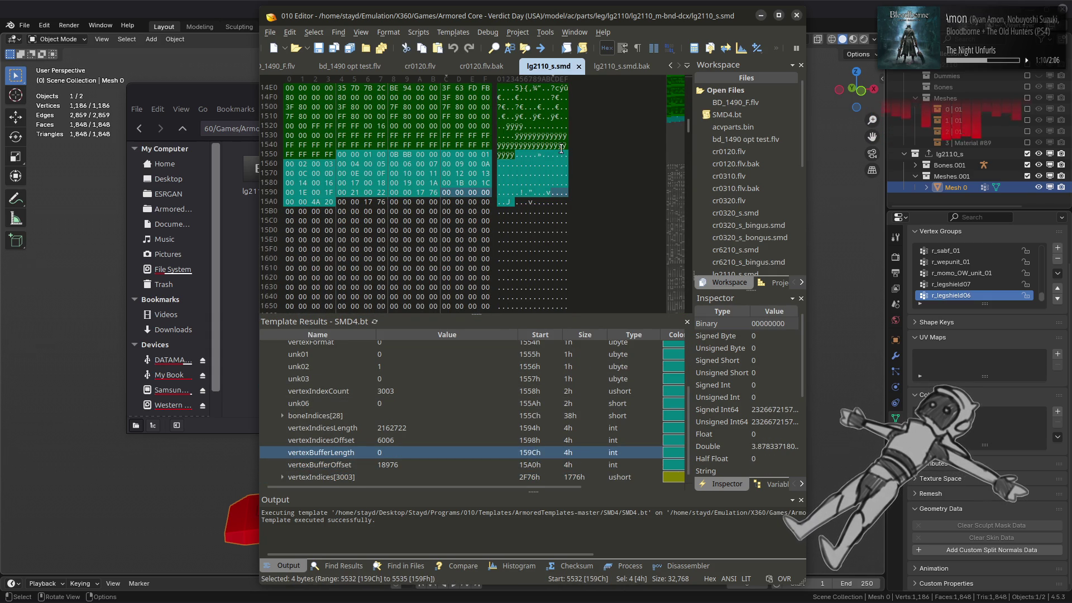
key(ctrl+Tab)
click(405, 441)
click(545, 73)
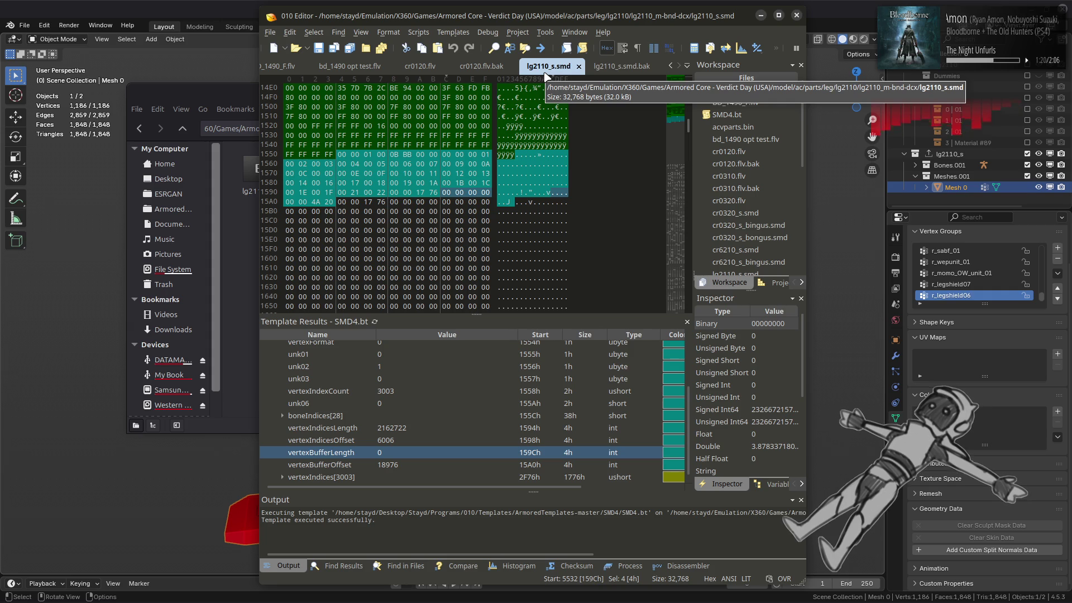
Compare vertexIndicesLength between lg2110_s.smd and the .bak, then switch to VS Code.
key(ctrl+Tab)
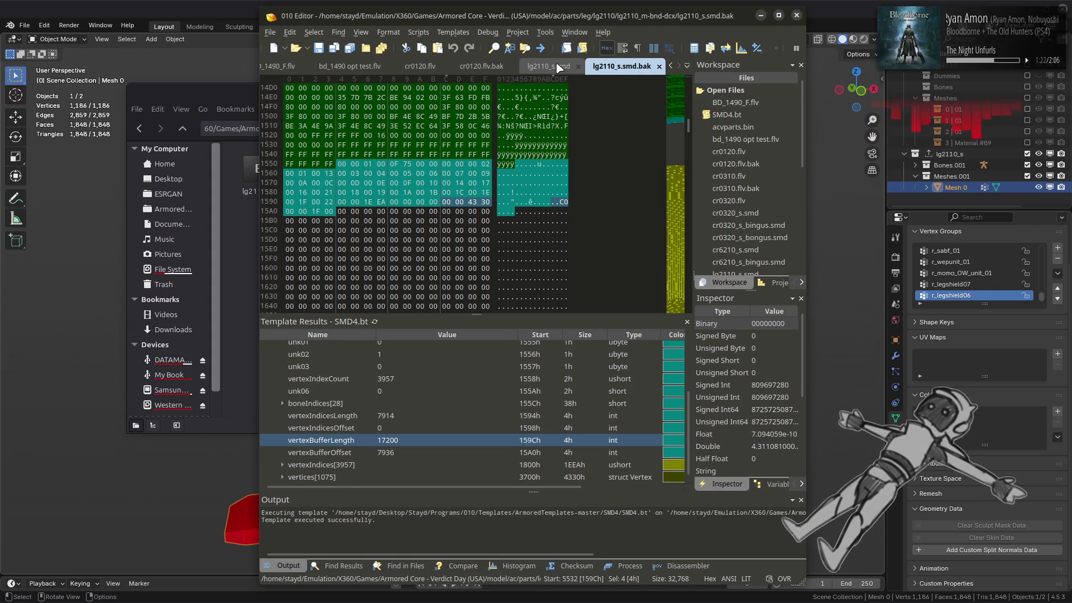
click(557, 67)
click(608, 67)
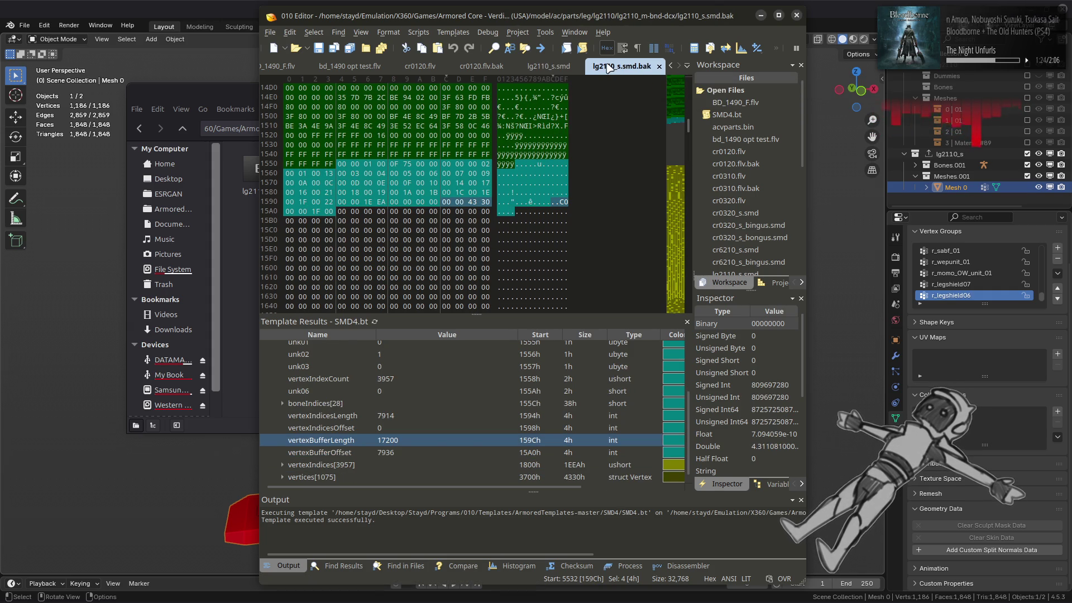
click(548, 67)
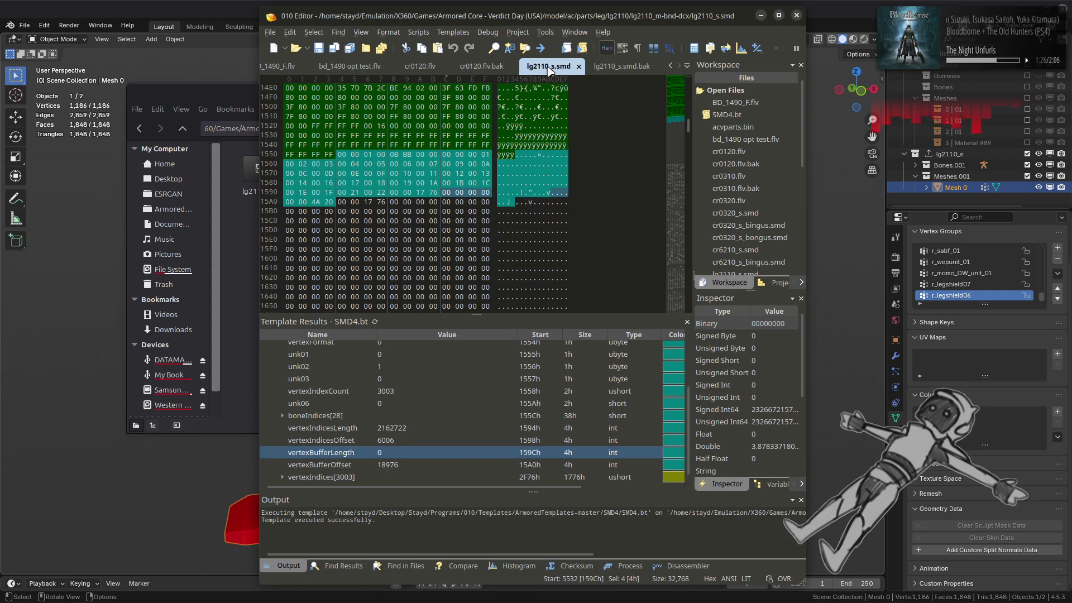
click(424, 428)
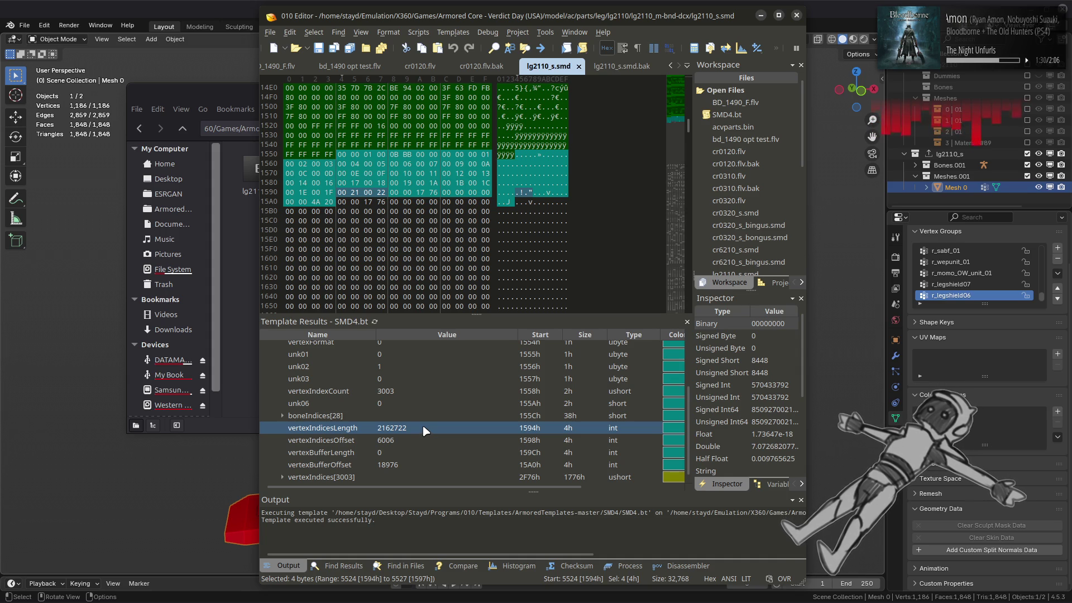
click(622, 67)
click(544, 67)
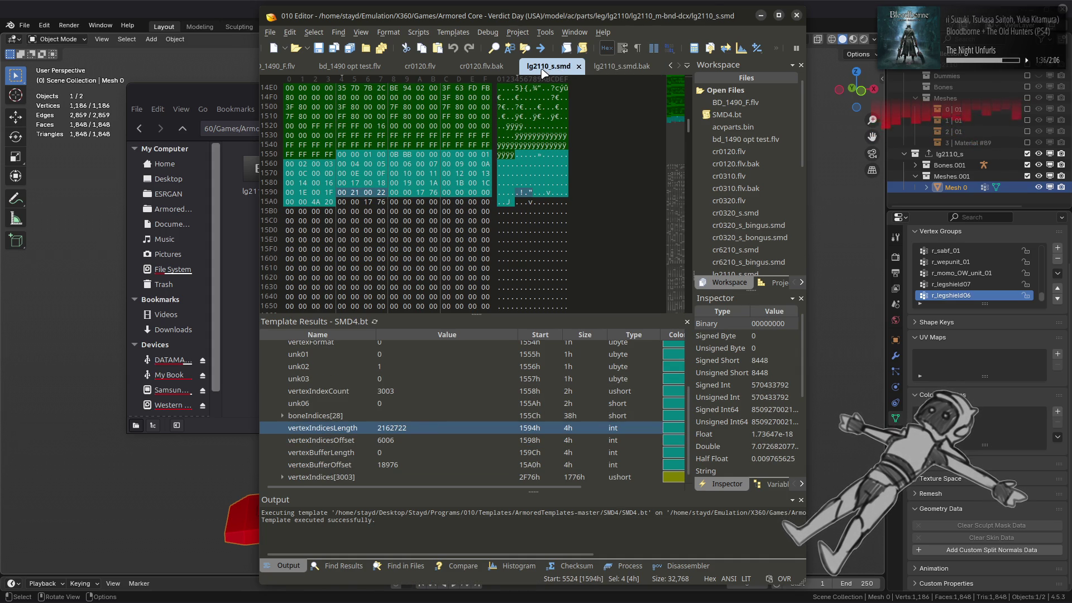
click(622, 66)
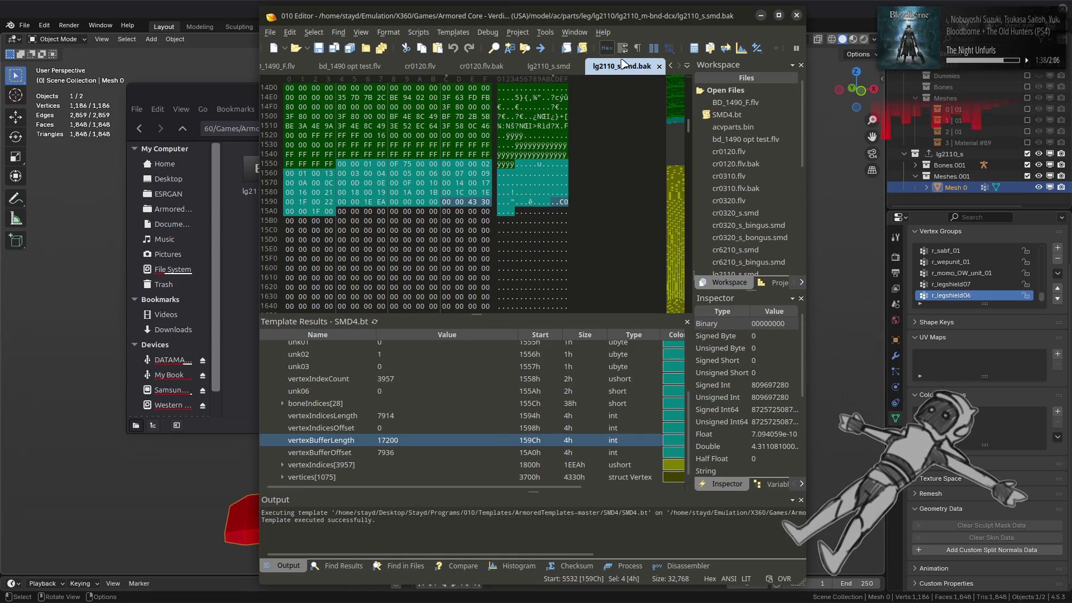
click(548, 67)
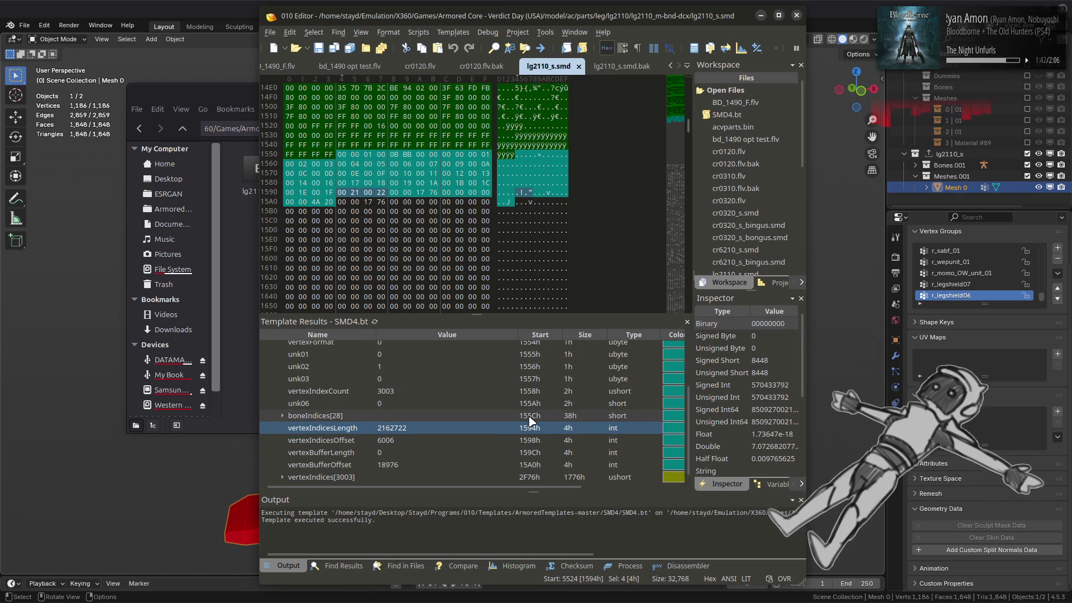
click(206, 588)
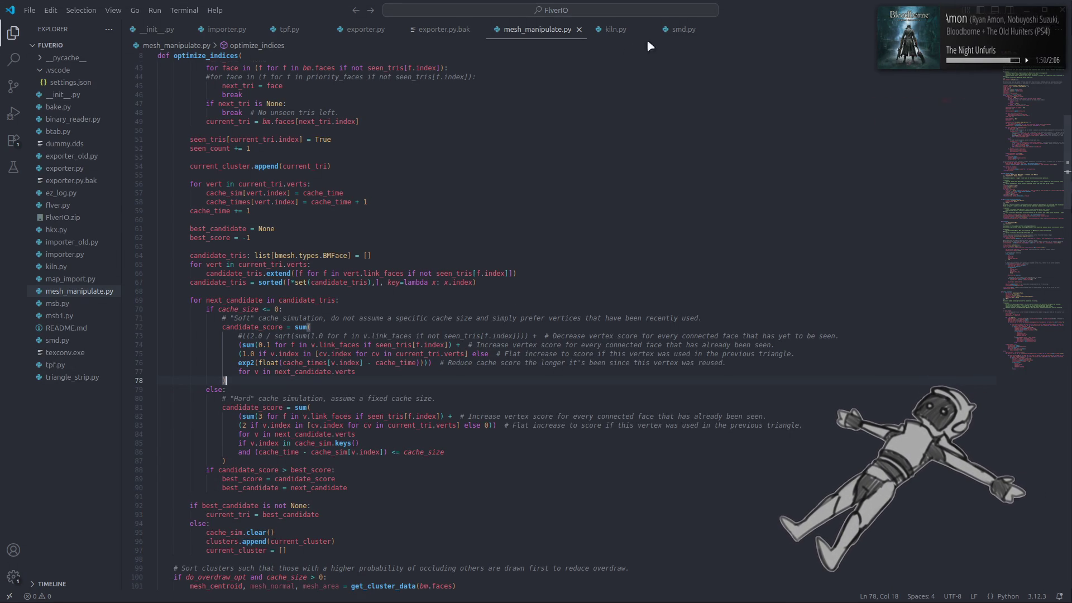
Open smd.py beside kiln.py and scroll to export_smd4.
click(681, 29)
drag(681, 32, 580, 41)
click(613, 30)
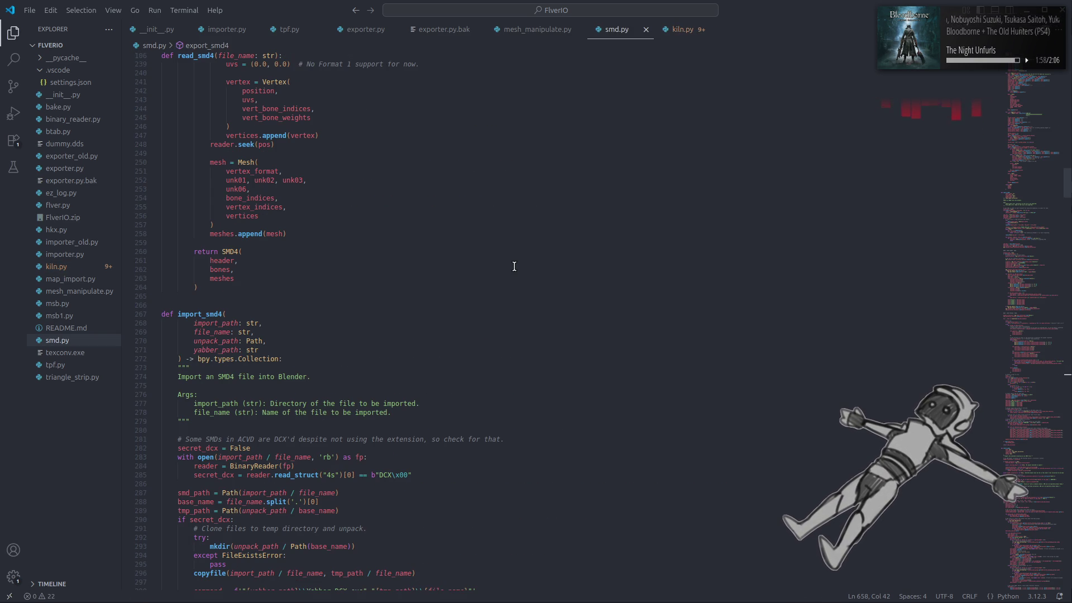
scroll(514, 267, down, 20)
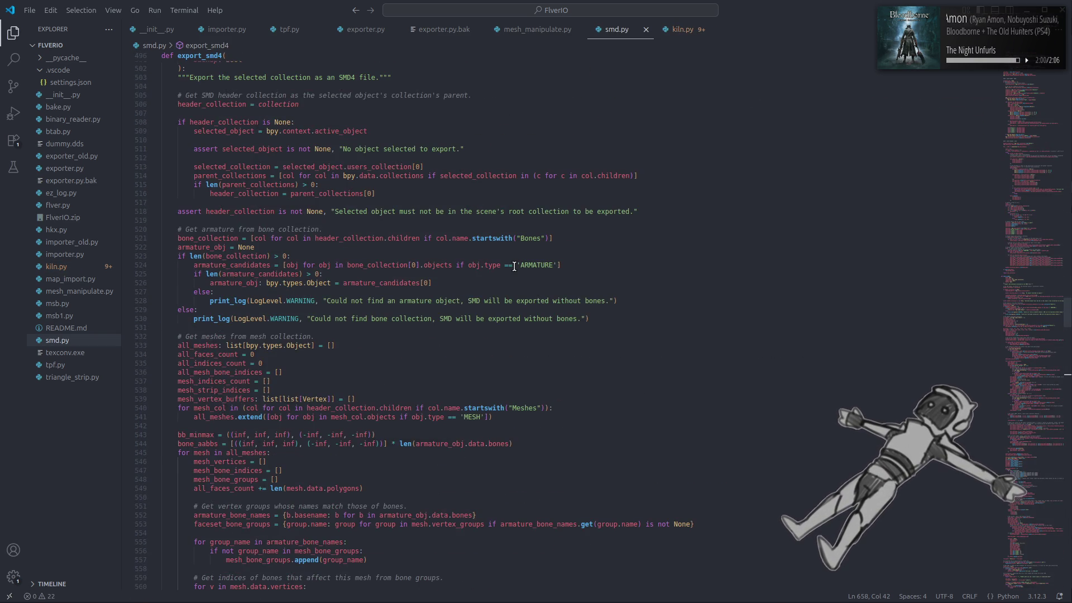
scroll(514, 266, down, 15)
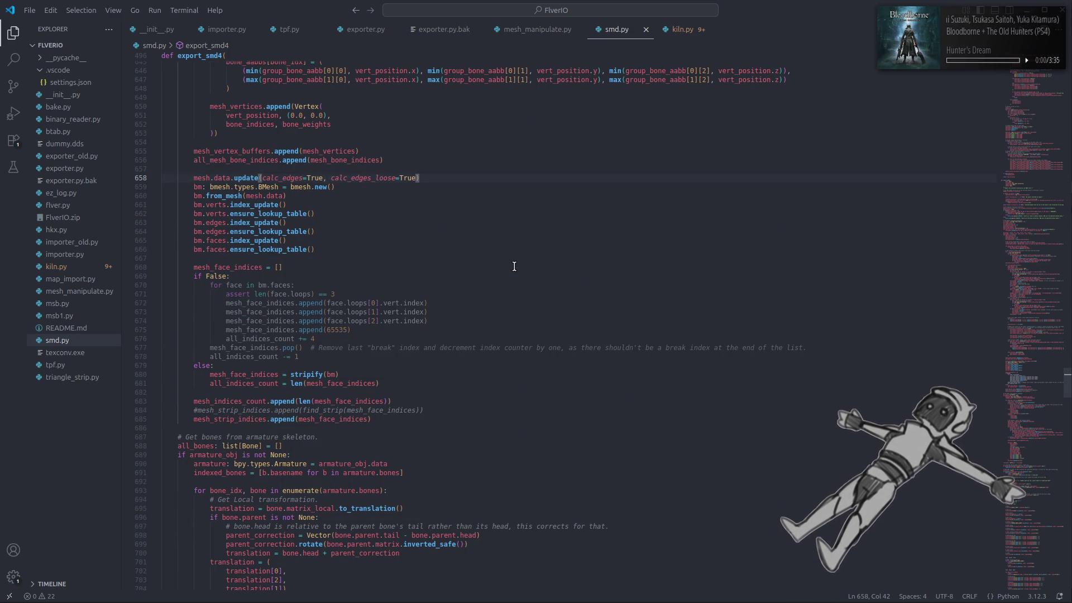
Delete the commented-out #mesh_strip_indices find_strip line after checking mesh_face_indices usages.
double_click(242, 375)
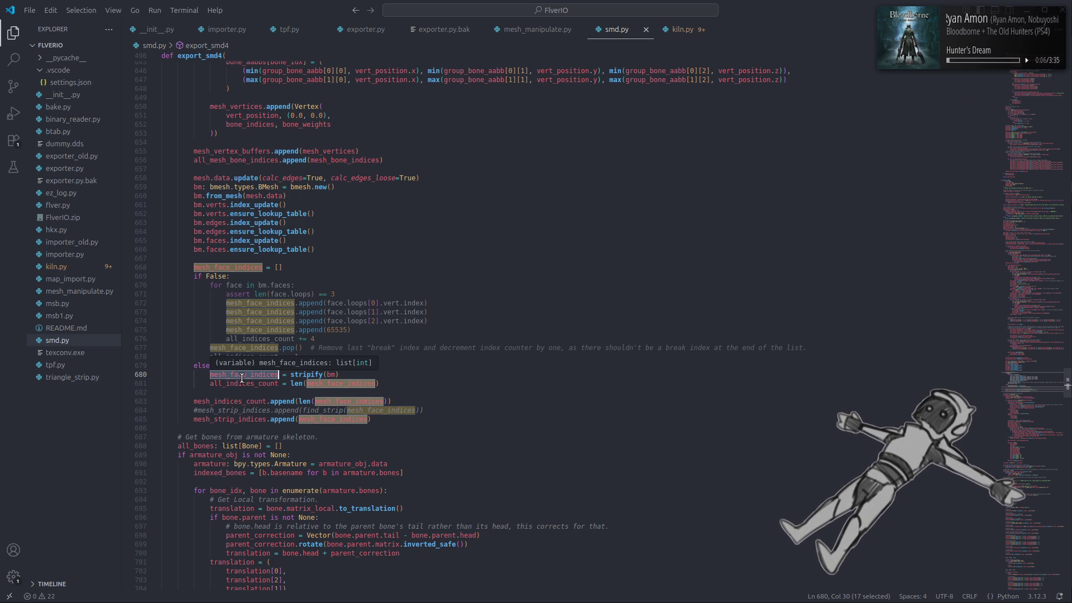
click(242, 390)
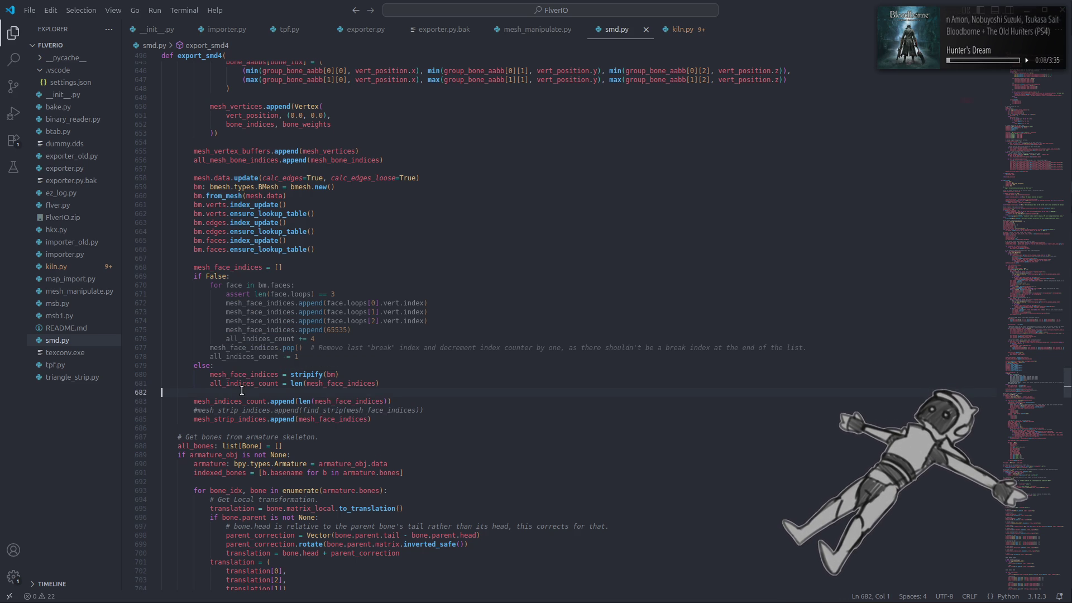
mouse_move(450, 410)
mouse_down()
mouse_move(223, 422)
mouse_move(93, 414)
mouse_up()
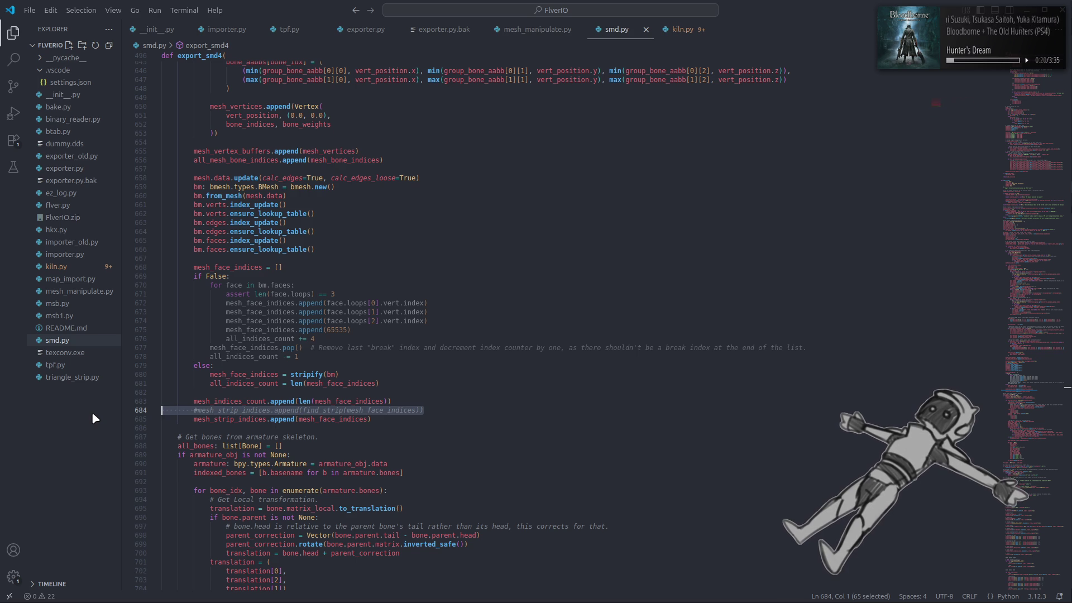
key(ctrl+shift+k)
double_click(257, 383)
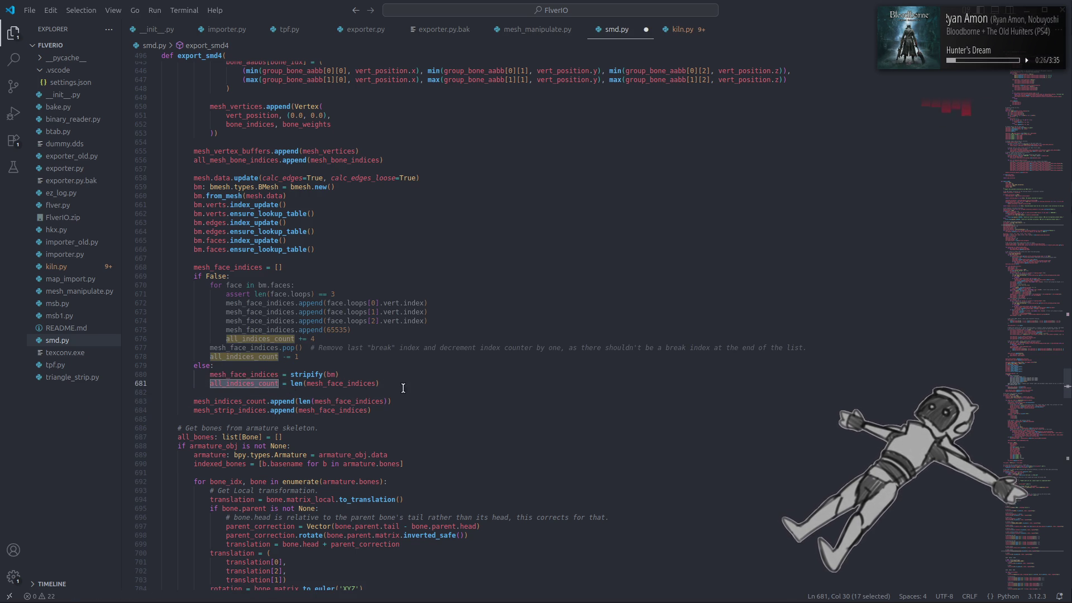
Change line 681 to all_indices_count += len(mesh_face_indices).
scroll(1034, 347, up, 15)
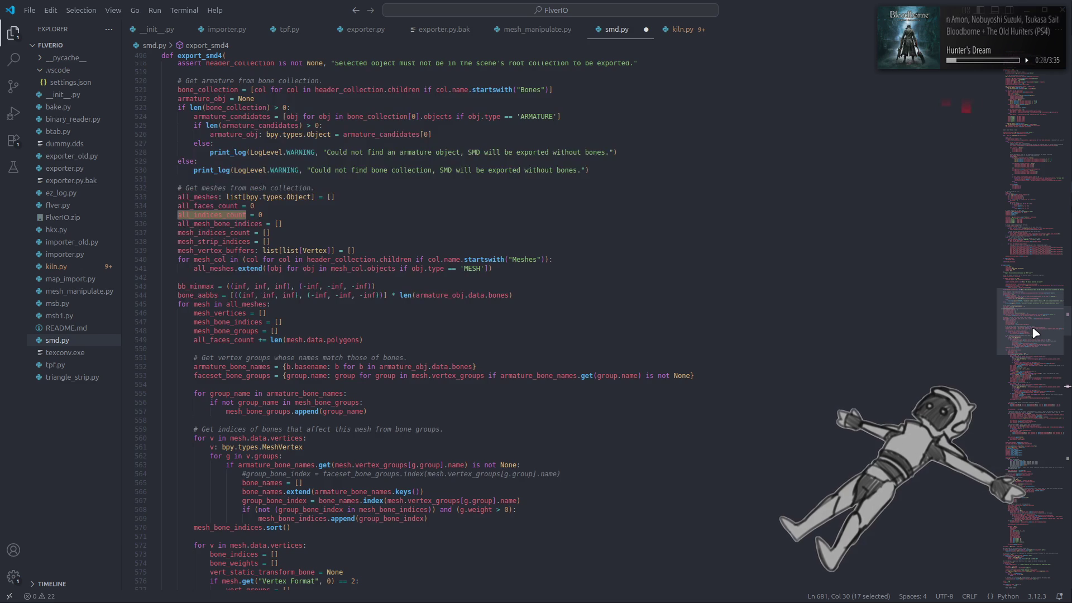
mouse_move(1032, 342)
mouse_down()
mouse_move(1028, 455)
mouse_move(1031, 405)
mouse_up()
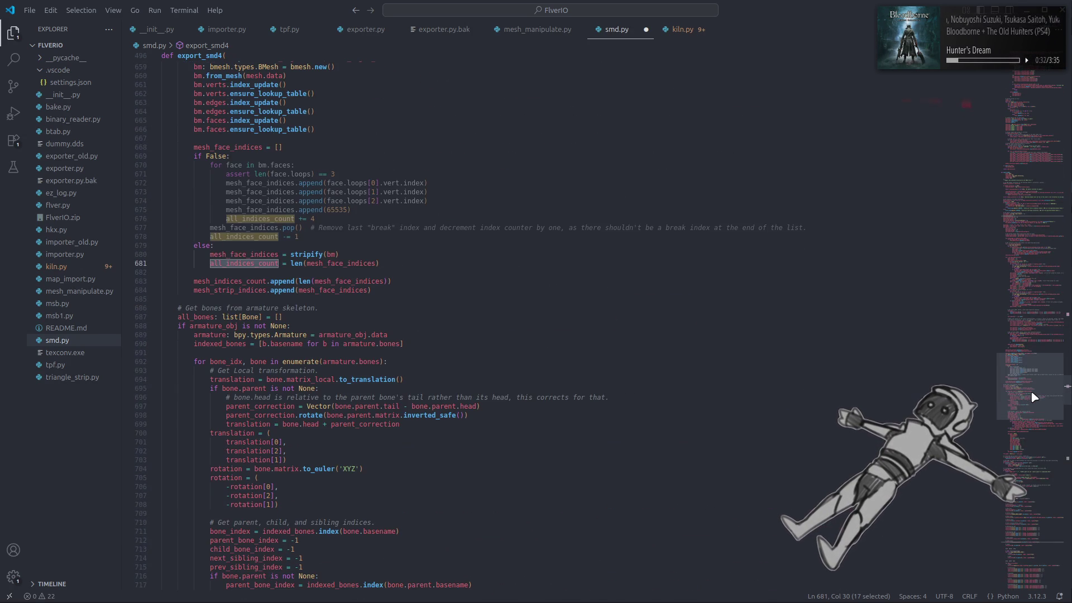
scroll(391, 335, up, 2)
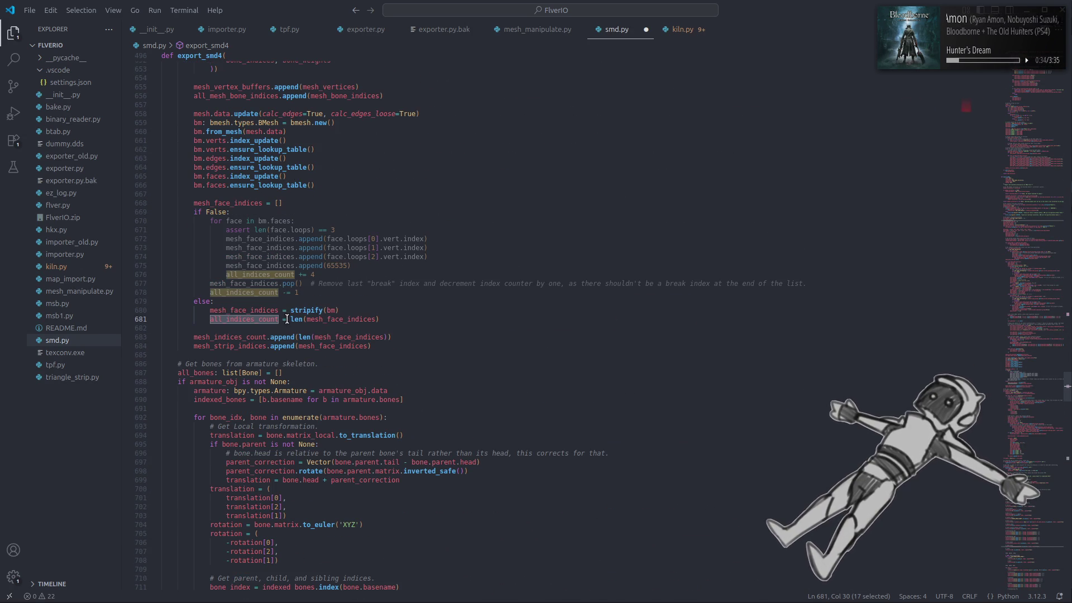
click(283, 320)
text(+)
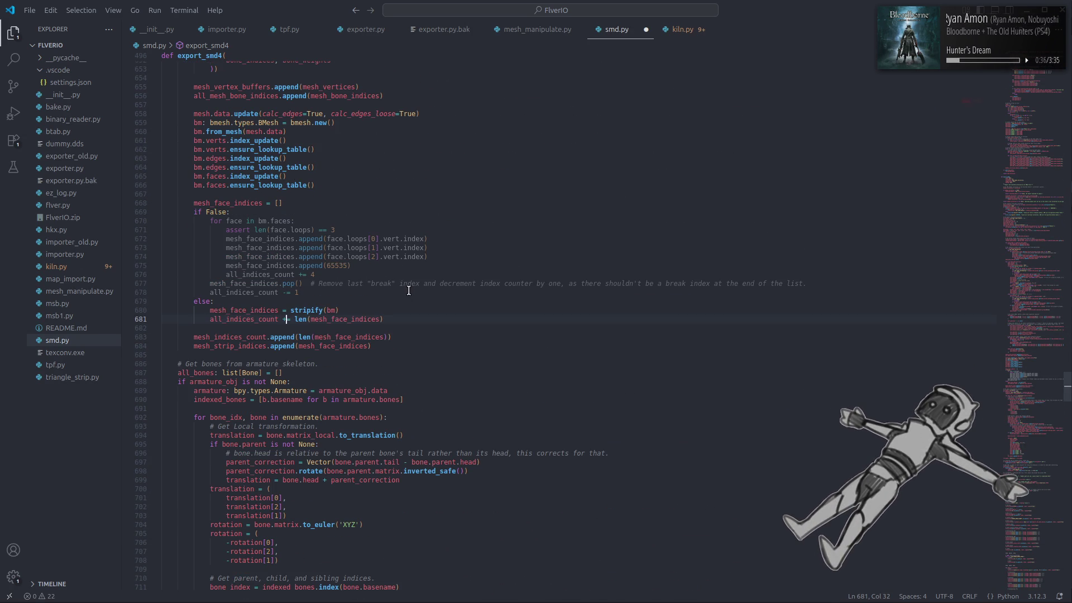
Check usages of mesh_face_indices, mesh_strip_indices, mesh_indices_count and all_indices_count.
double_click(264, 310)
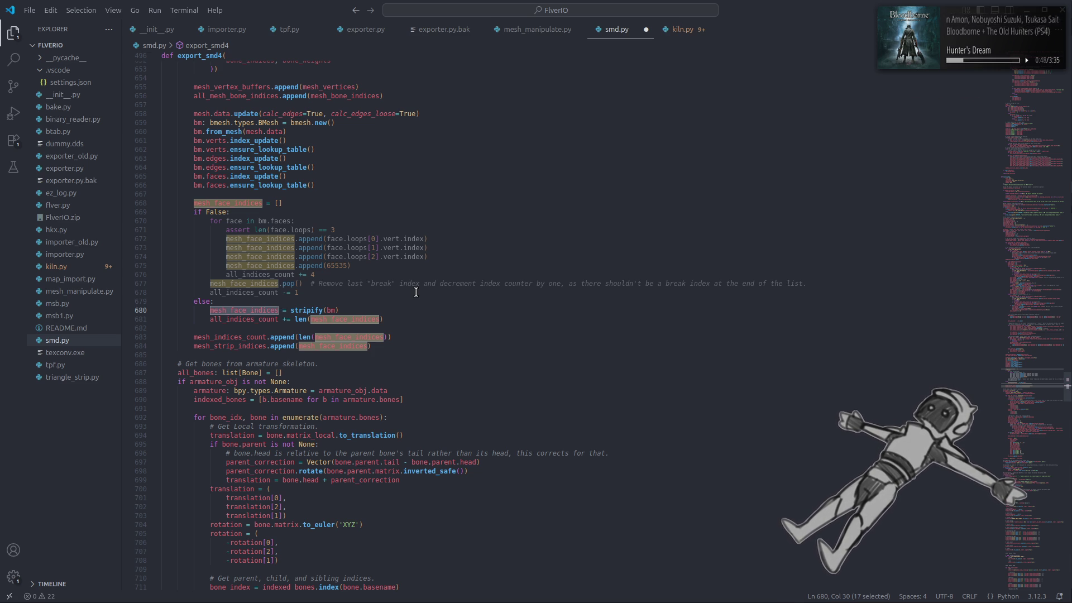
double_click(232, 346)
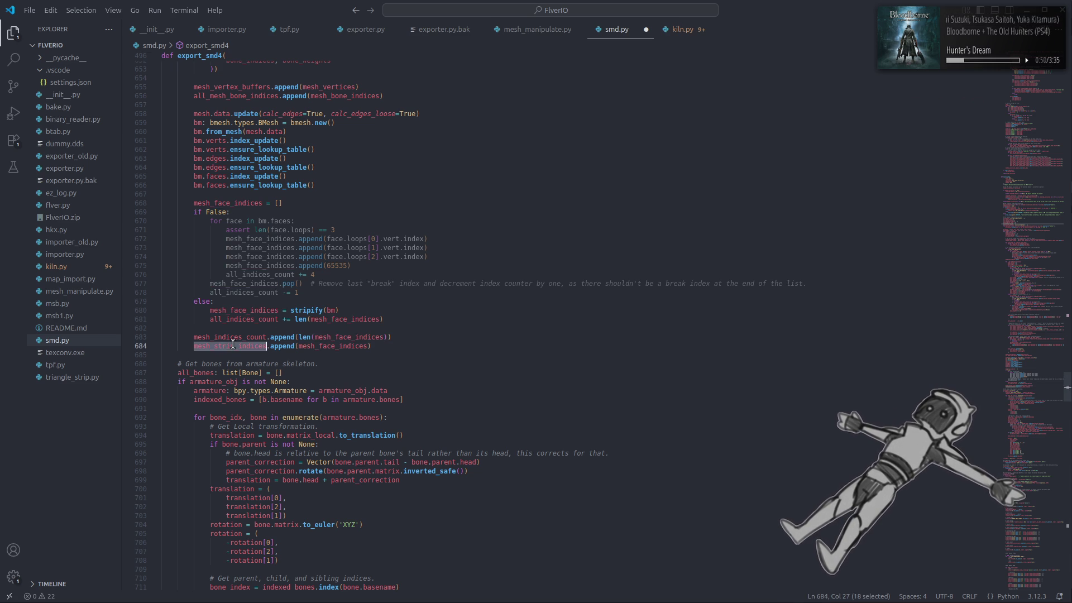
mouse_move(1021, 383)
mouse_down()
mouse_move(1021, 327)
mouse_move(1016, 392)
mouse_up()
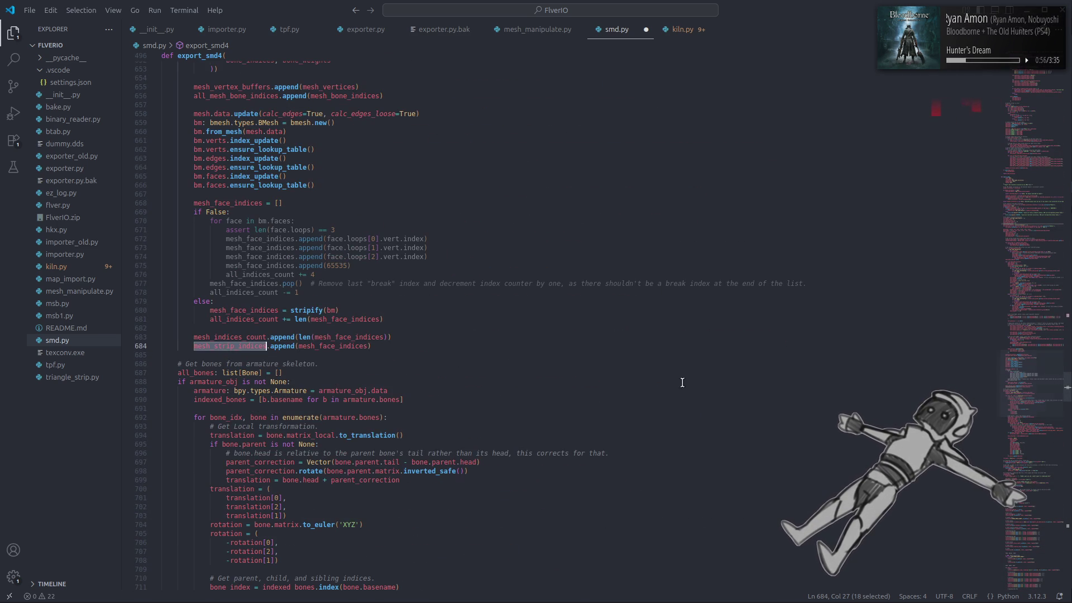
double_click(343, 346)
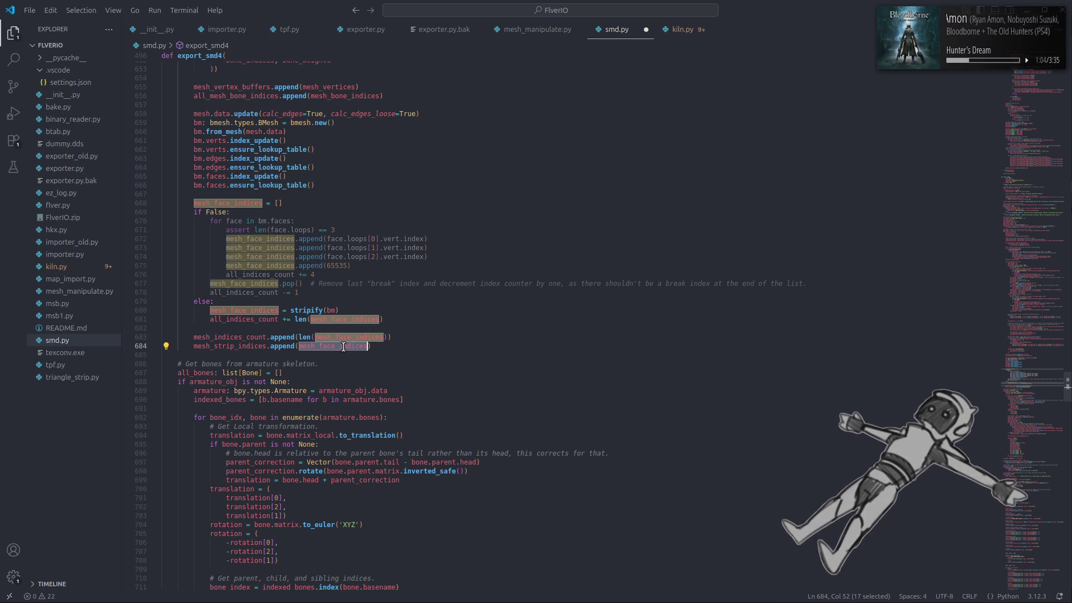
double_click(219, 334)
double_click(220, 346)
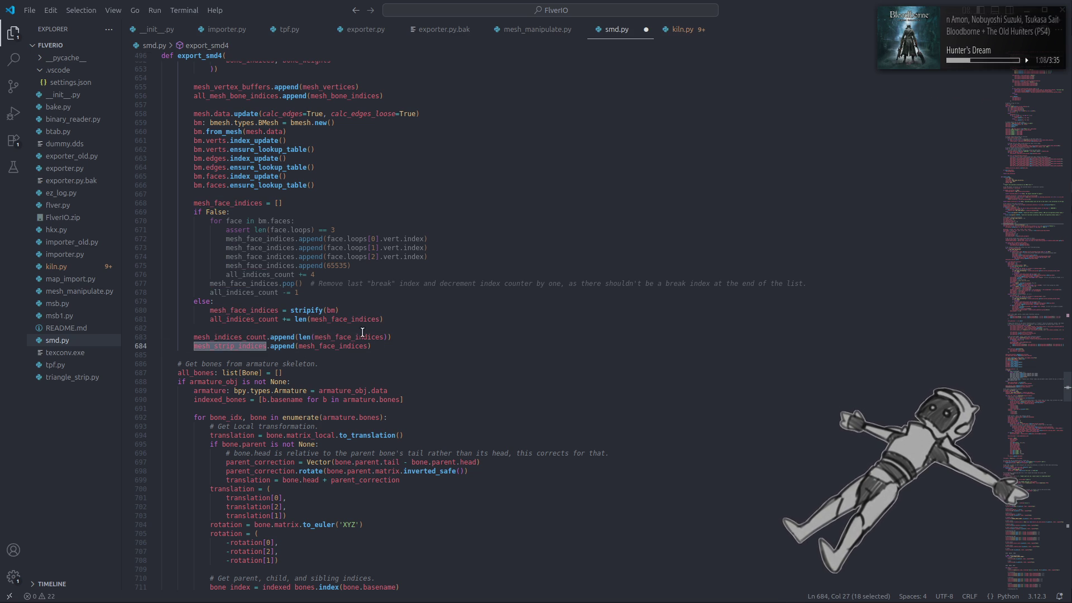
double_click(254, 318)
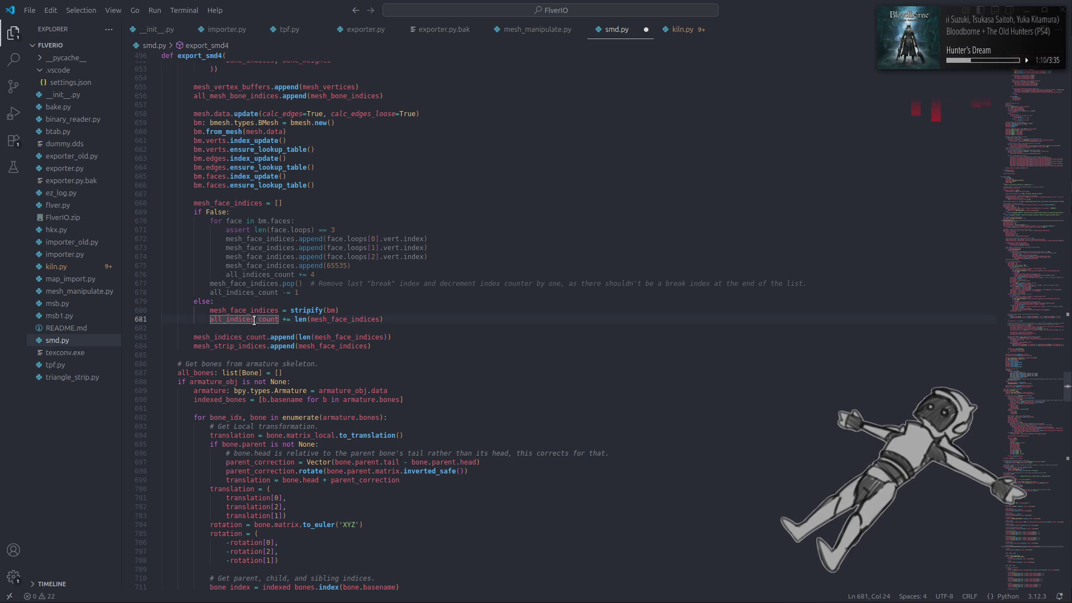
drag(1032, 385, 1029, 459)
Scroll further through export_smd4 and check usages of mesh_vertex_buffers.
scroll(446, 301, down, 3)
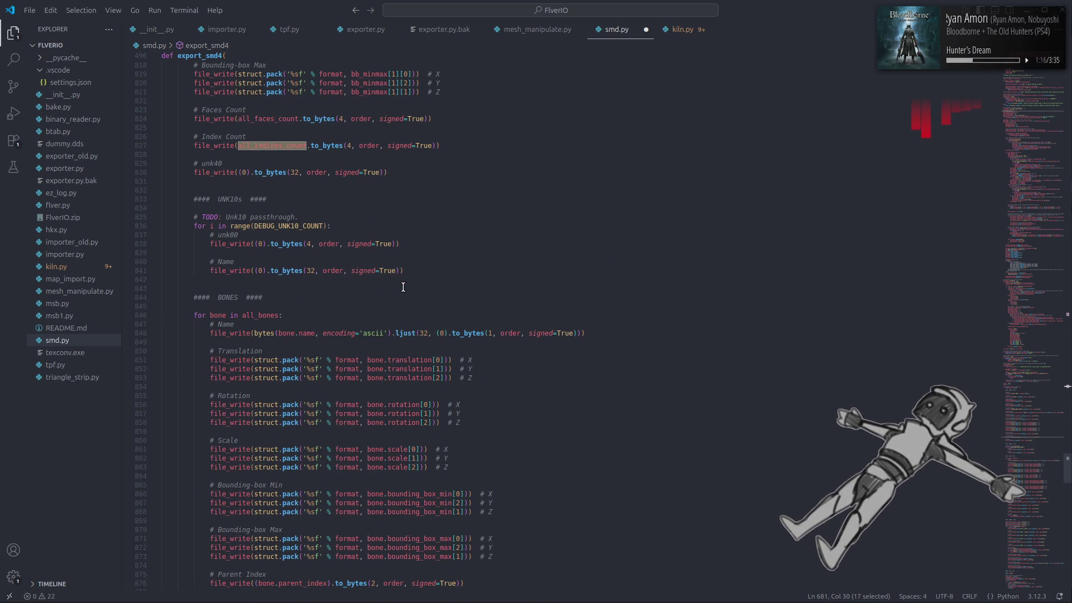
scroll(403, 287, down, 10)
scroll(403, 287, down, 6)
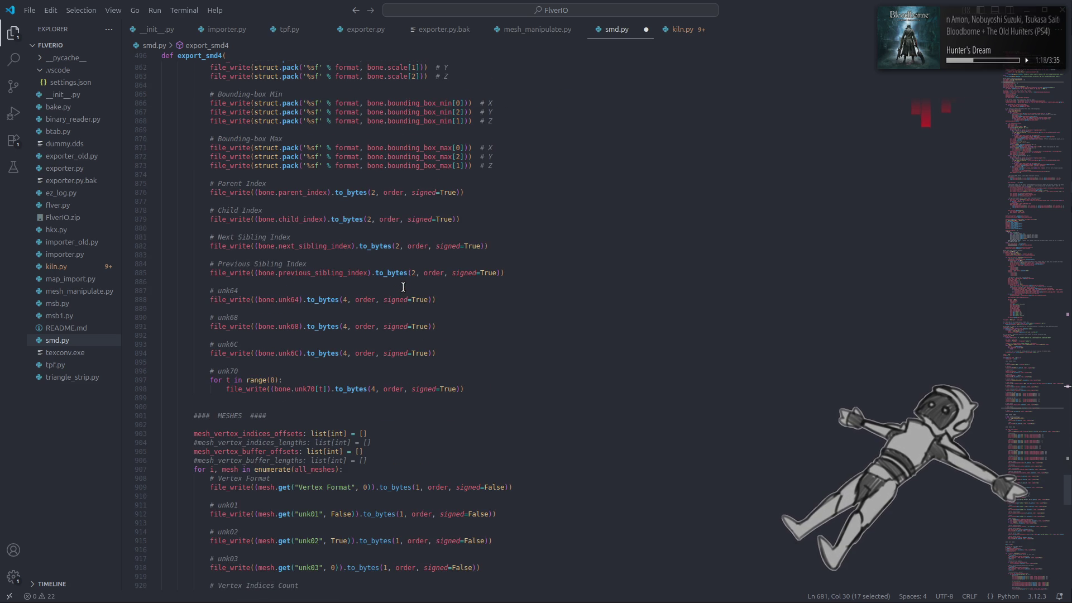
scroll(403, 287, down, 7)
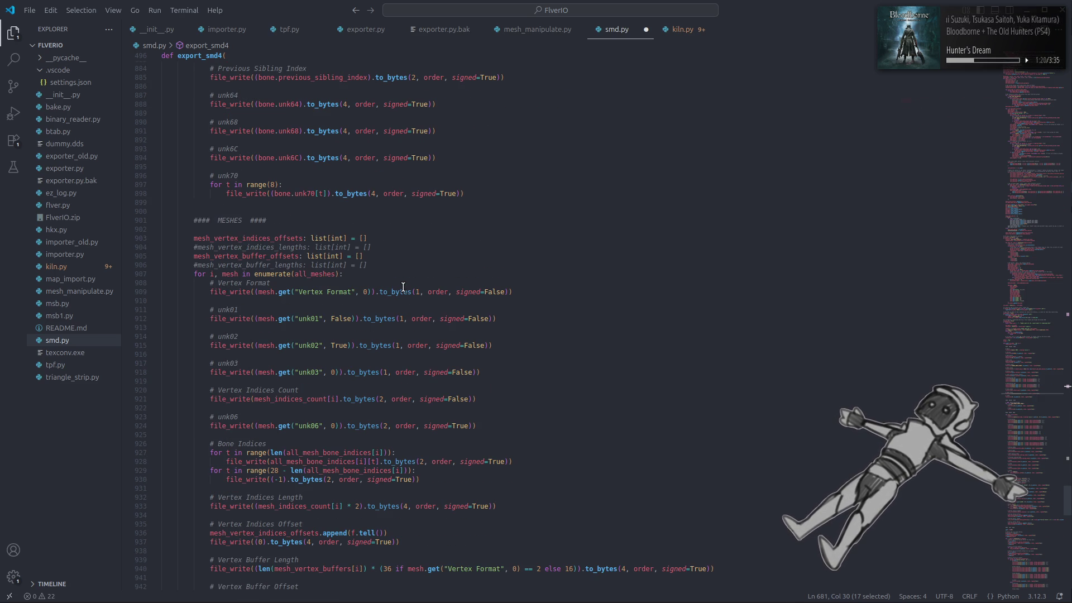
scroll(403, 287, down, 5)
scroll(403, 287, down, 6)
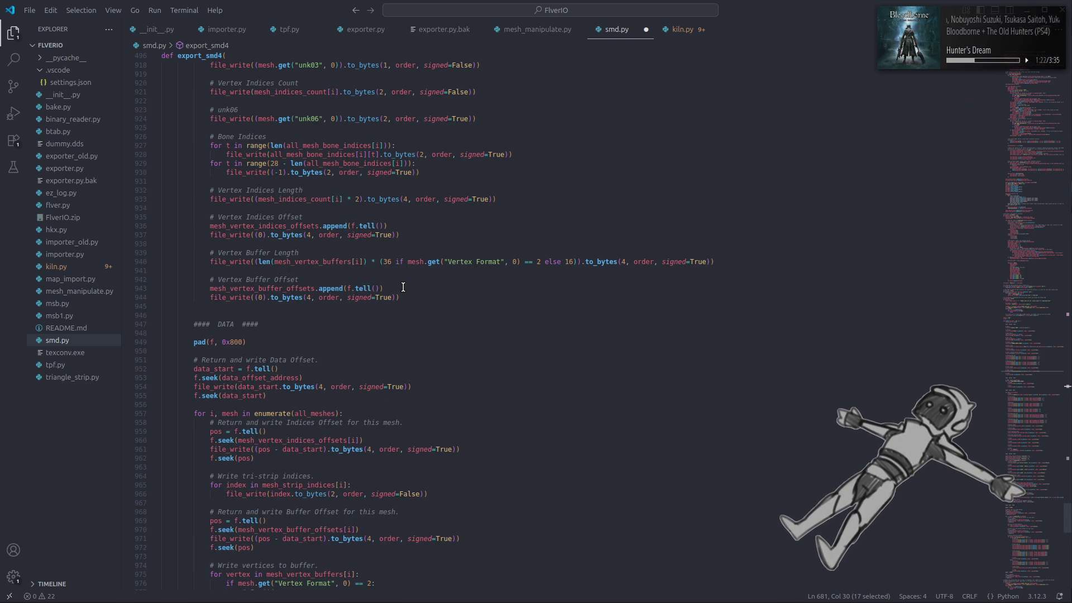
scroll(403, 287, down, 1)
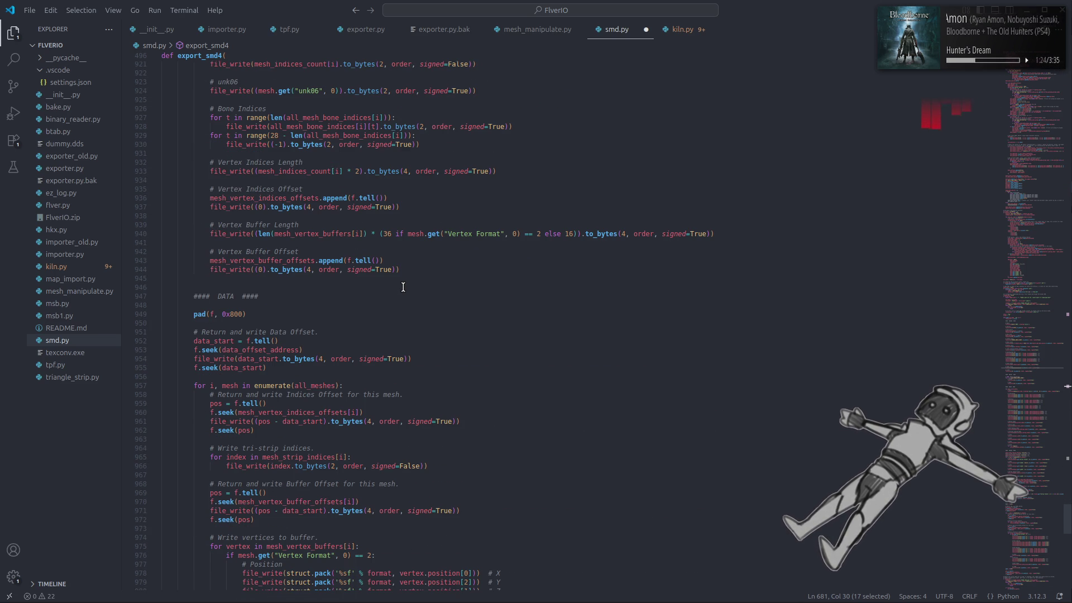
double_click(321, 234)
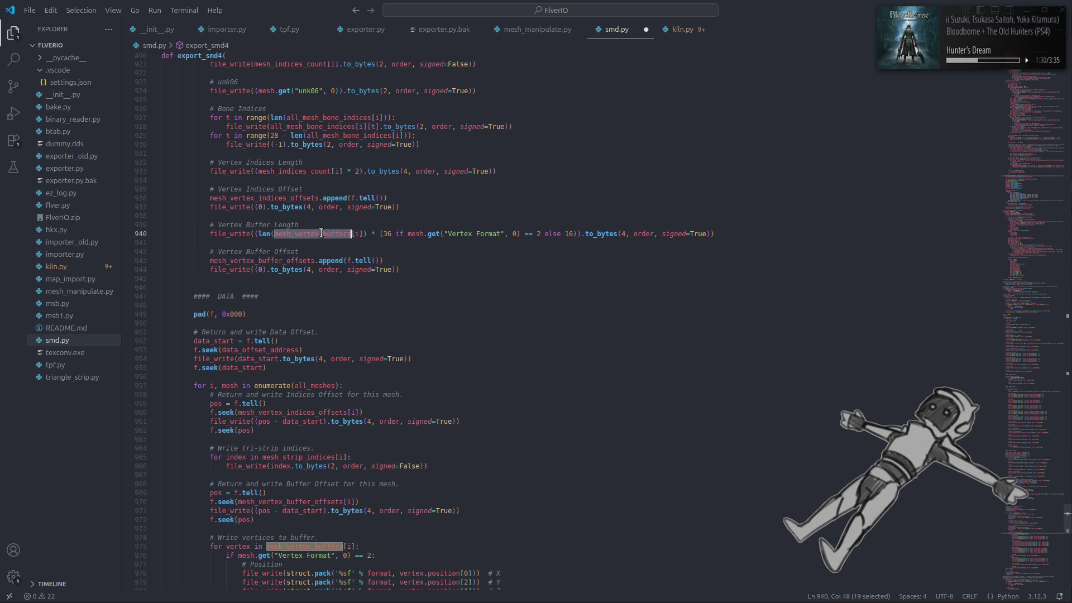
Save the edited smd.py and return to Blender.
scroll(417, 323, up, 5)
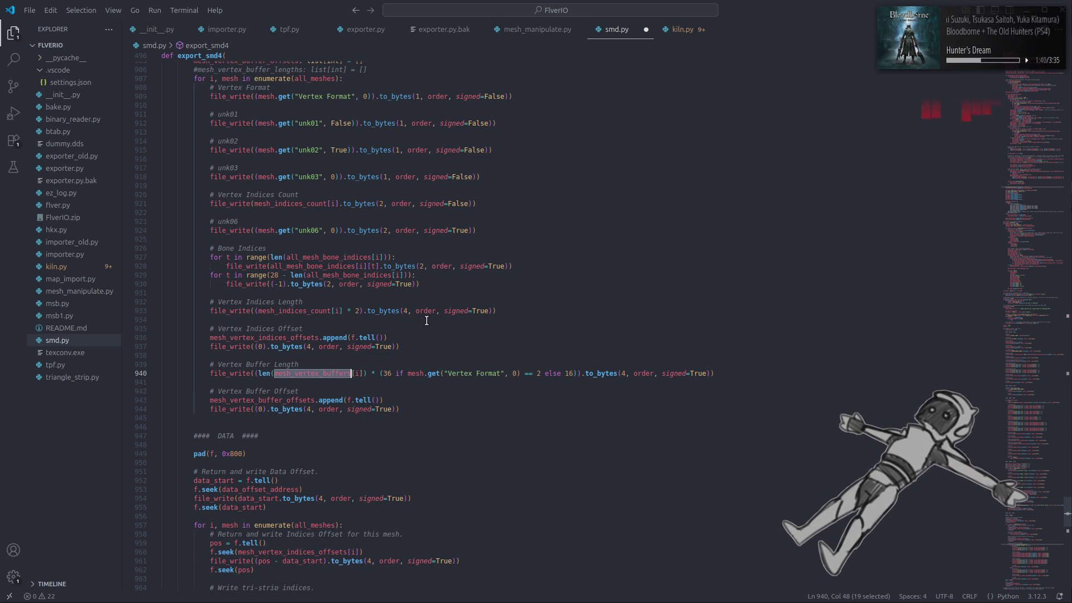
scroll(426, 321, up, 2)
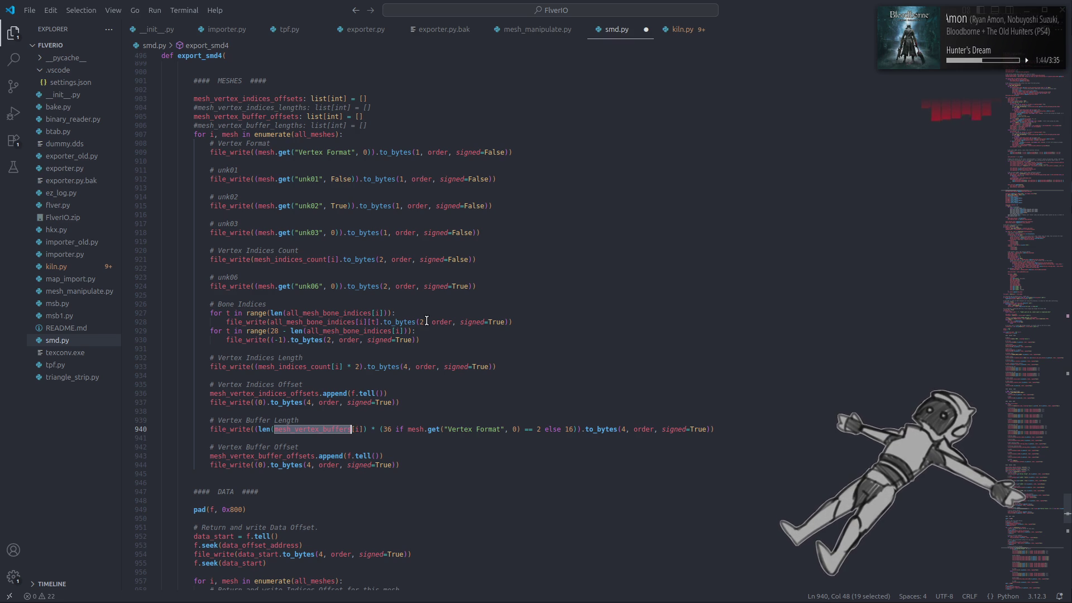
key(ctrl+s)
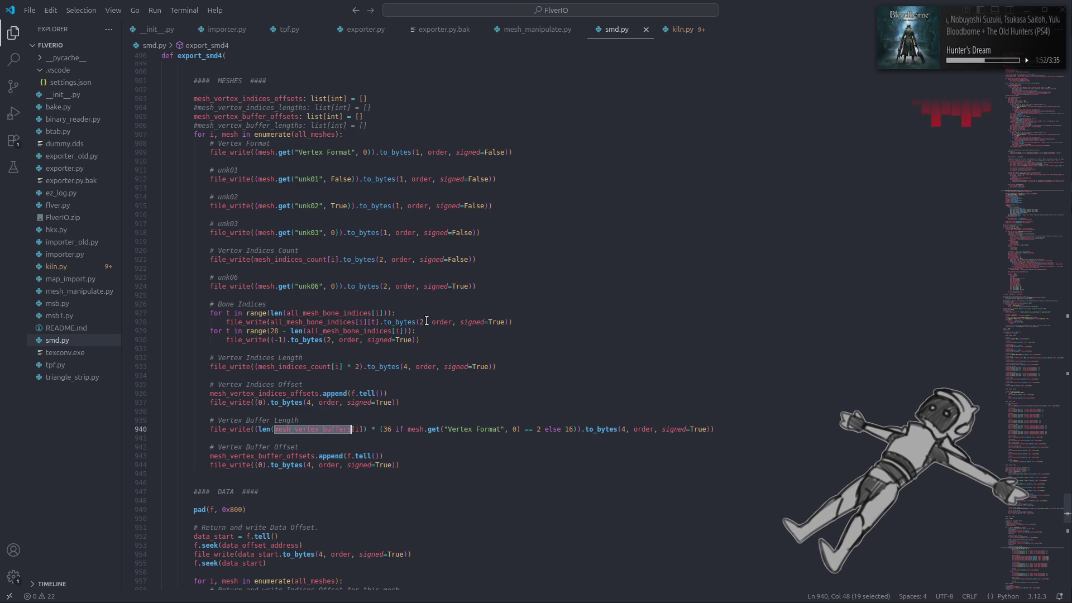
key(alt+Tab)
key(alt+Tab)
key(alt+Tab)
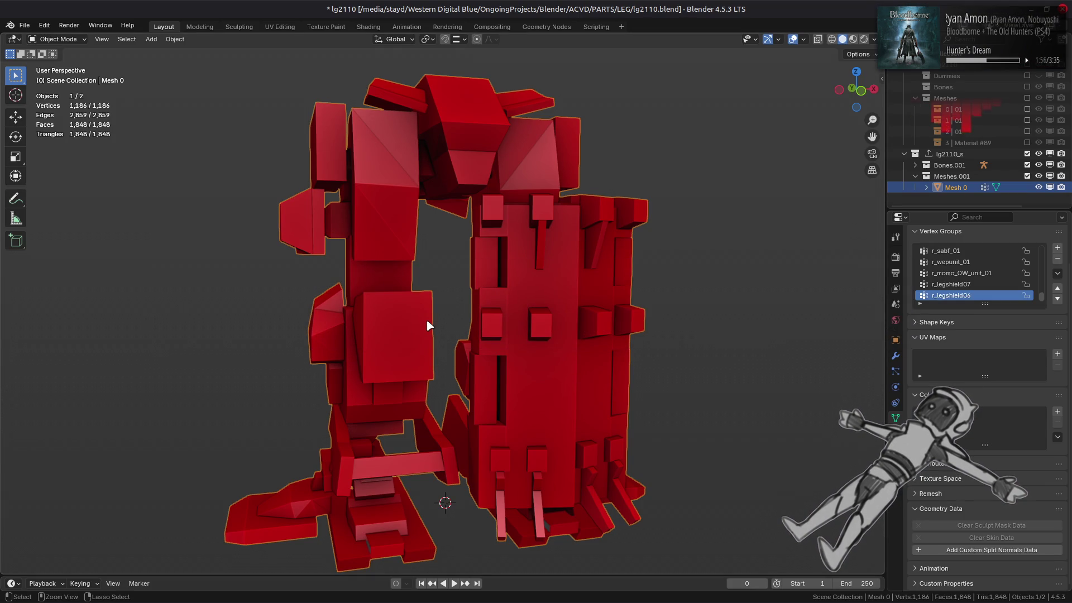
Relaunch Blender and open lg2110.blend from Recent Files.
key(alt+Tab)
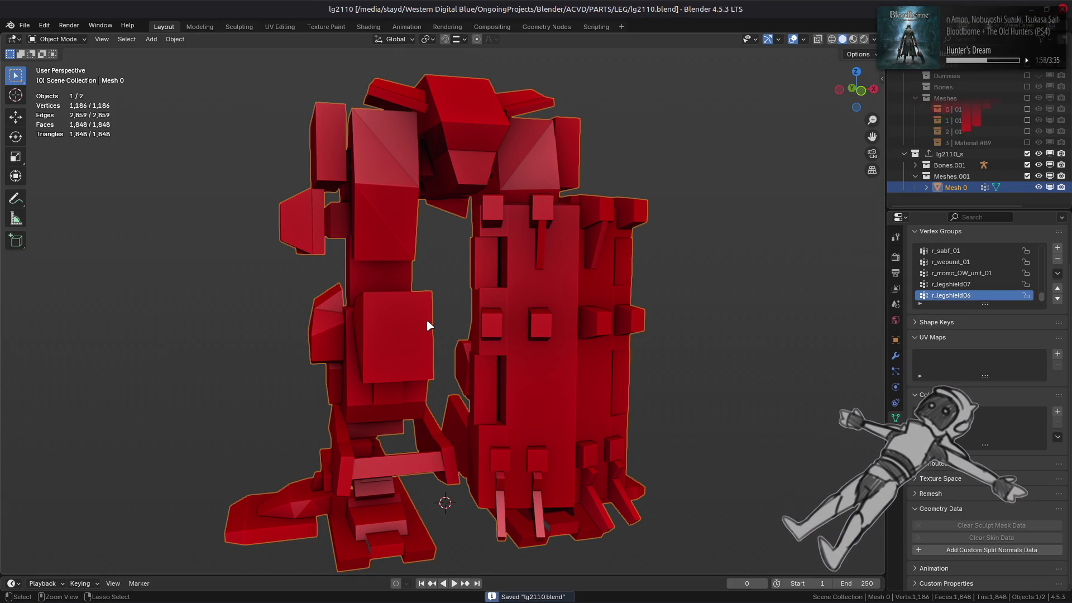
key(super)
text(bl)
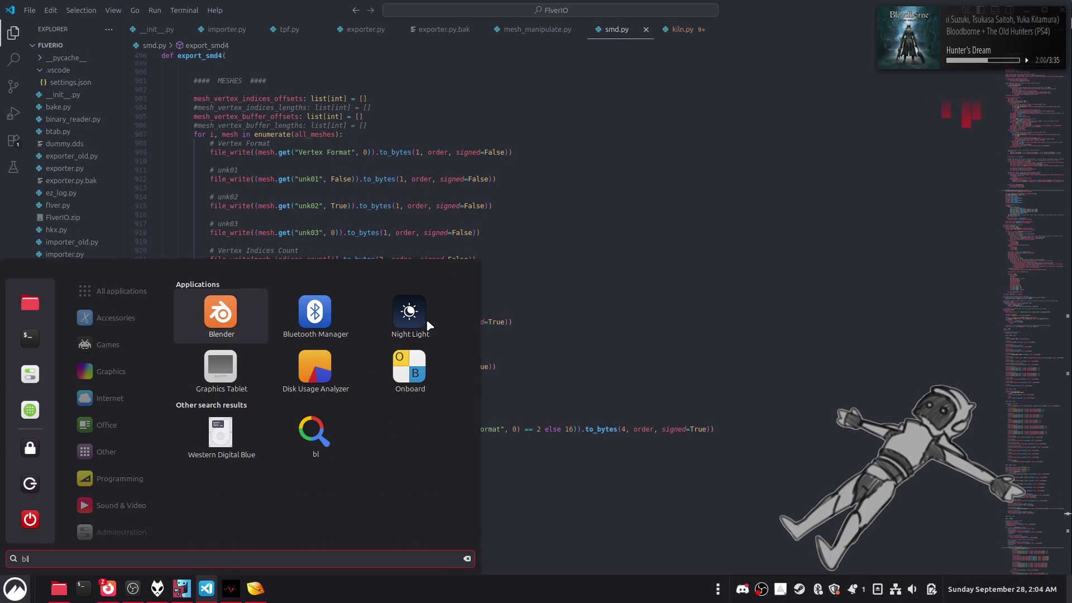
click(231, 320)
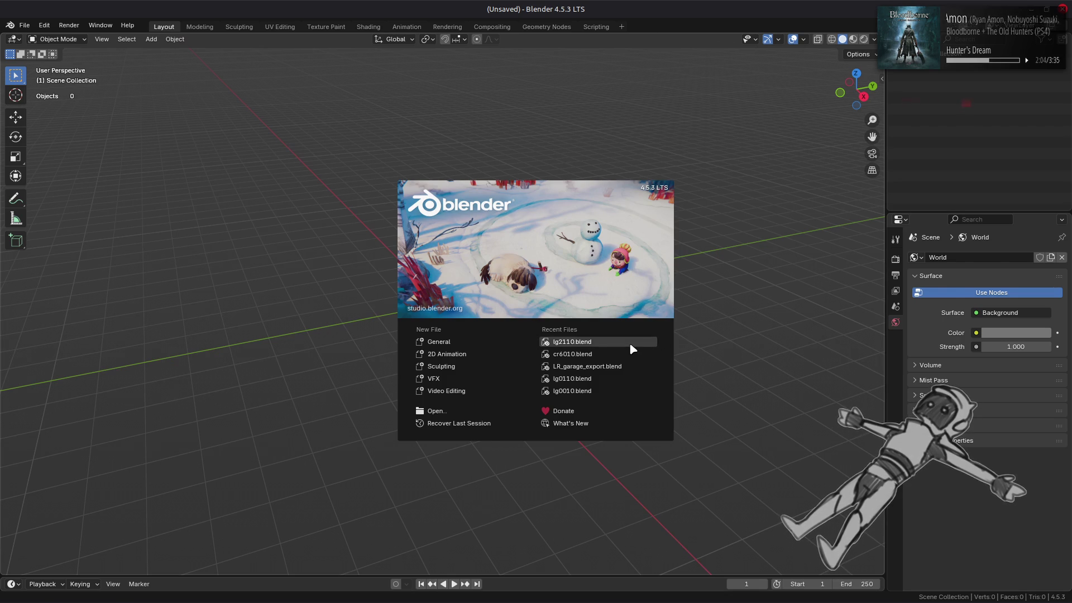
click(630, 345)
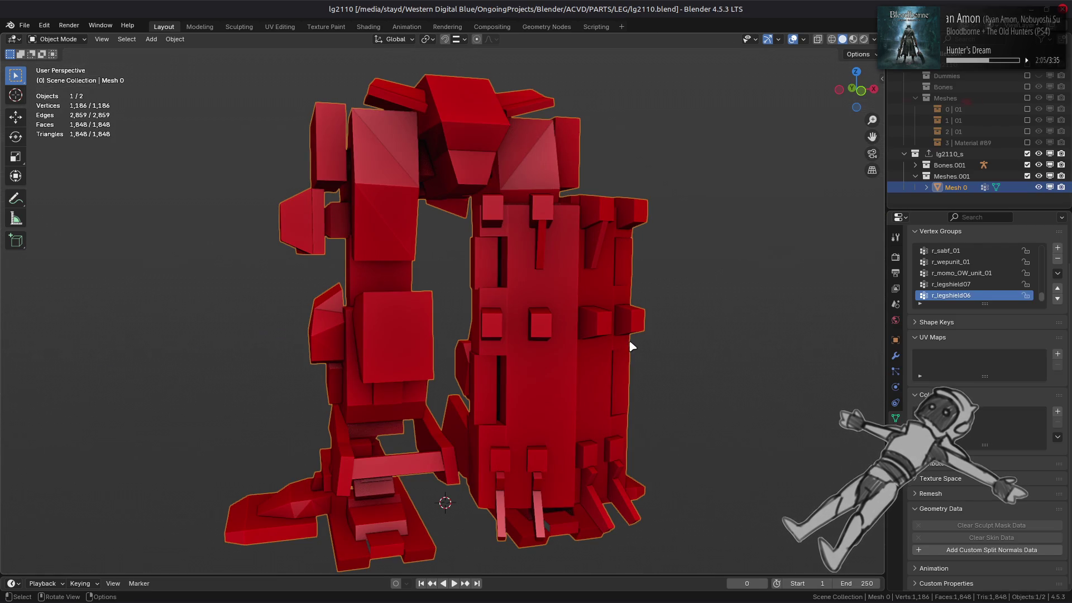
Export the lg2110_s collection and reload lg2110_s.smd in 010 Editor.
click(949, 154)
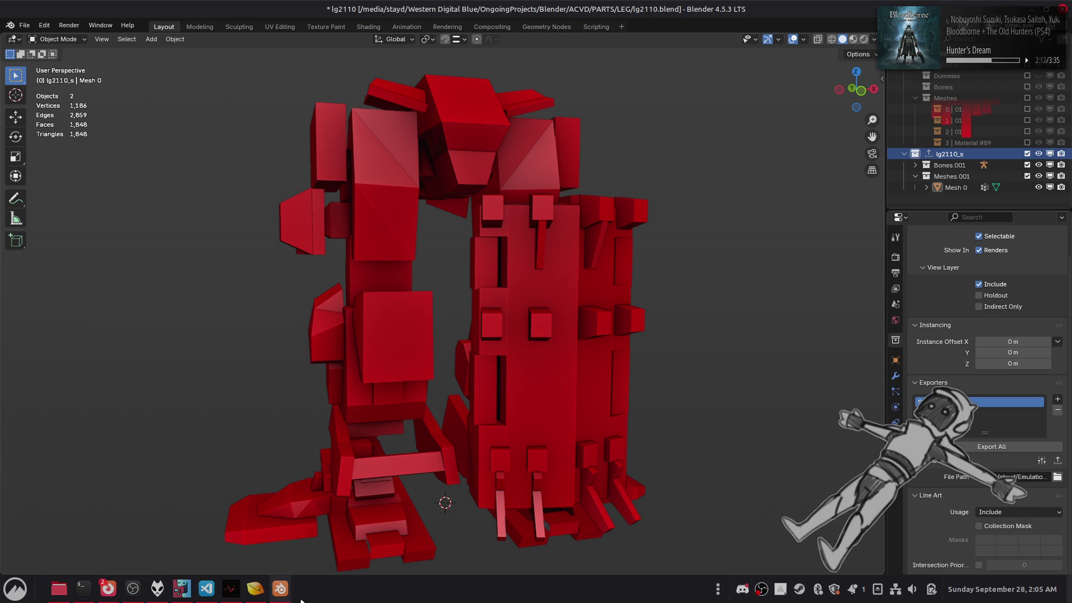
click(255, 588)
click(420, 332)
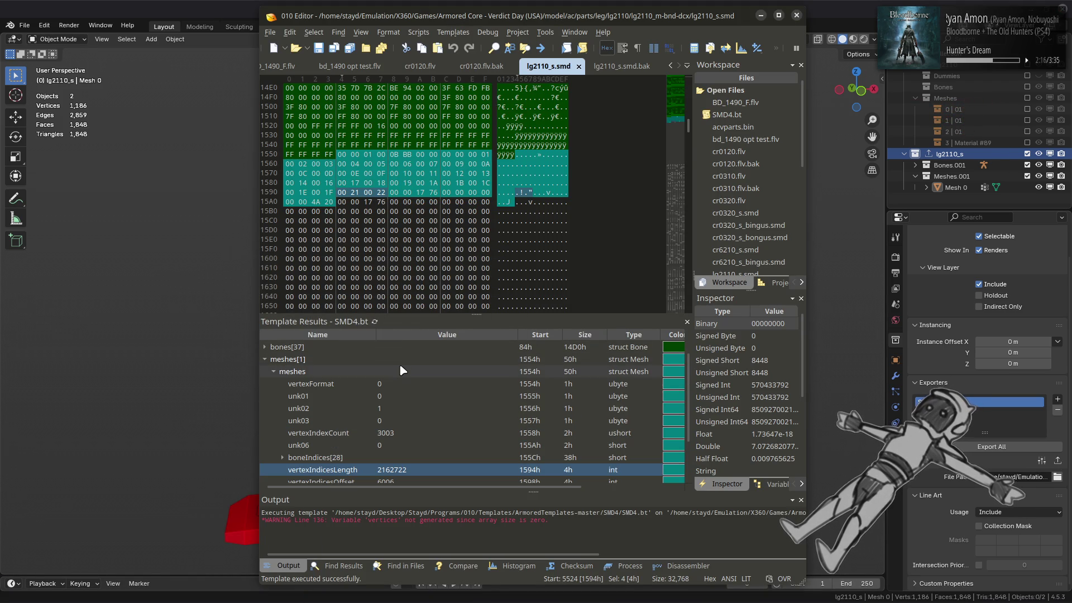
Collapse the template header, select vertexIndicesLength (2162722), then return to VS Code.
scroll(276, 360, up, 5)
click(266, 348)
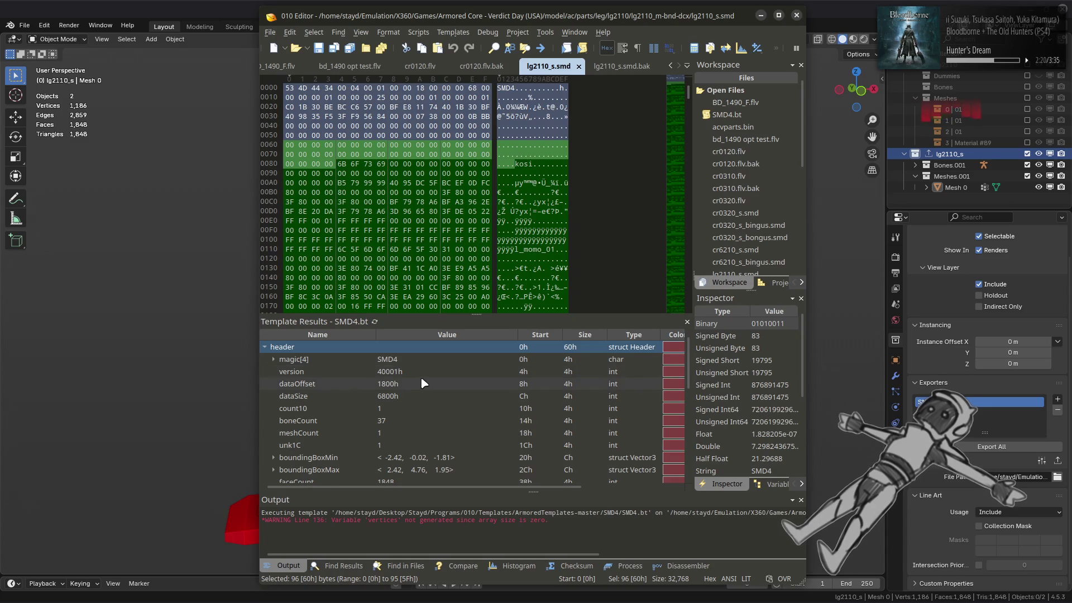
scroll(420, 376, down, 2)
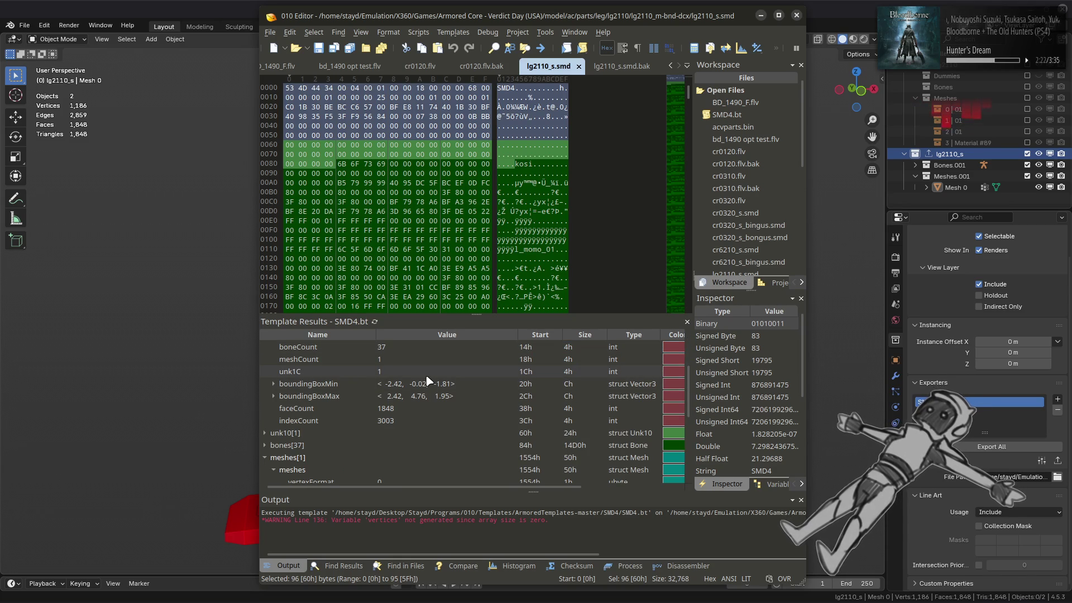
scroll(428, 381, up, 2)
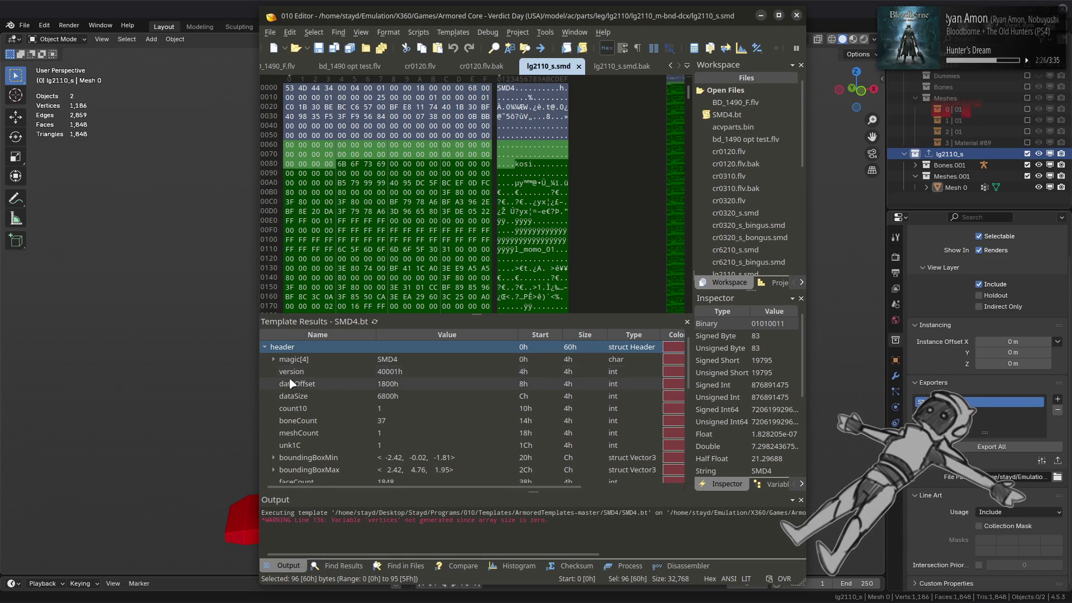
click(265, 346)
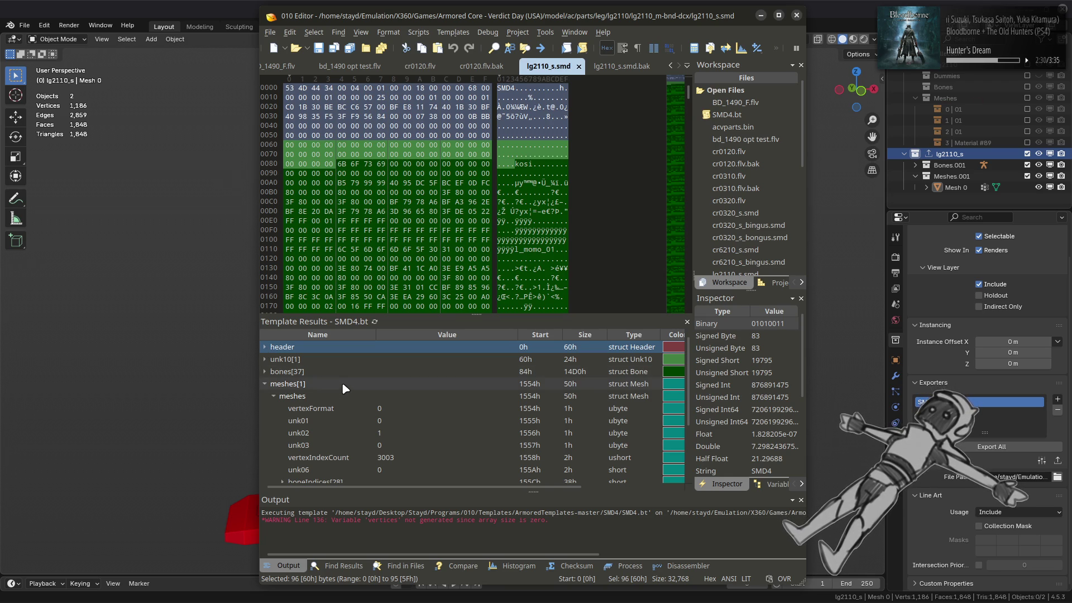
scroll(343, 385, down, 2)
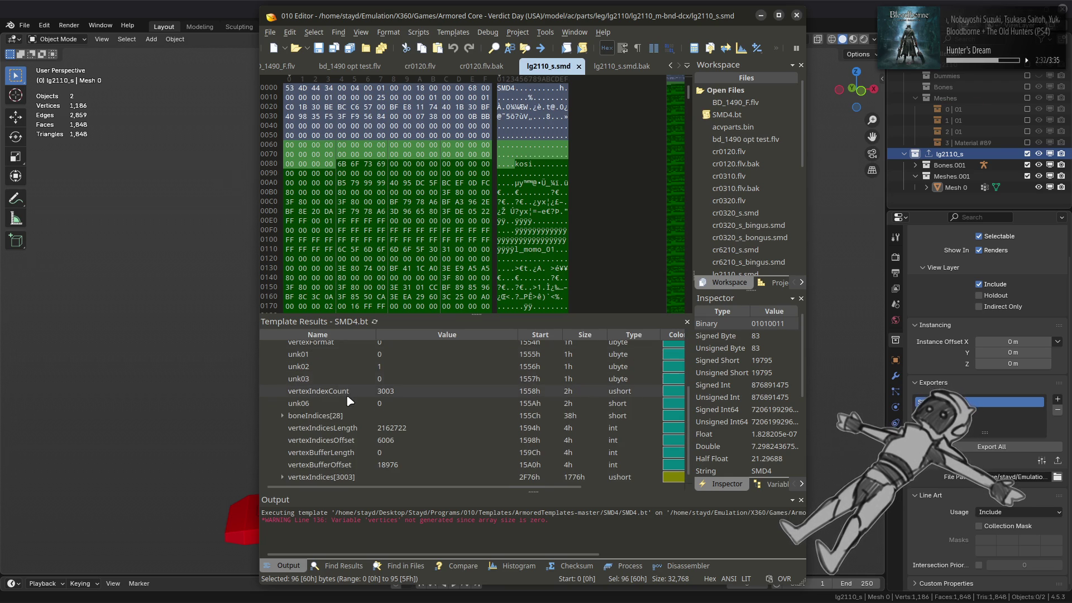
click(407, 430)
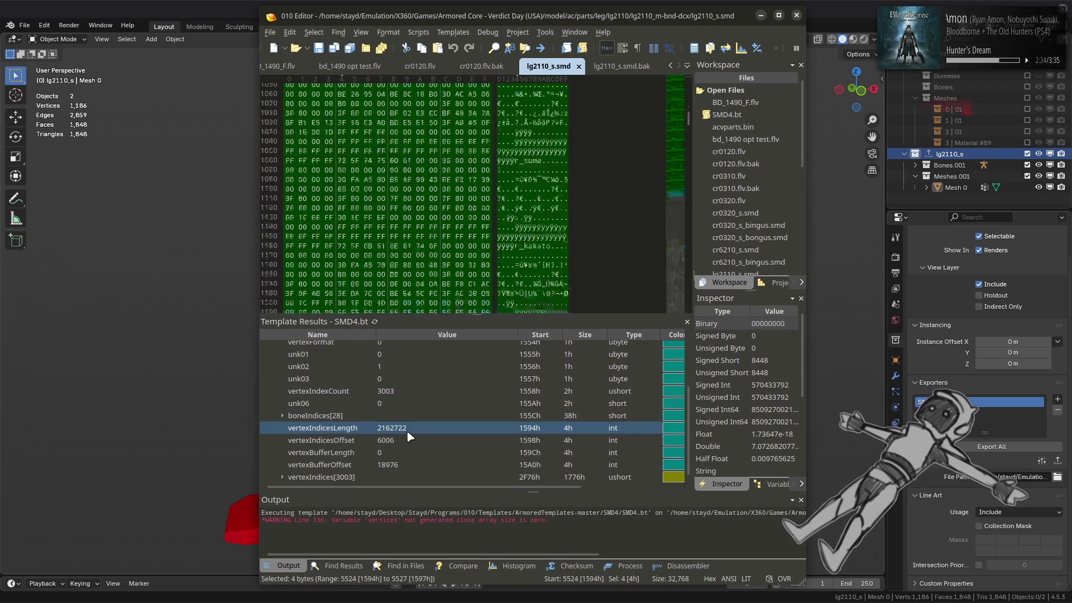
key(alt+Tab)
key(alt+Tab)
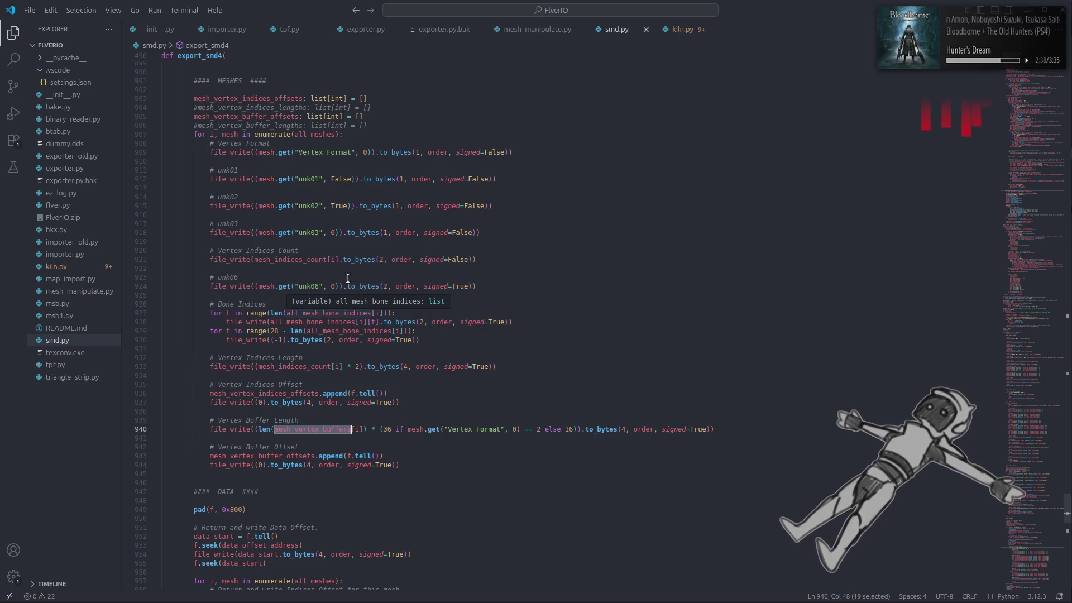
double_click(309, 366)
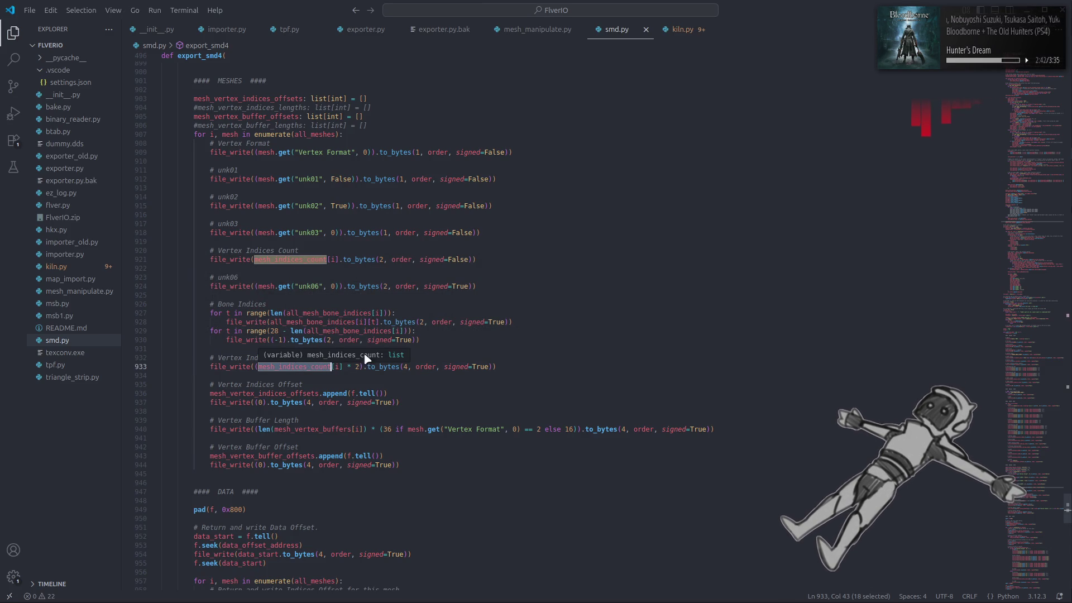
key(alt+Tab)
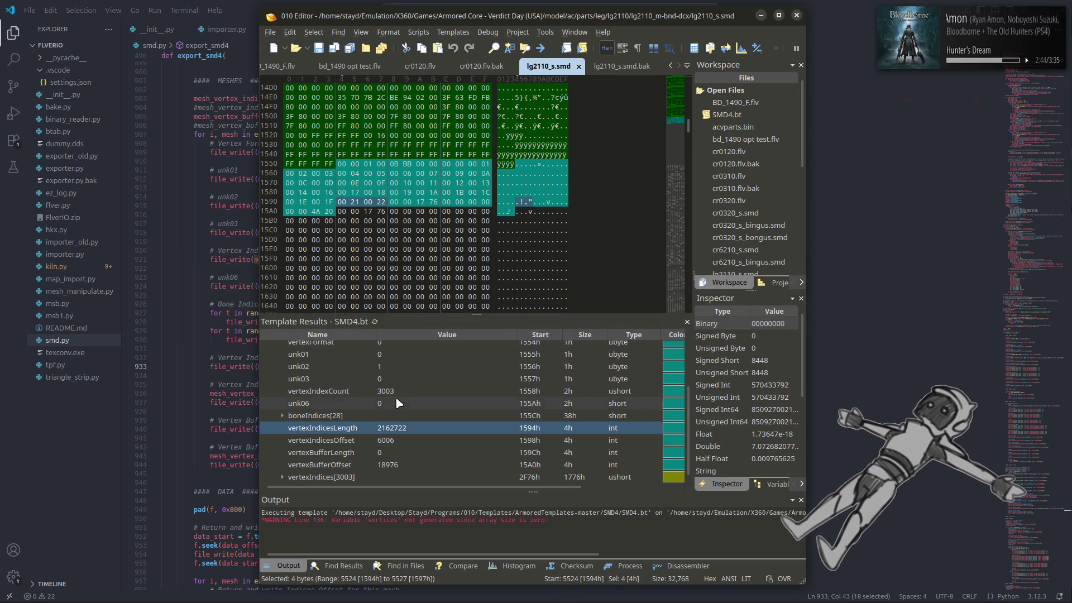
key(alt+Tab)
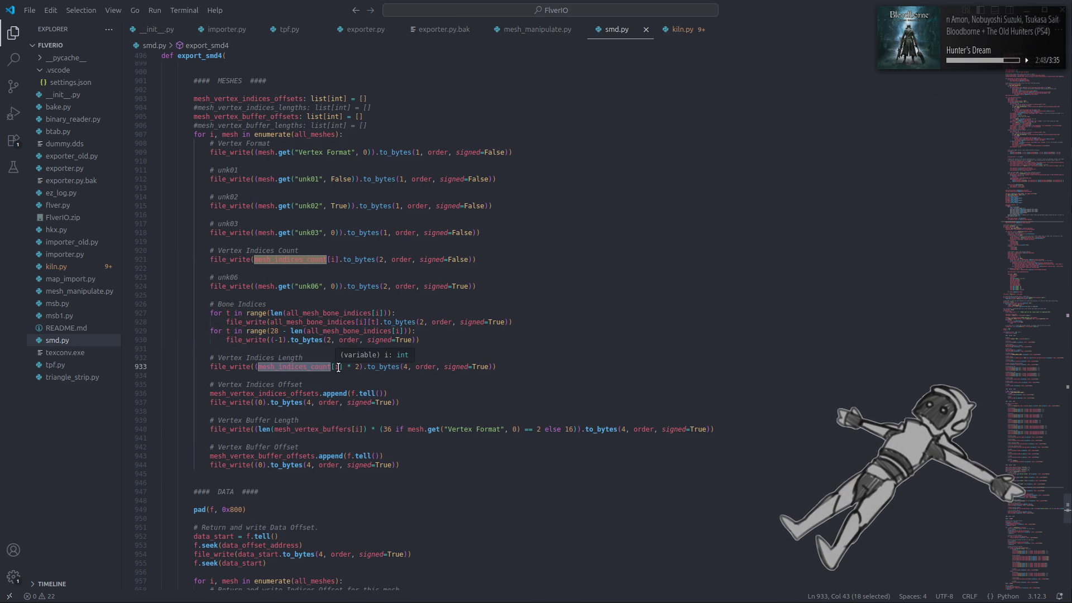
key(alt+Tab)
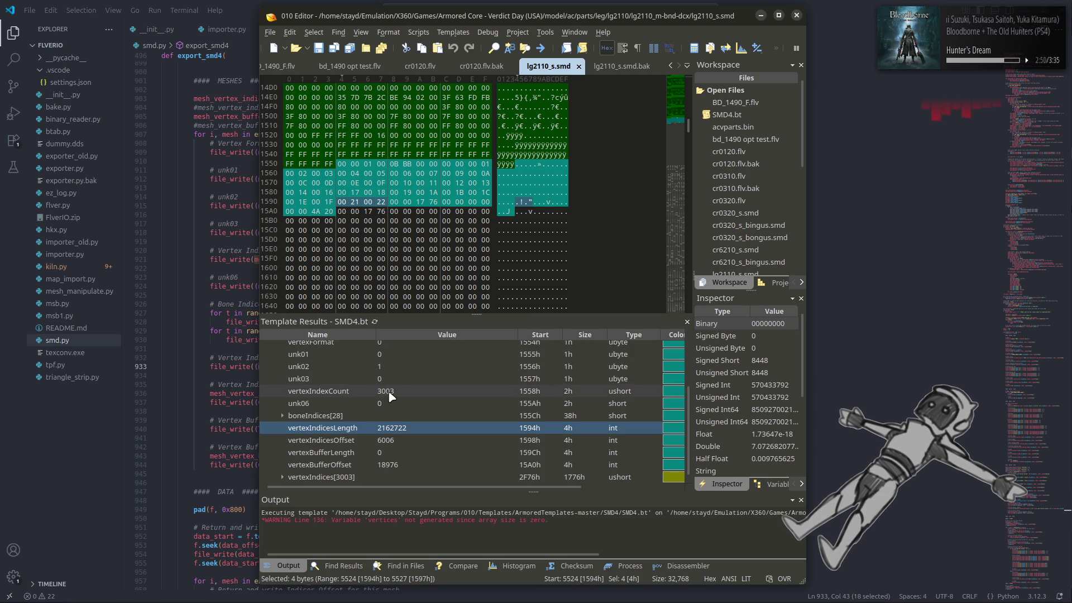
click(401, 392)
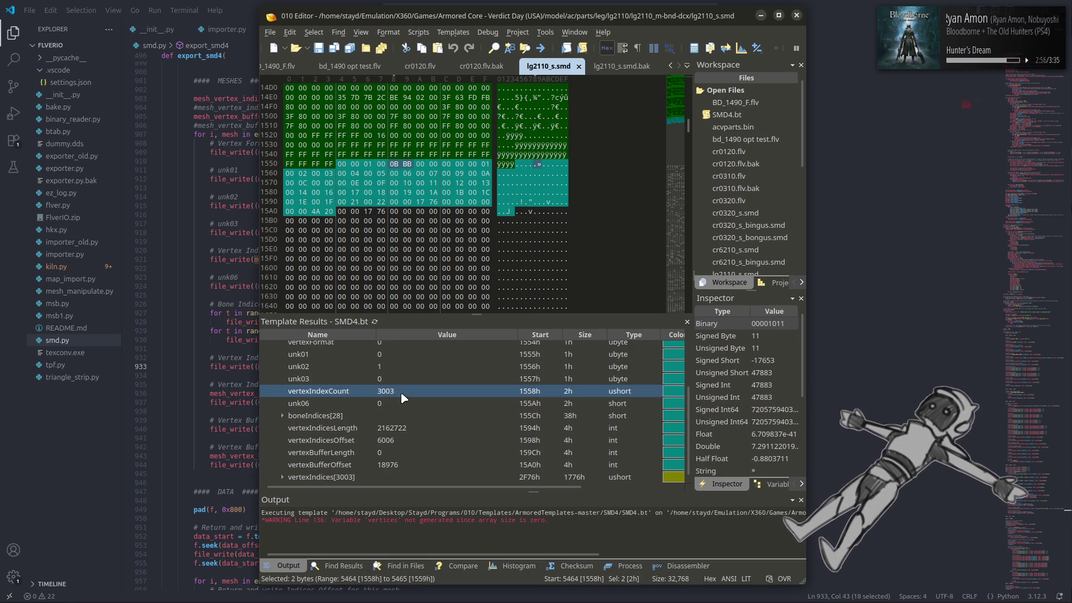
key(alt+Tab)
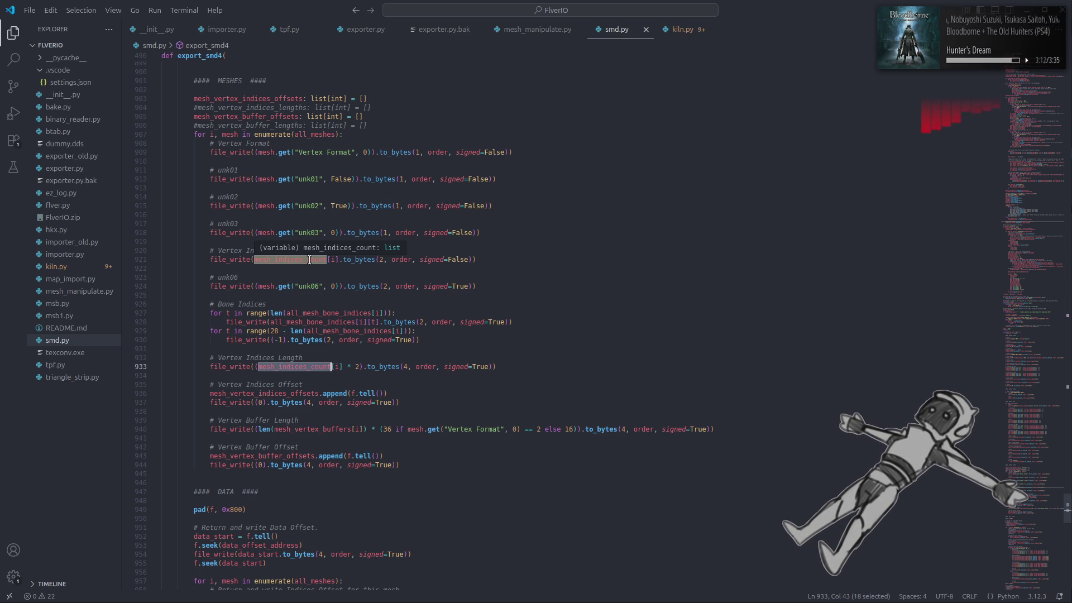
key(alt+Tab)
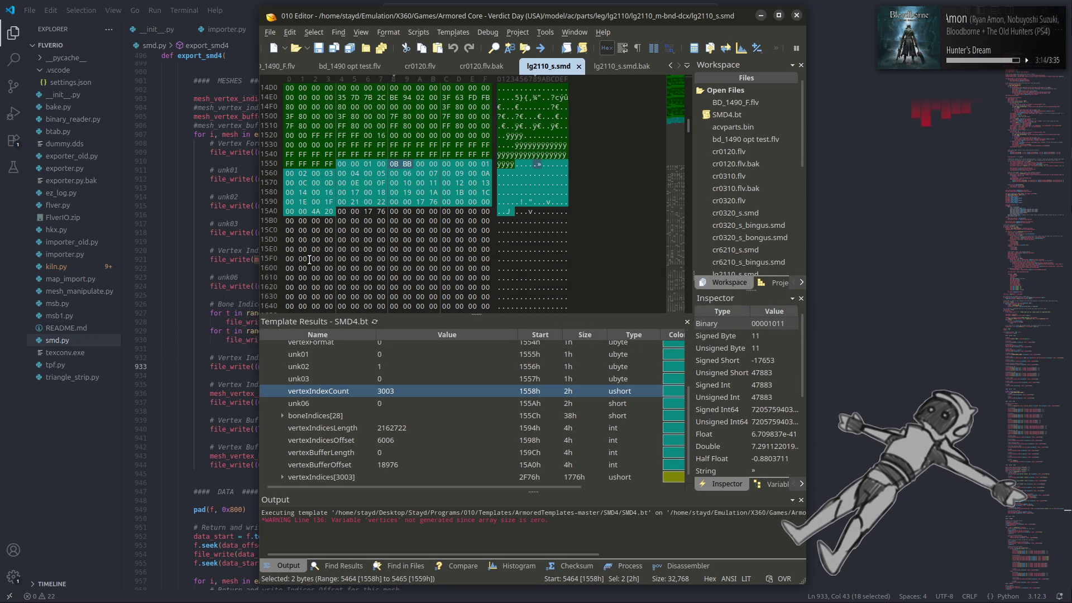
click(410, 434)
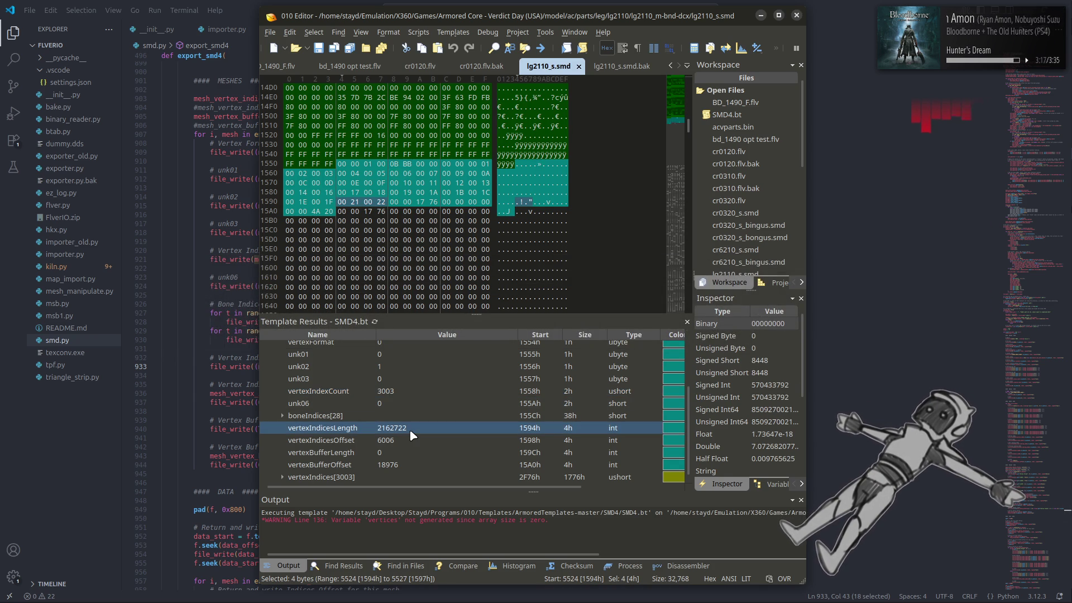
click(407, 393)
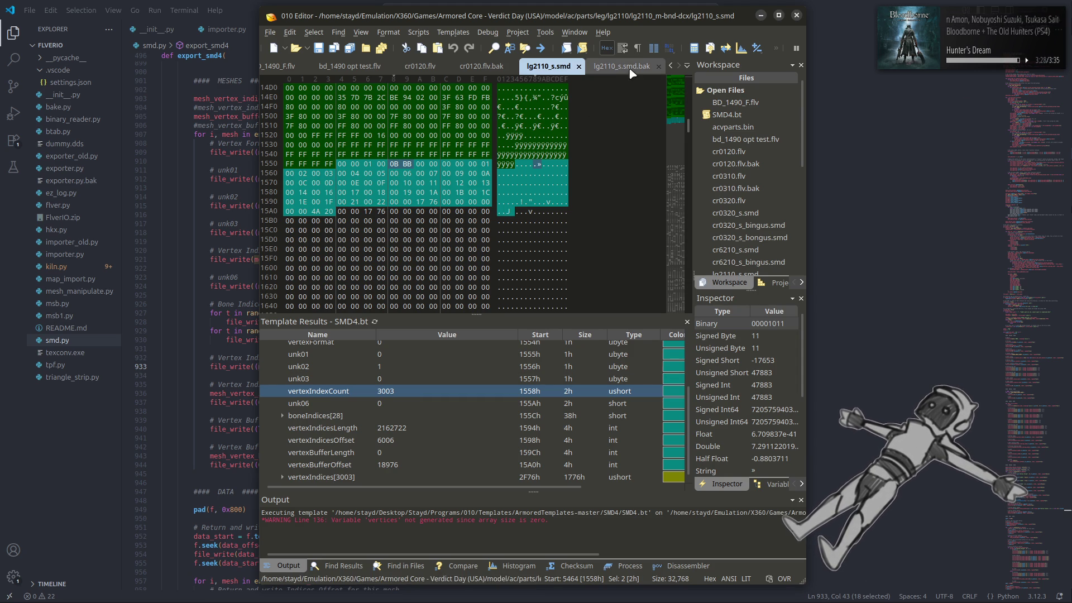
Browse the panel visibility menu and reselect the unk03 and vertexIndexCount fields.
right_click(672, 48)
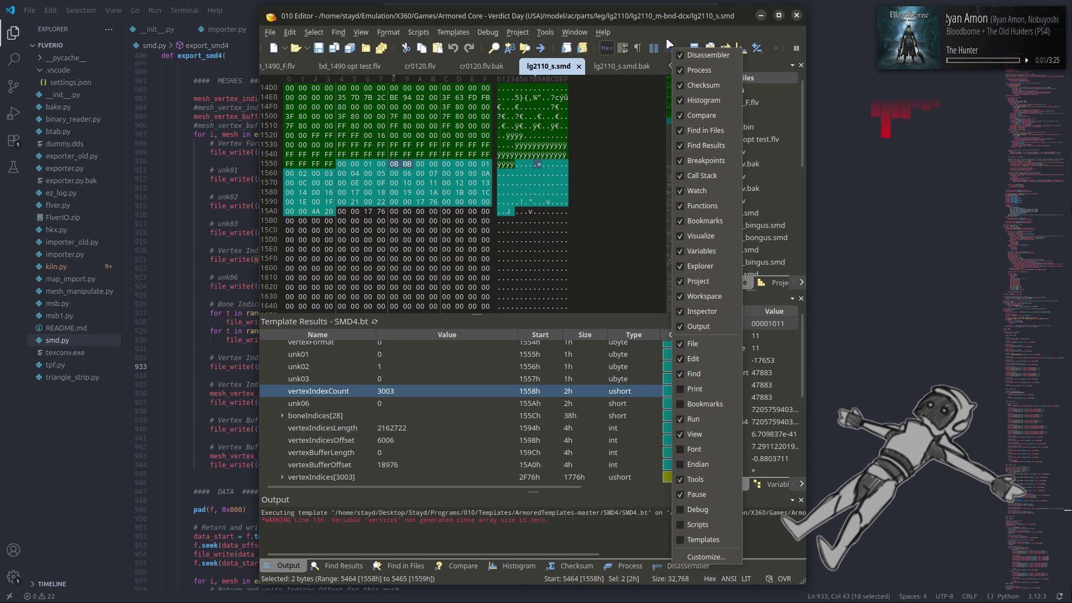
click(668, 30)
click(424, 379)
click(427, 393)
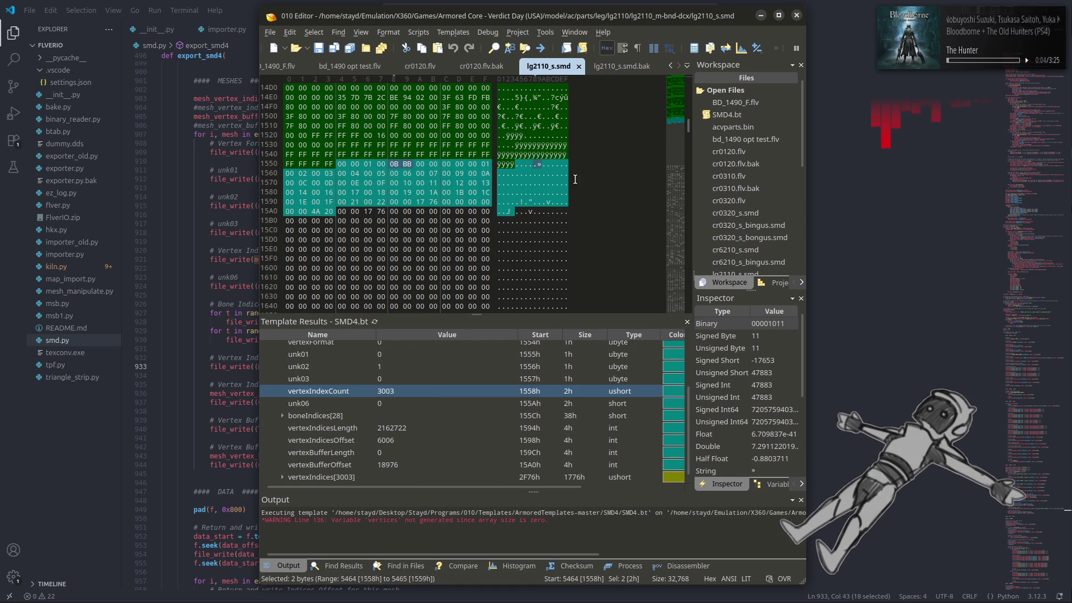
right_click(672, 51)
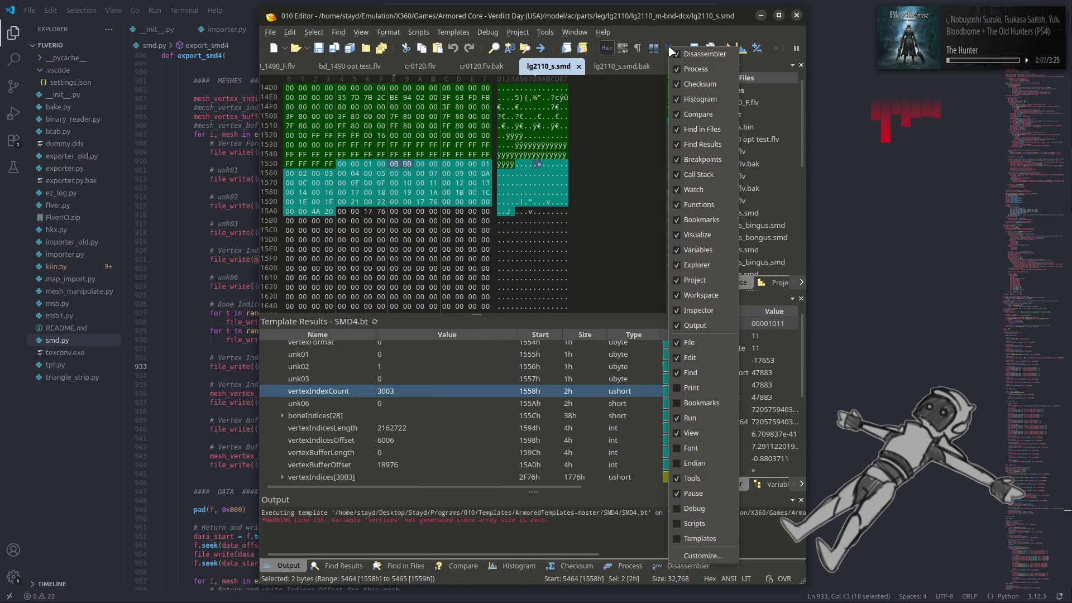
click(669, 37)
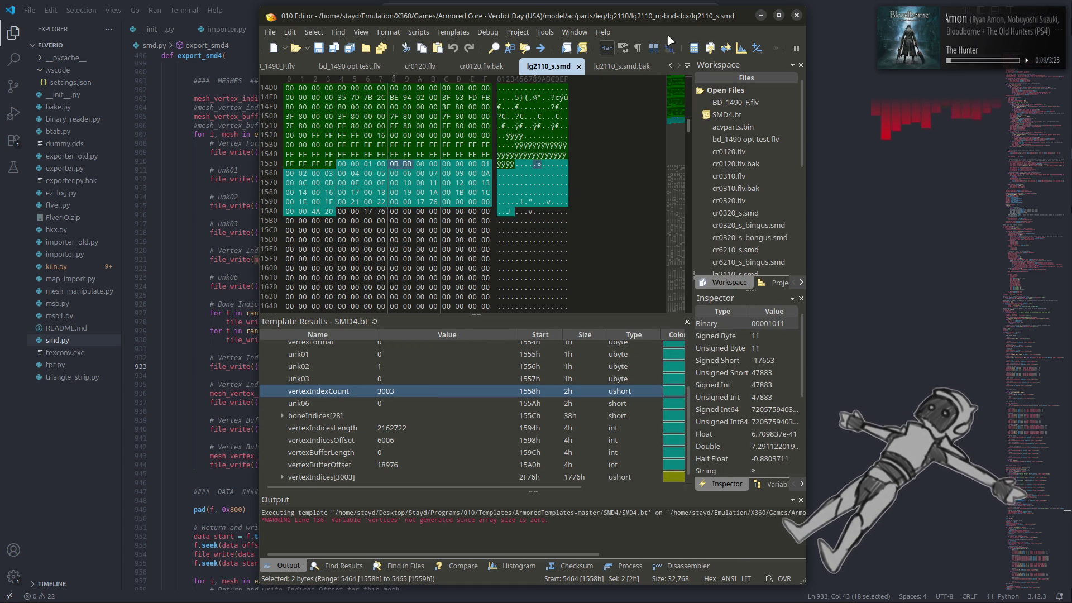
Hide the Inspector panel, re-enable it, and inspect the unk03 field's bytes.
right_click(668, 47)
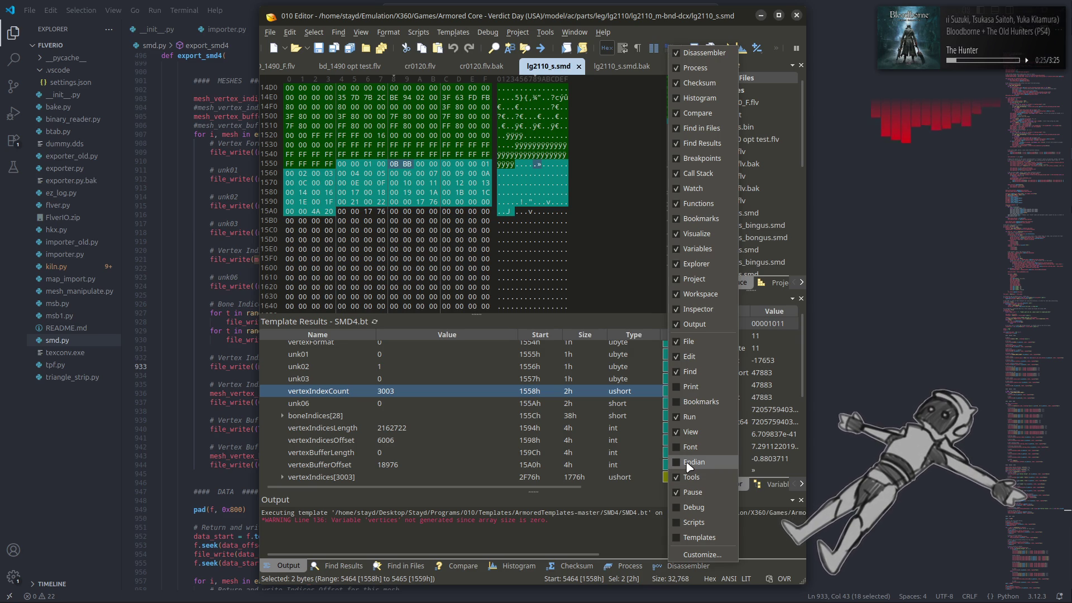
click(697, 309)
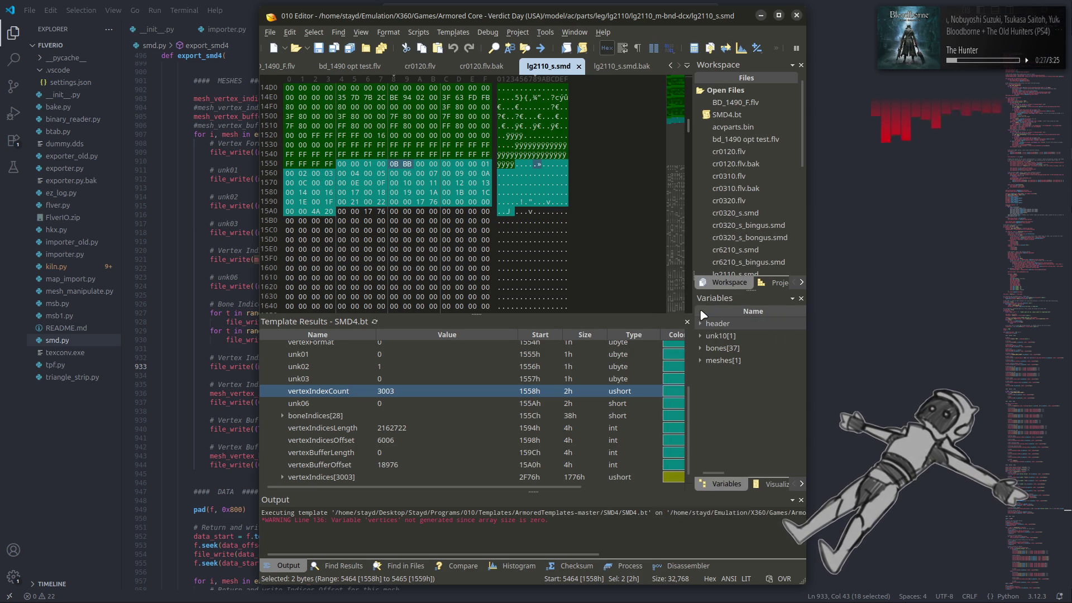
right_click(672, 133)
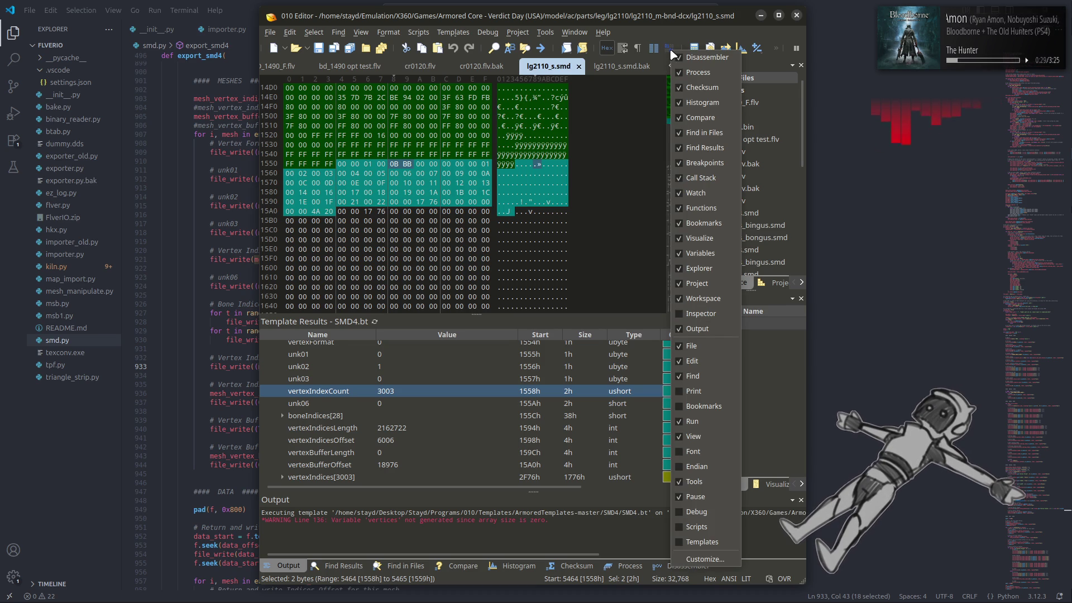
click(700, 313)
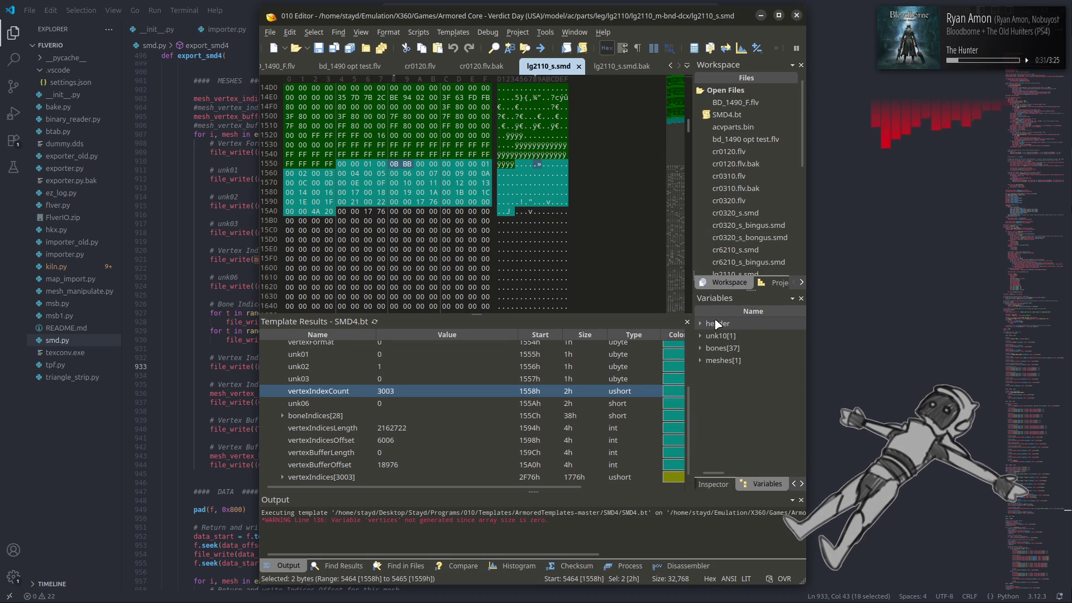
click(776, 484)
click(728, 484)
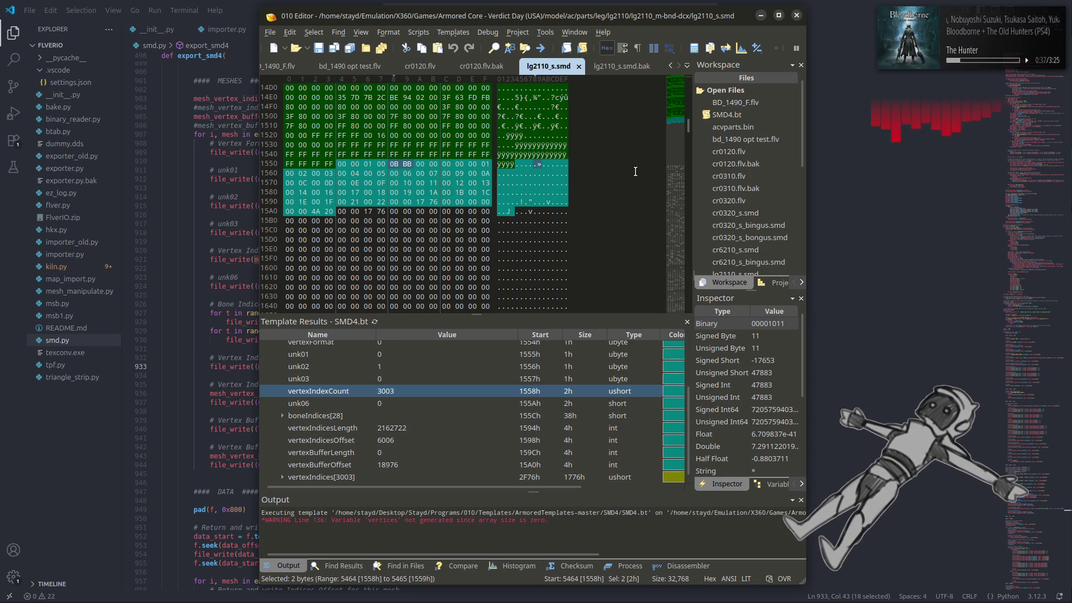
click(413, 379)
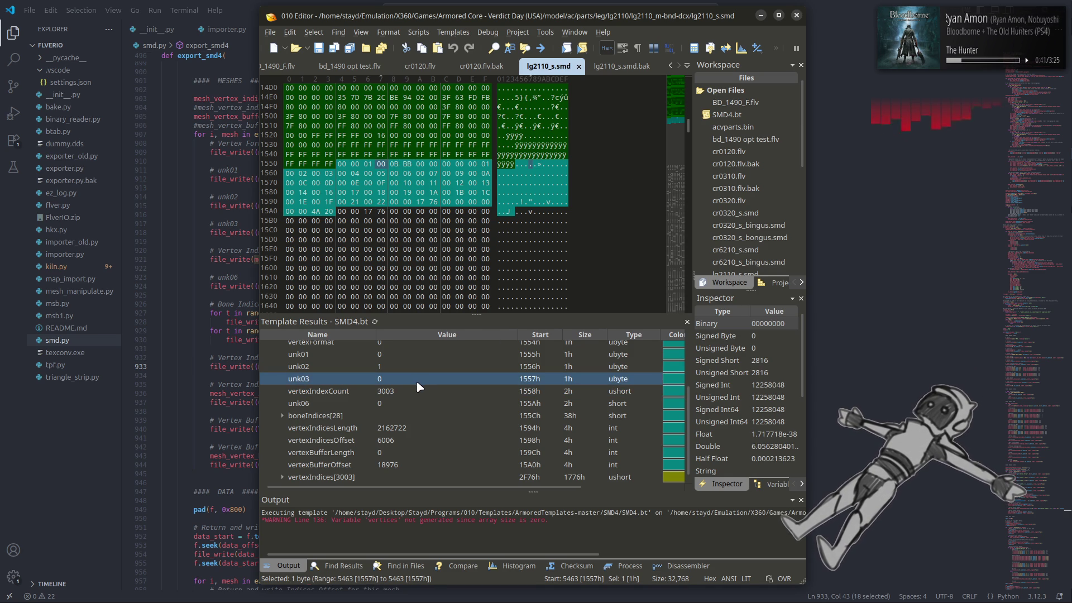
Check vertexIndexCount, vertexBufferLength, vertexBufferOffset and vertexIndicesLength against the .bak copy, then return to VS Code.
click(404, 389)
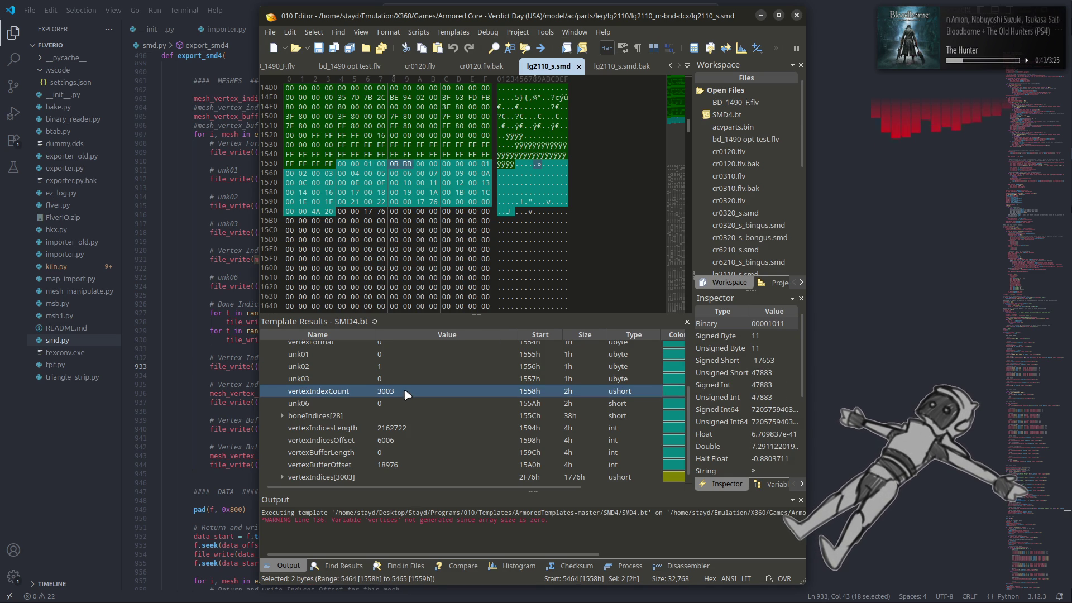
click(400, 454)
click(416, 466)
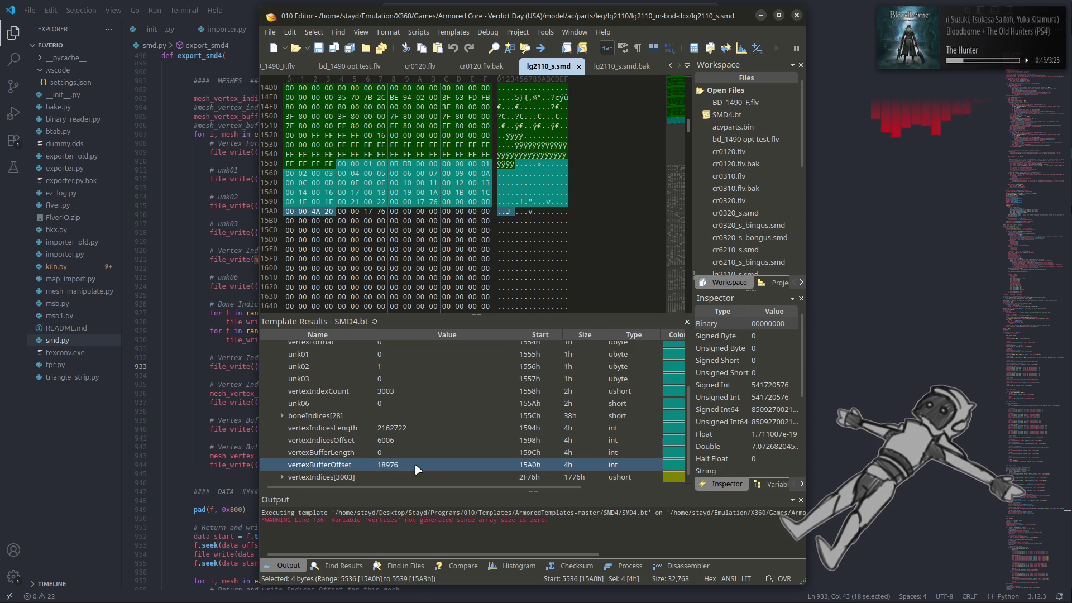
click(633, 68)
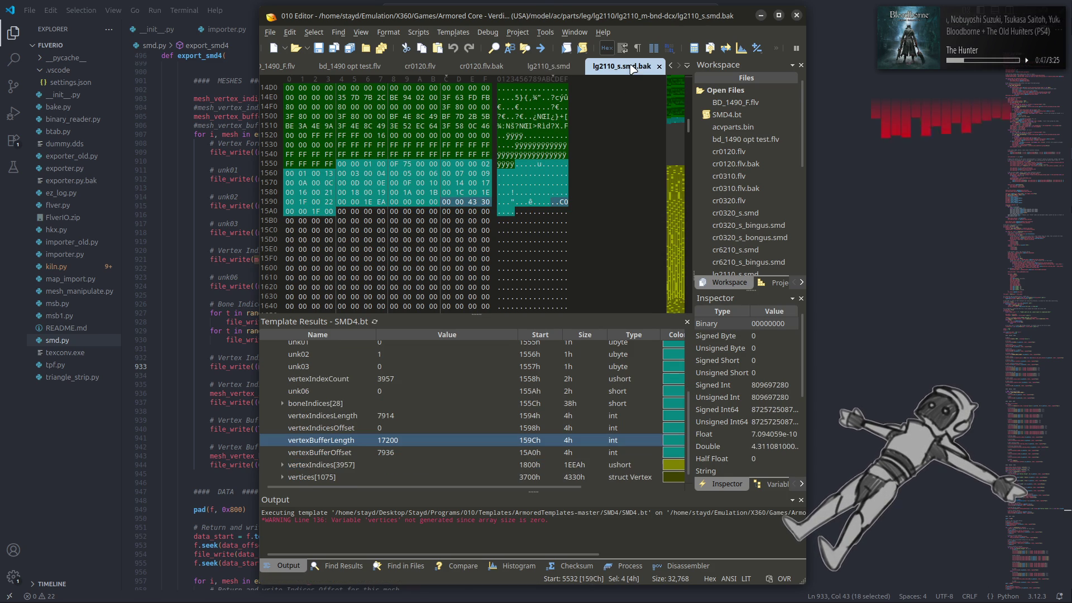
click(550, 67)
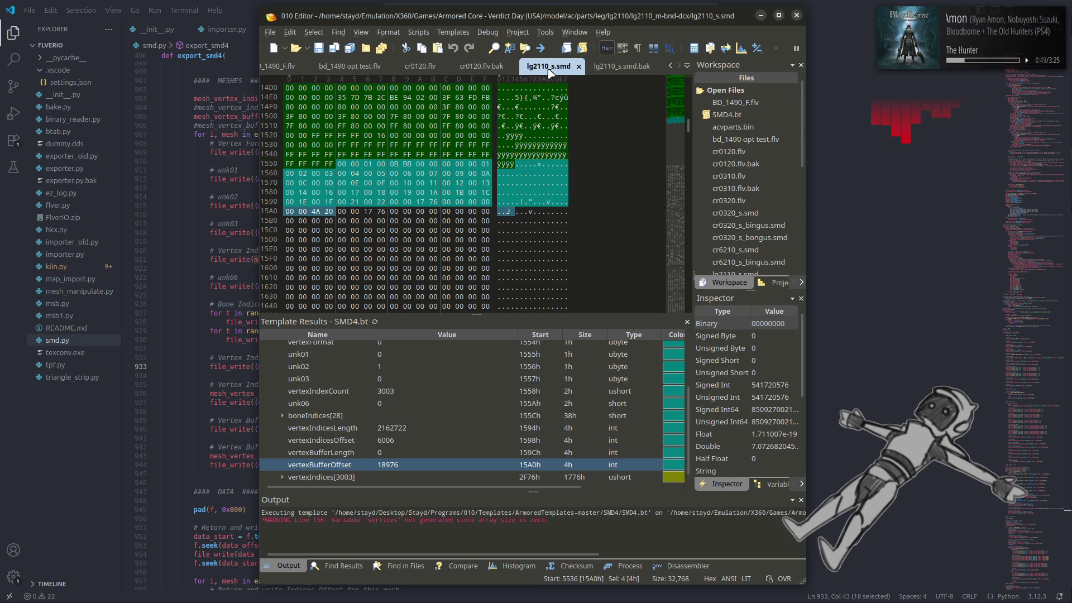
click(424, 432)
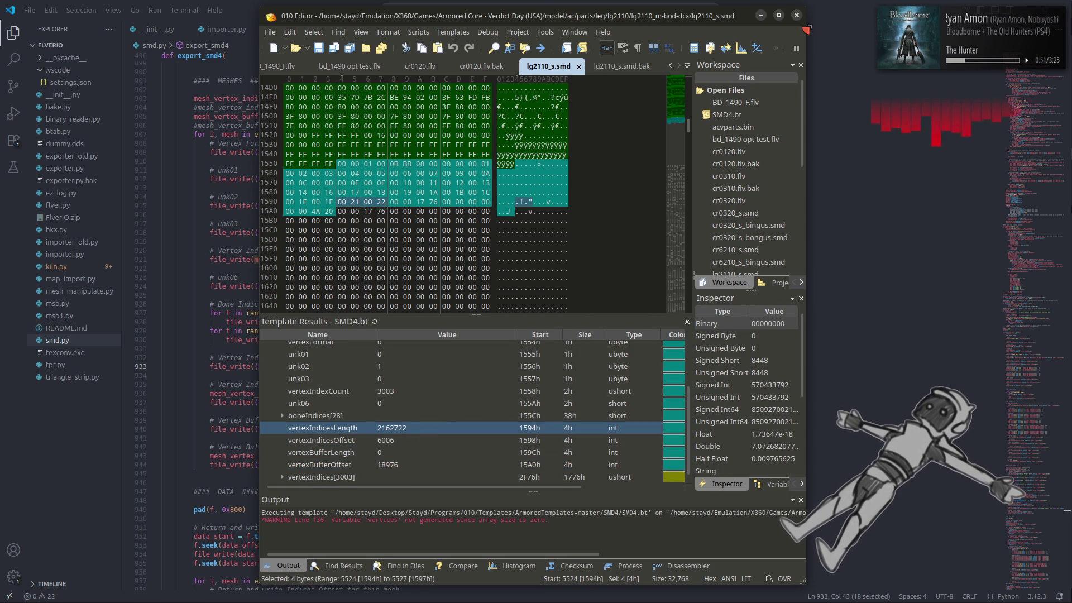
click(873, 15)
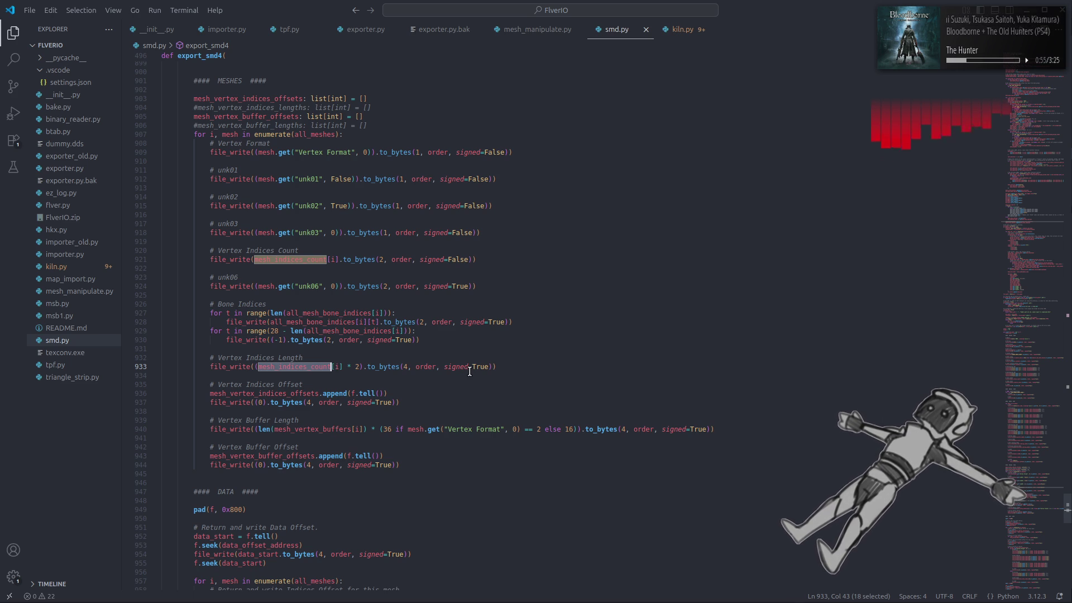
mouse_move(280, 257)
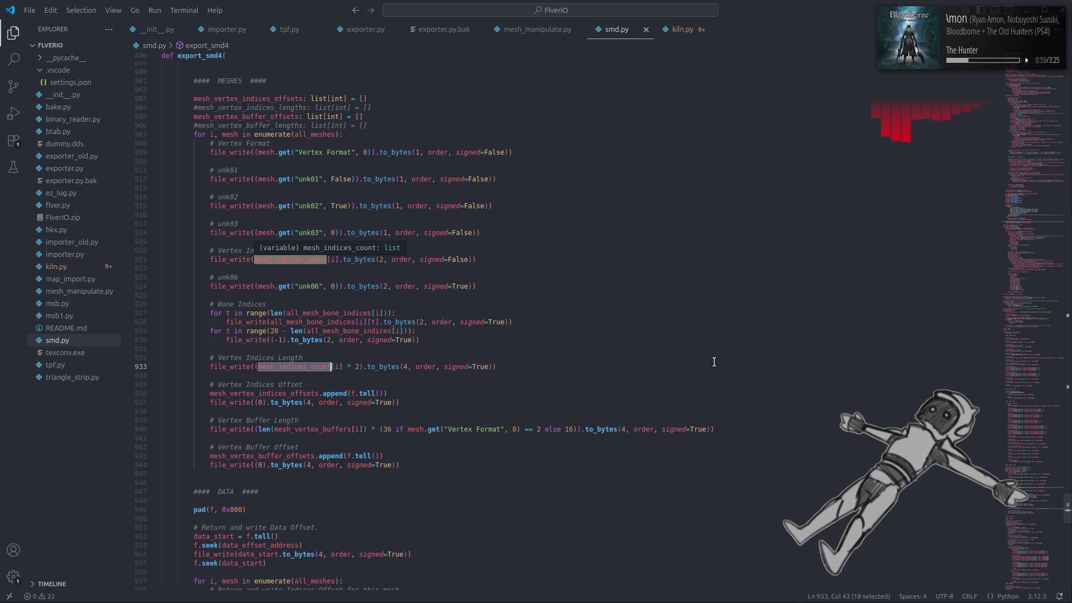
scroll(1031, 490, up, 1)
drag(1031, 490, 1030, 381)
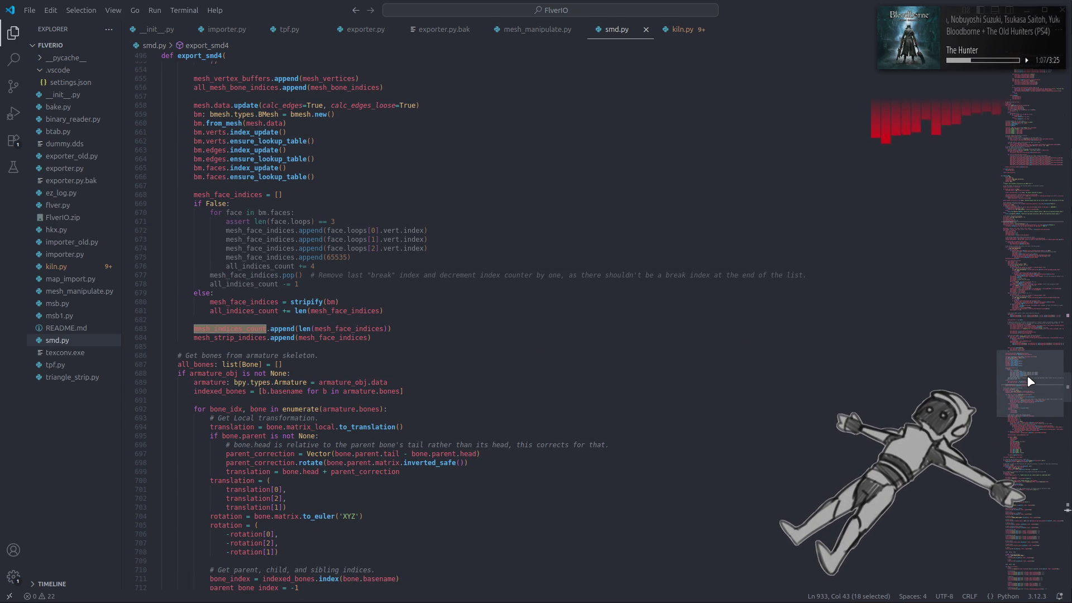
double_click(327, 328)
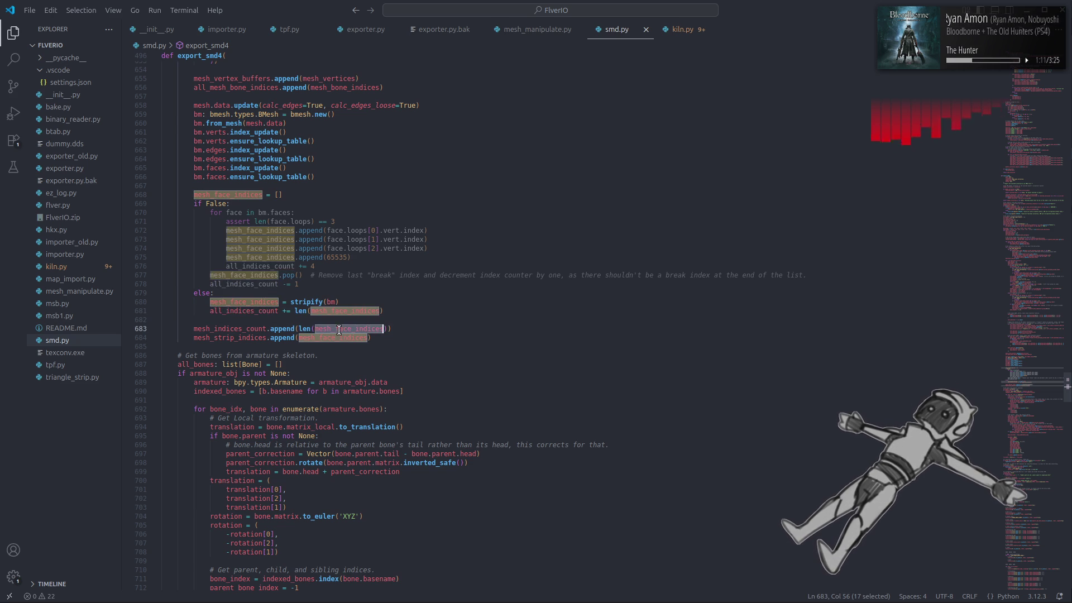
double_click(255, 328)
drag(1021, 392, 1032, 500)
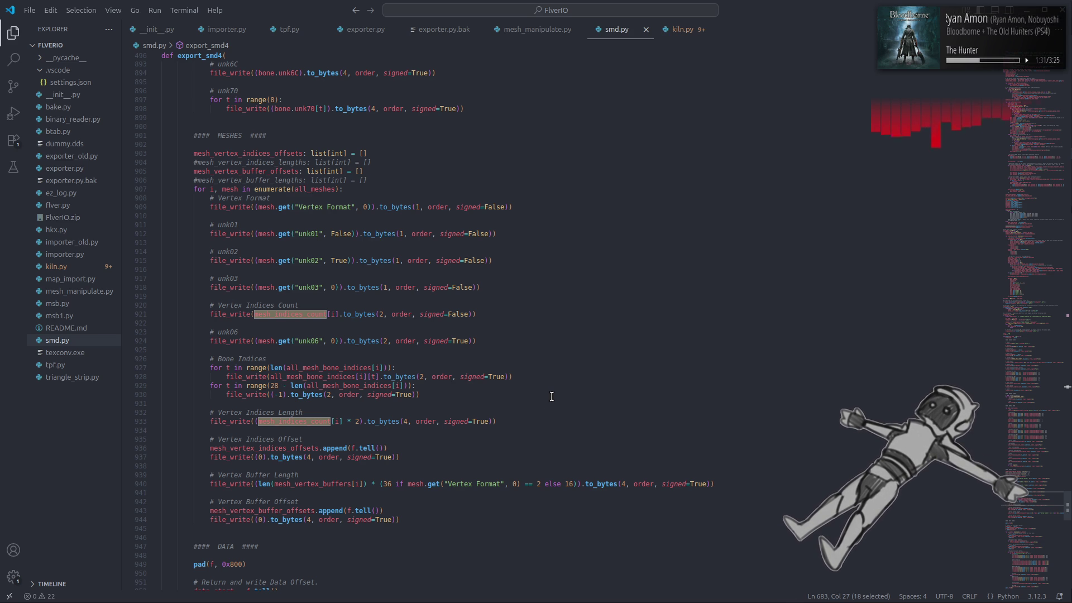
double_click(273, 180)
key(ctrl+f)
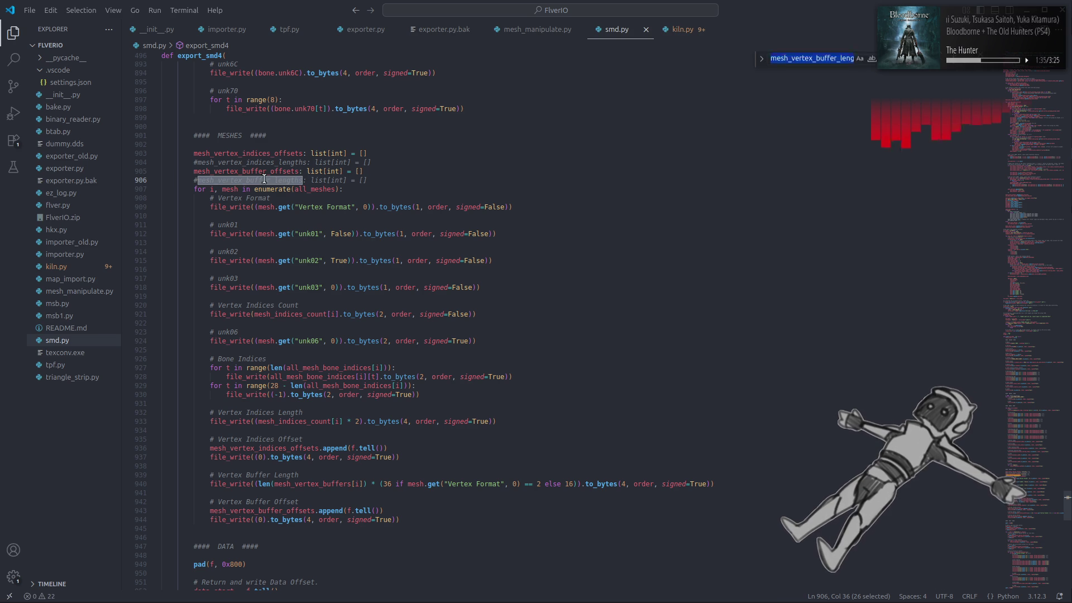
key(Escape)
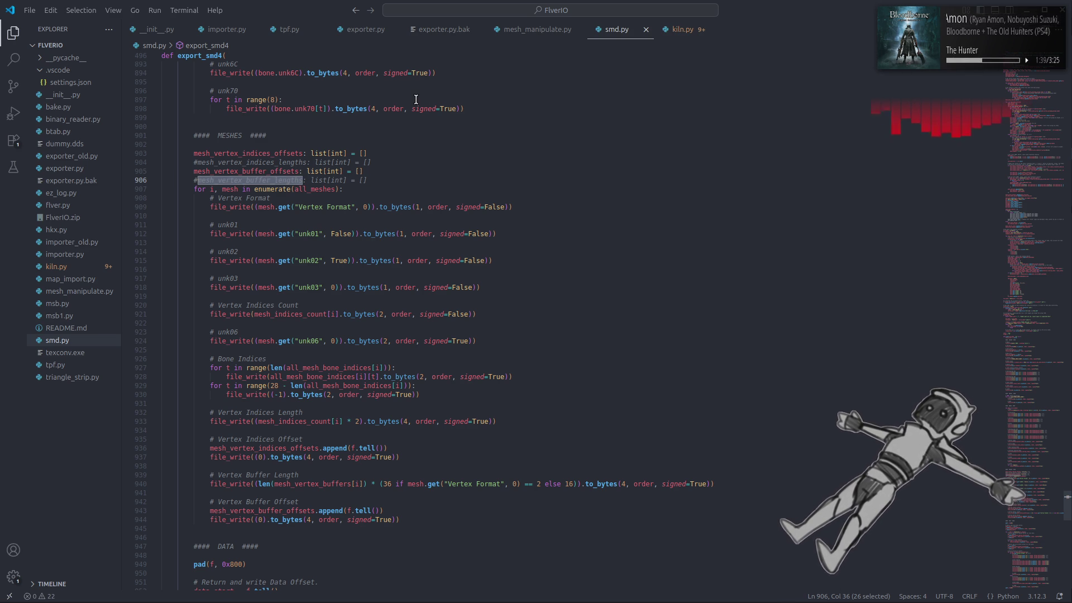
double_click(282, 161)
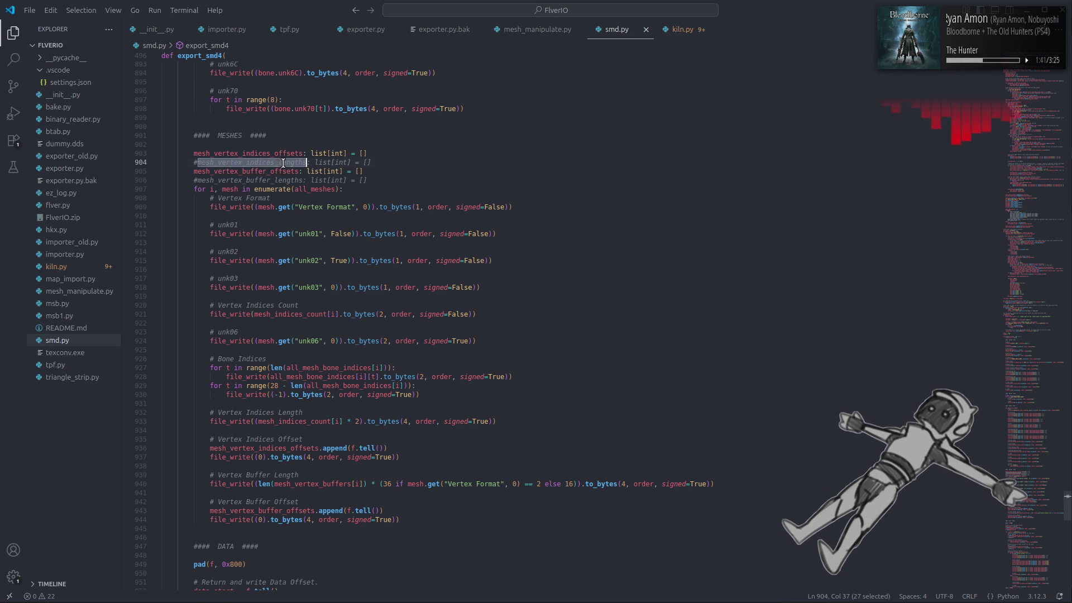
key(ctrl+f)
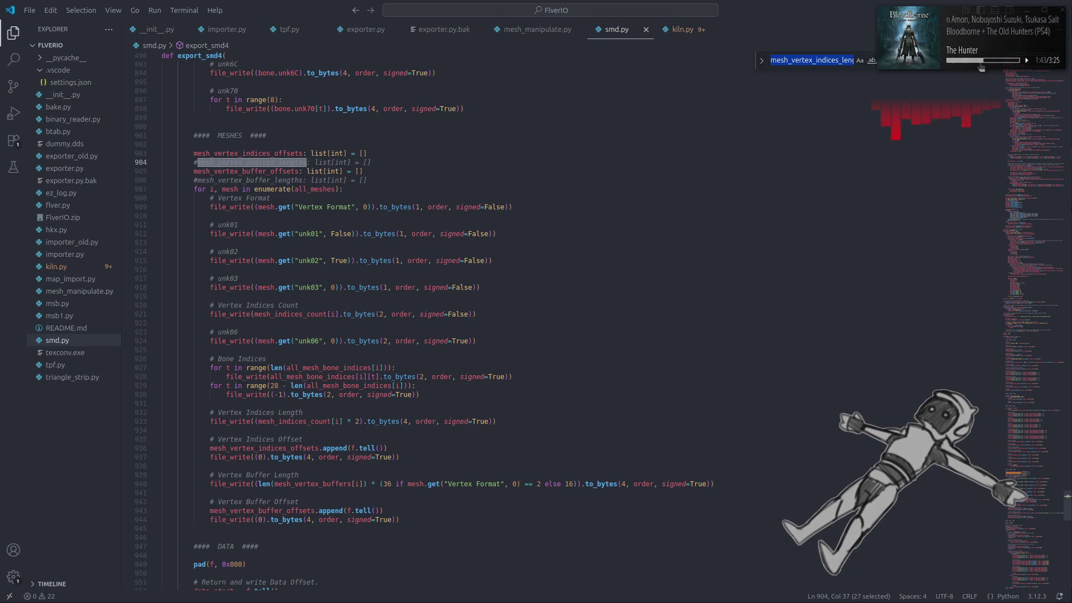
key(Escape)
scroll(567, 239, down, 10)
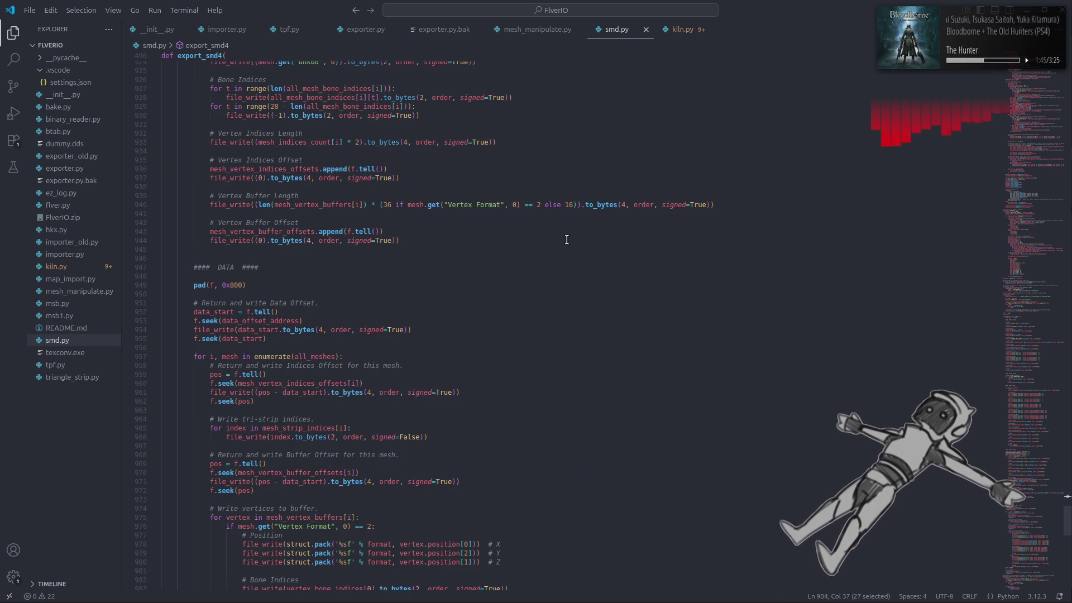
scroll(567, 239, down, 13)
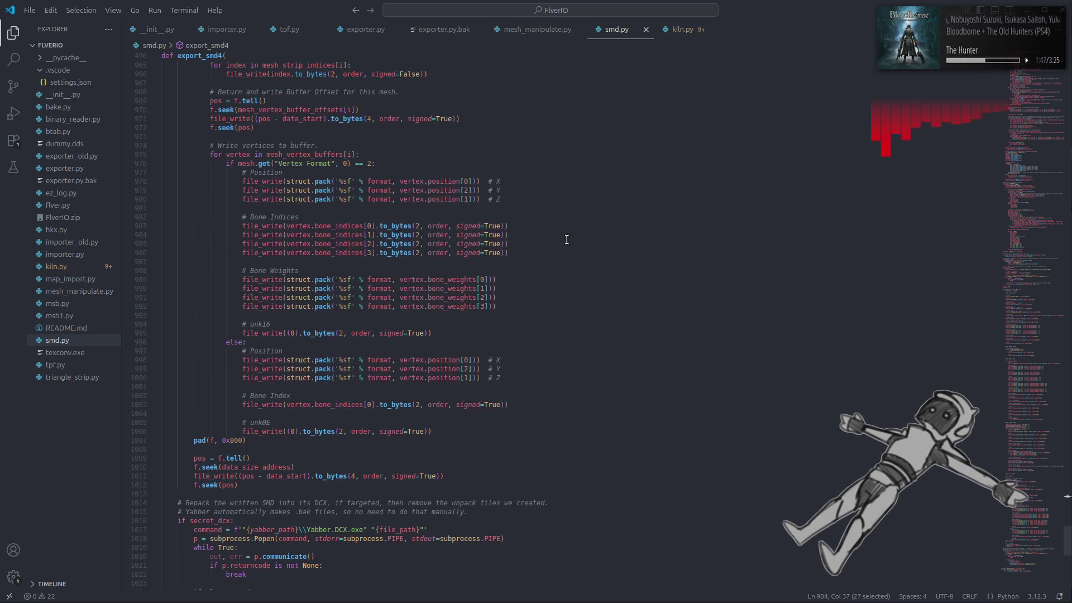
scroll(566, 239, down, 8)
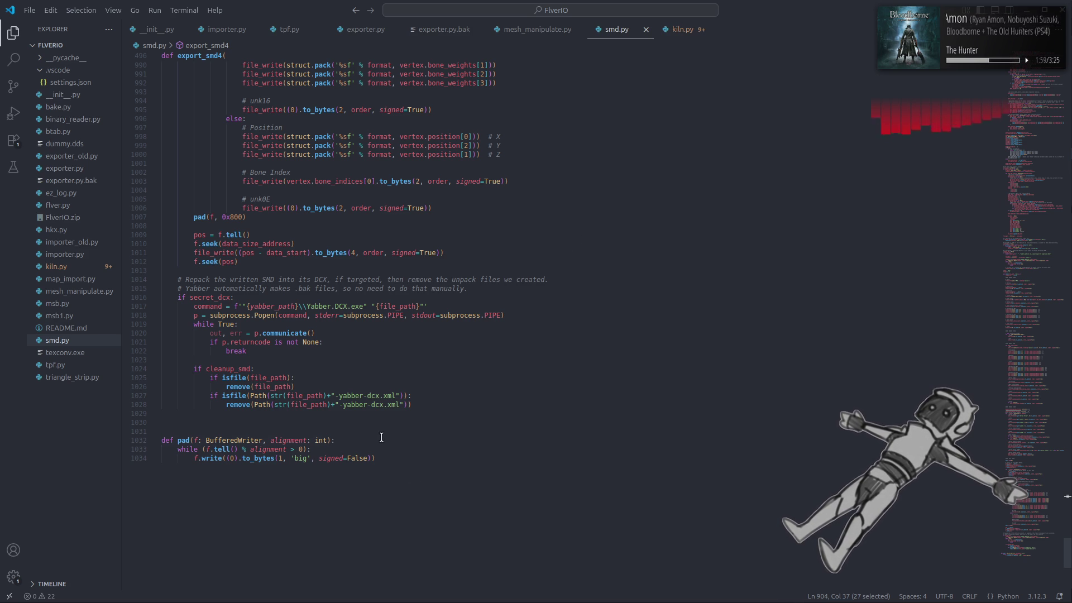
click(382, 414)
click(399, 470)
key(Return)
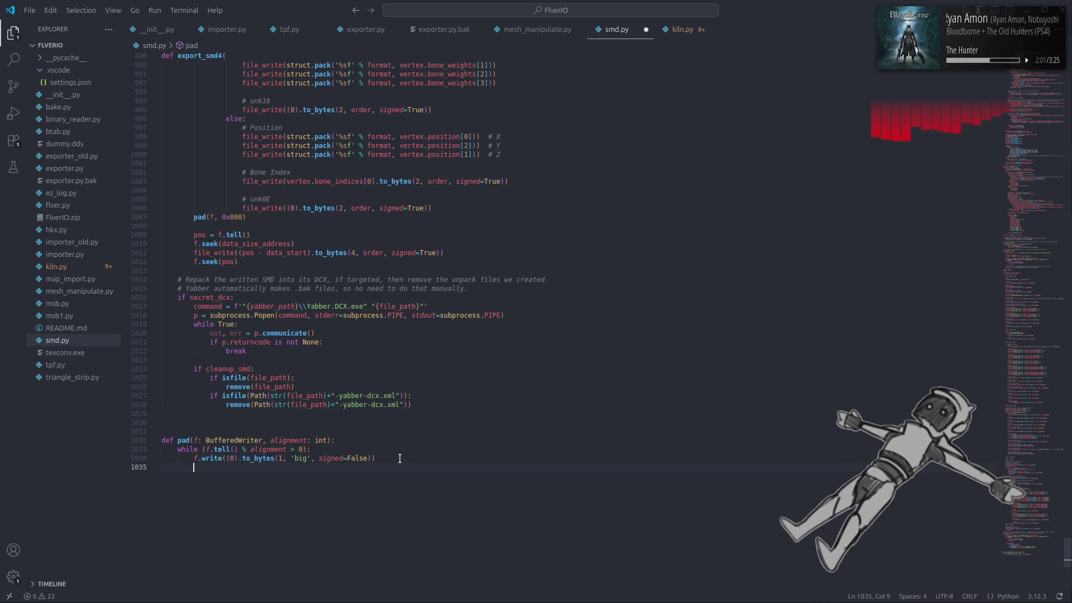
click(401, 445)
key(ctrl+s)
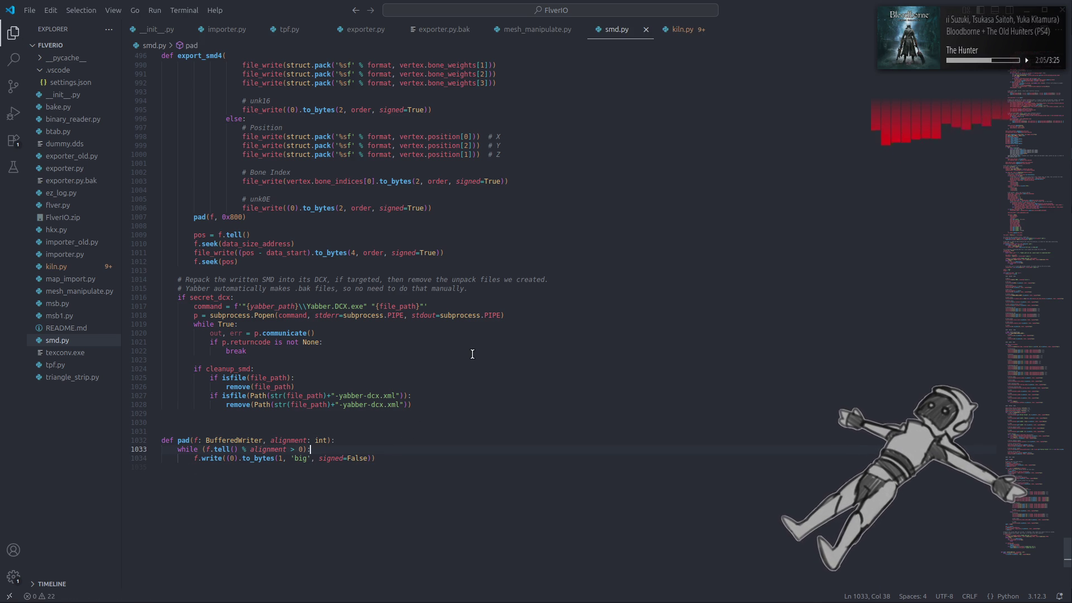
scroll(483, 360, up, 5)
scroll(484, 361, up, 8)
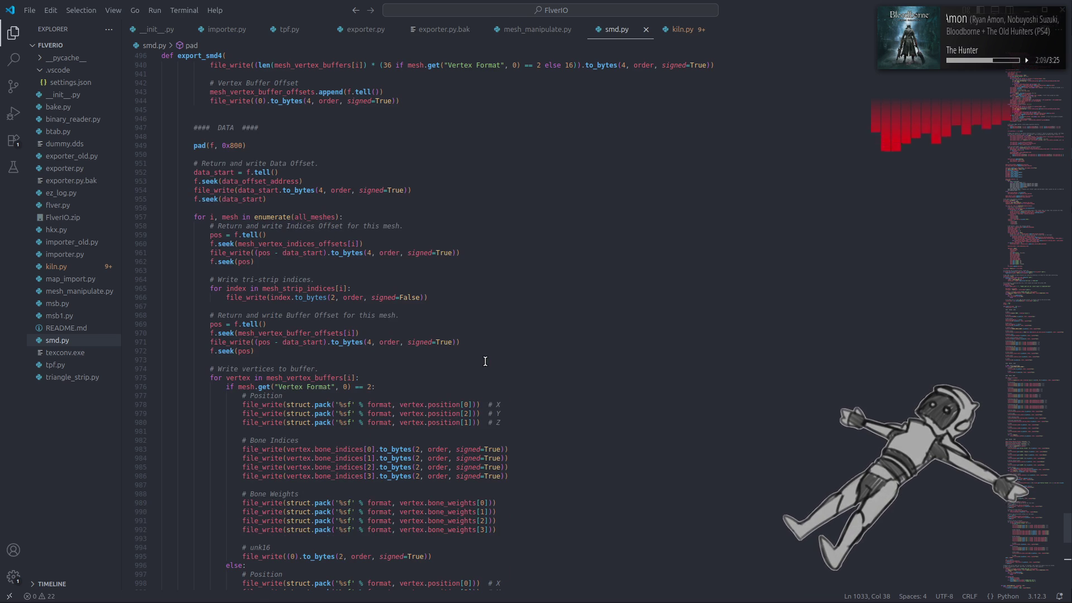
scroll(485, 361, down, 3)
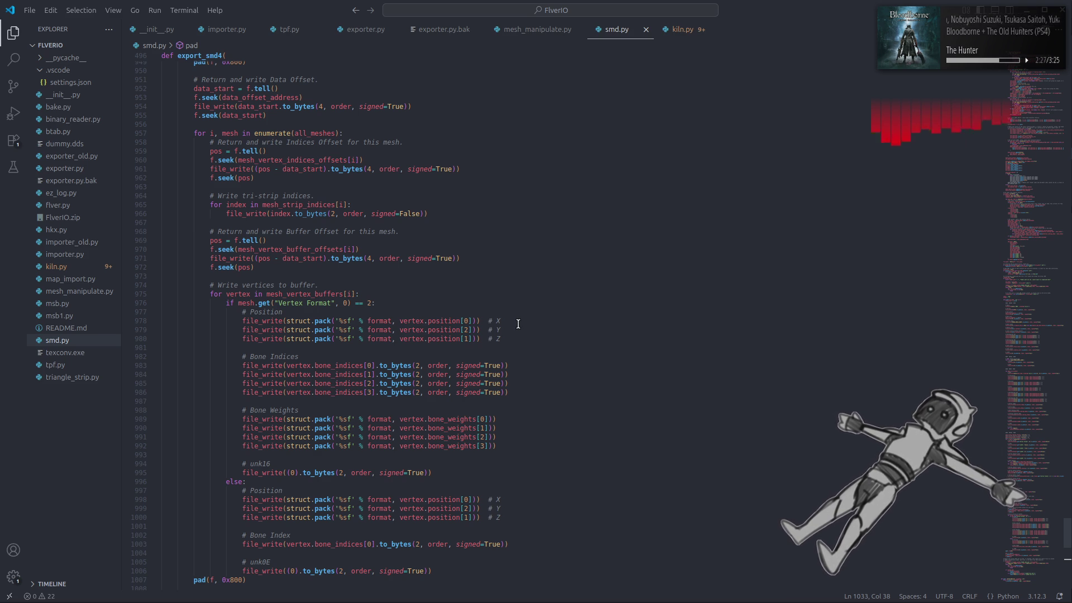
scroll(518, 324, up, 5)
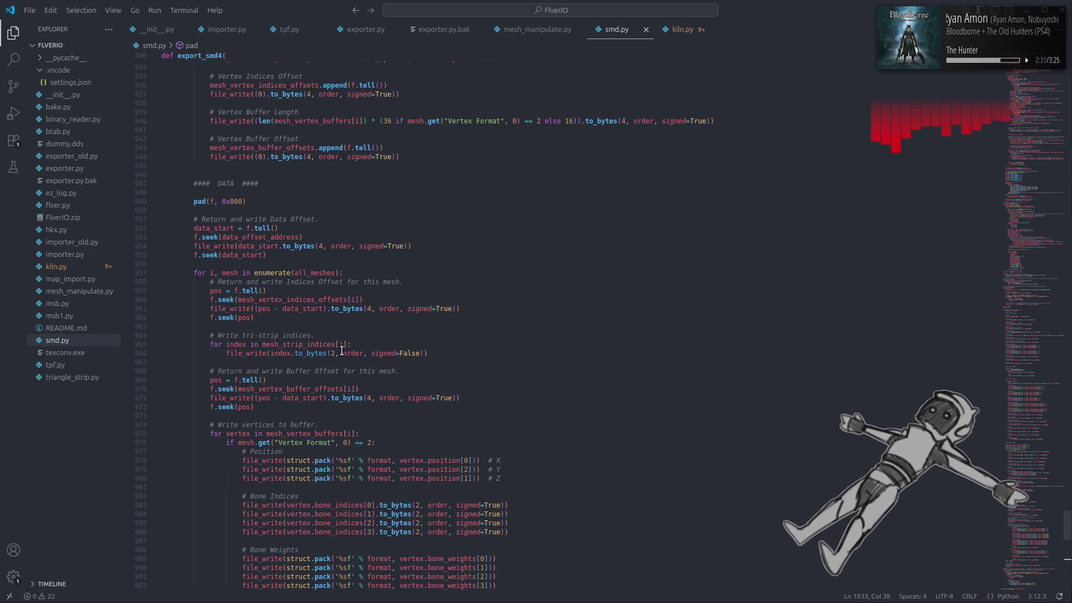
mouse_move(268, 343)
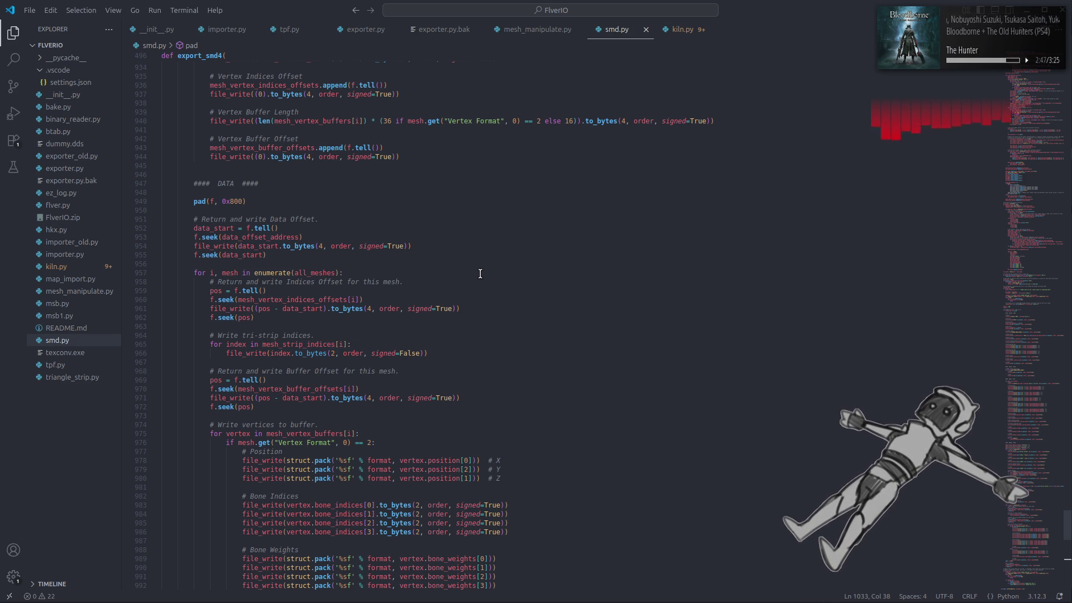
scroll(483, 282, down, 5)
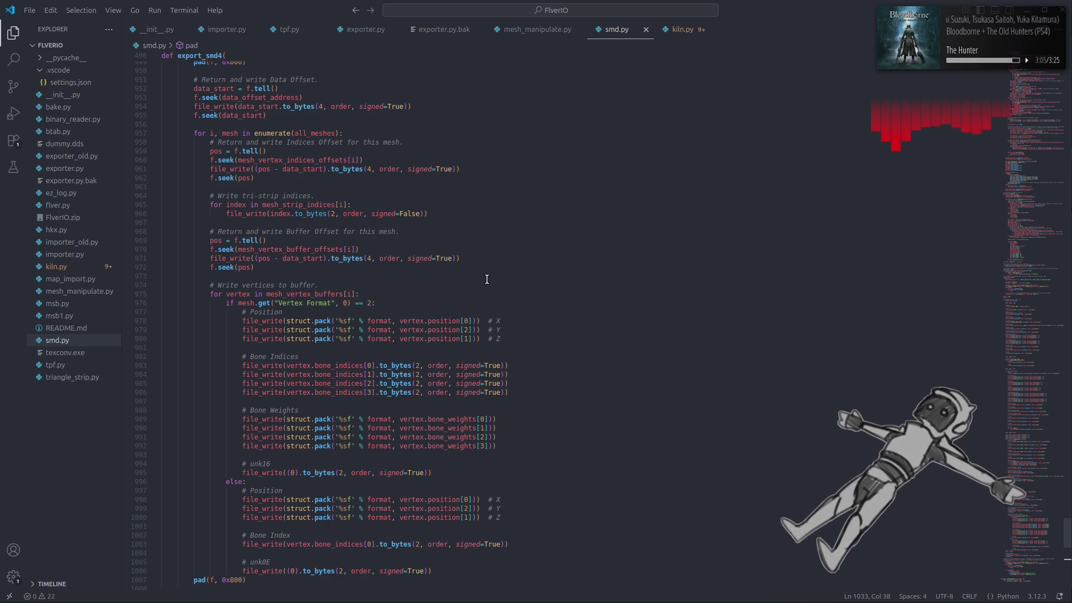
Highlight the uses of format and review the order and format definitions.
double_click(377, 322)
scroll(425, 308, up, 5)
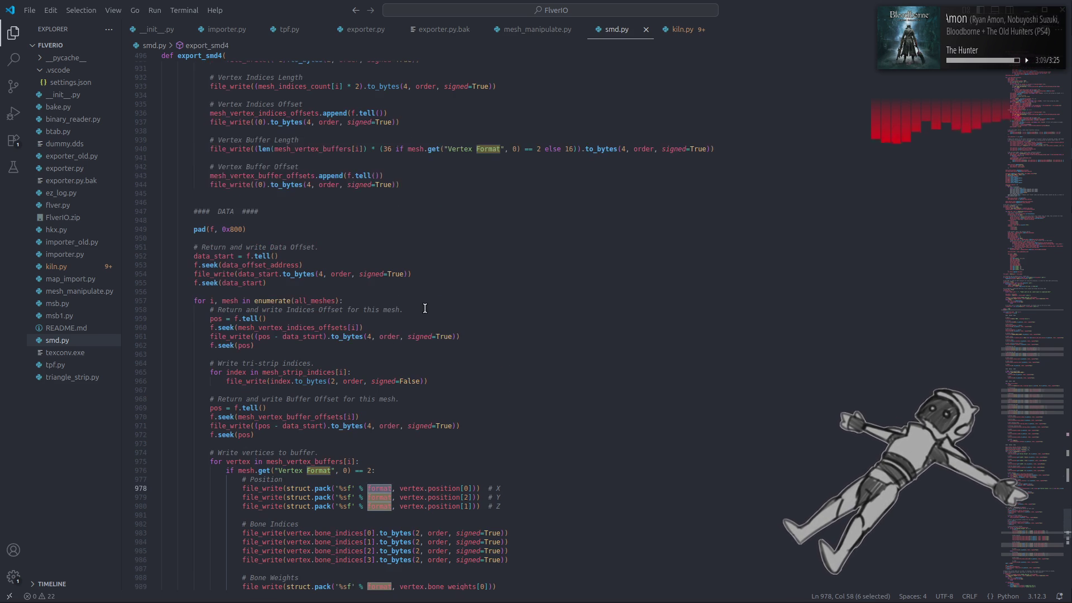
drag(1008, 537, 1012, 445)
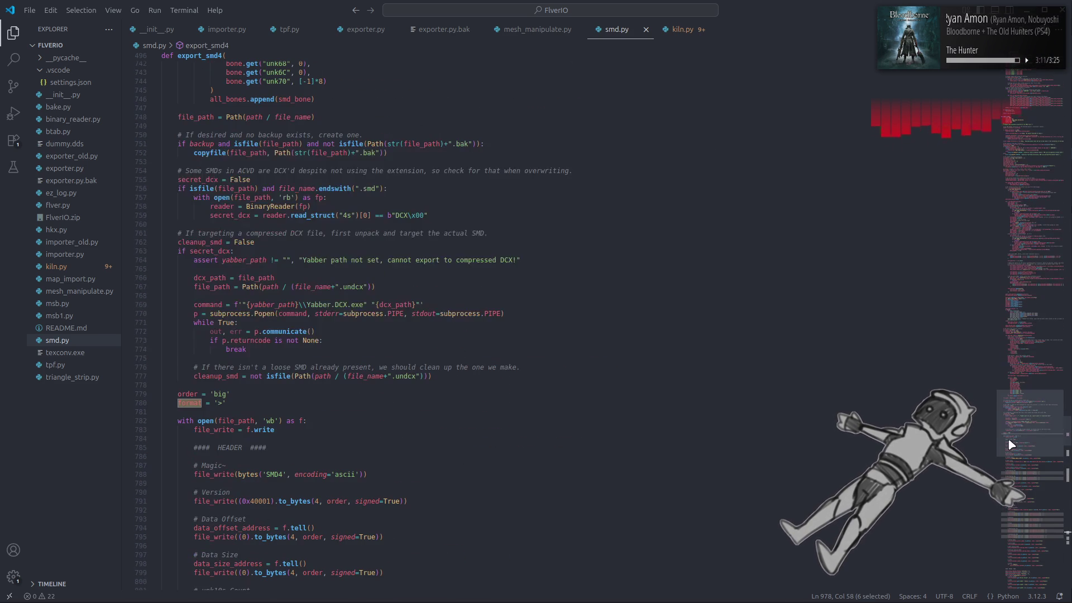
click(606, 374)
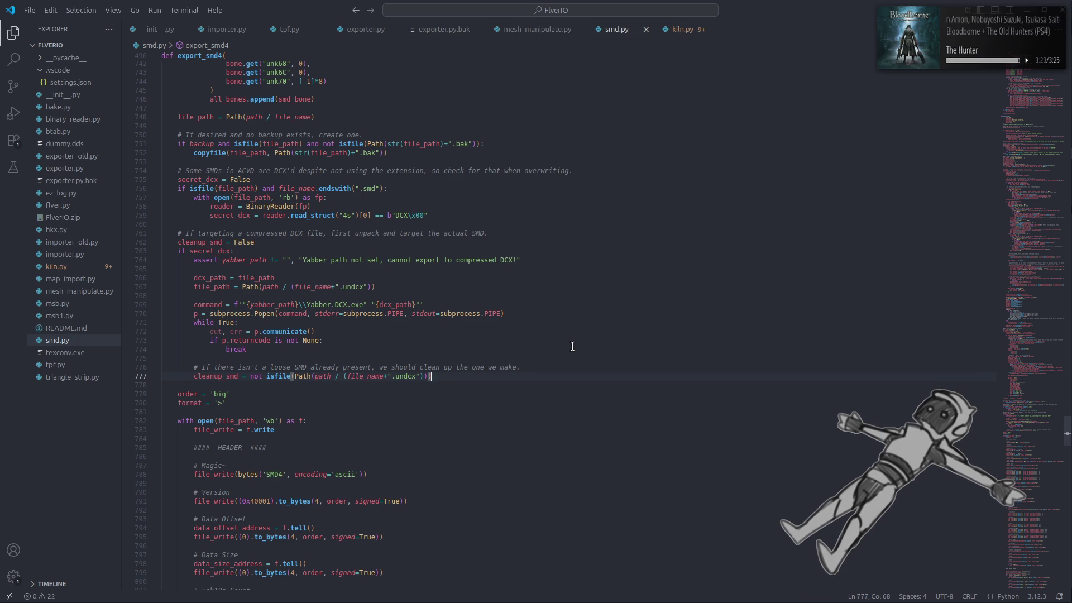
Scroll up to the mesh vertex code, highlight mesh_vertices, and switch to 010 Editor.
scroll(572, 346, up, 4)
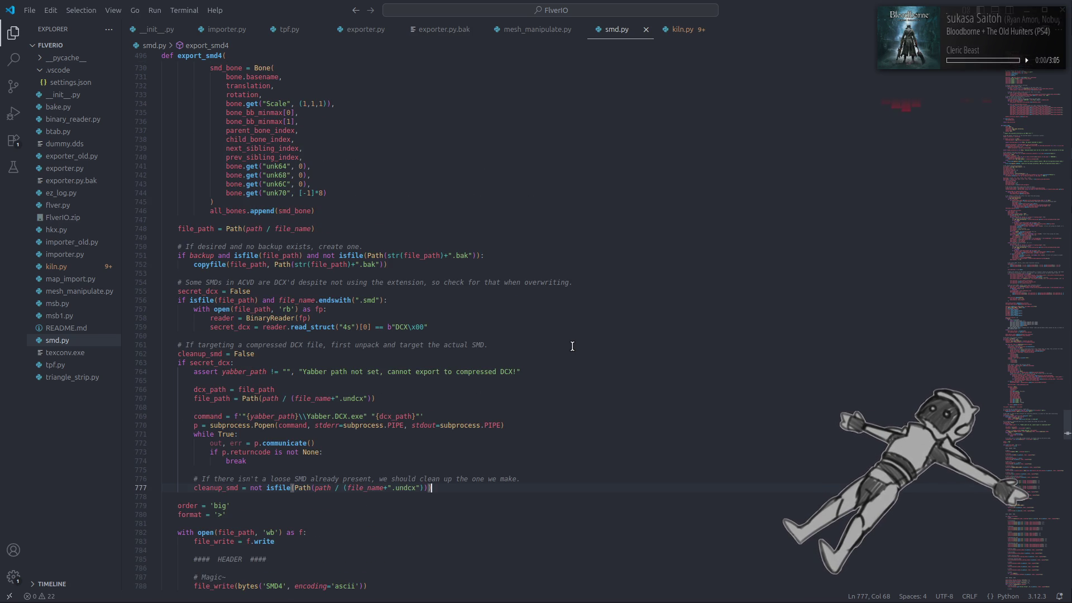
scroll(572, 346, up, 12)
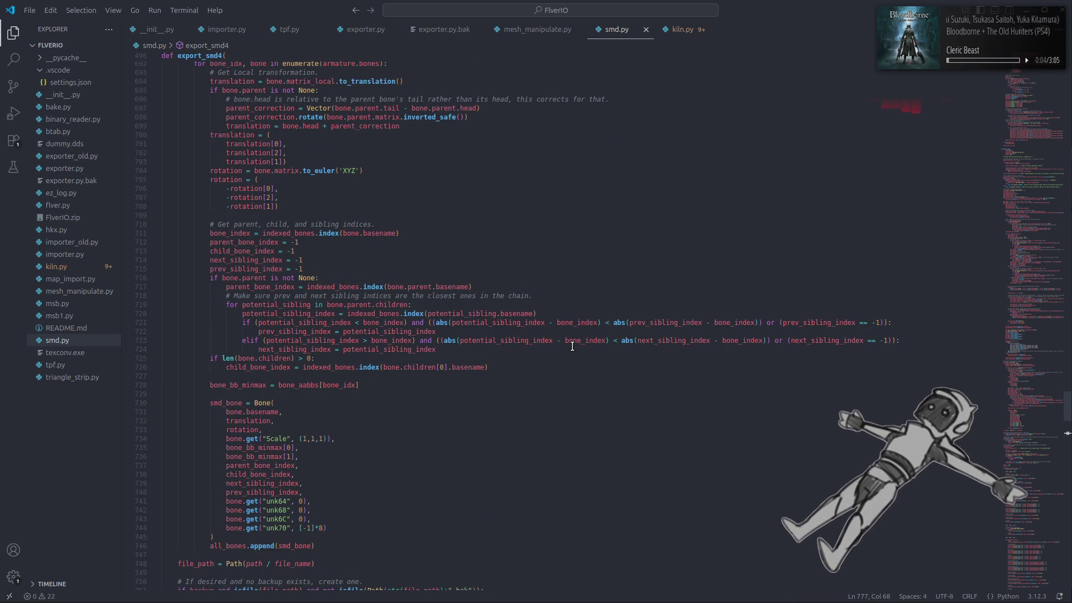
scroll(572, 346, up, 14)
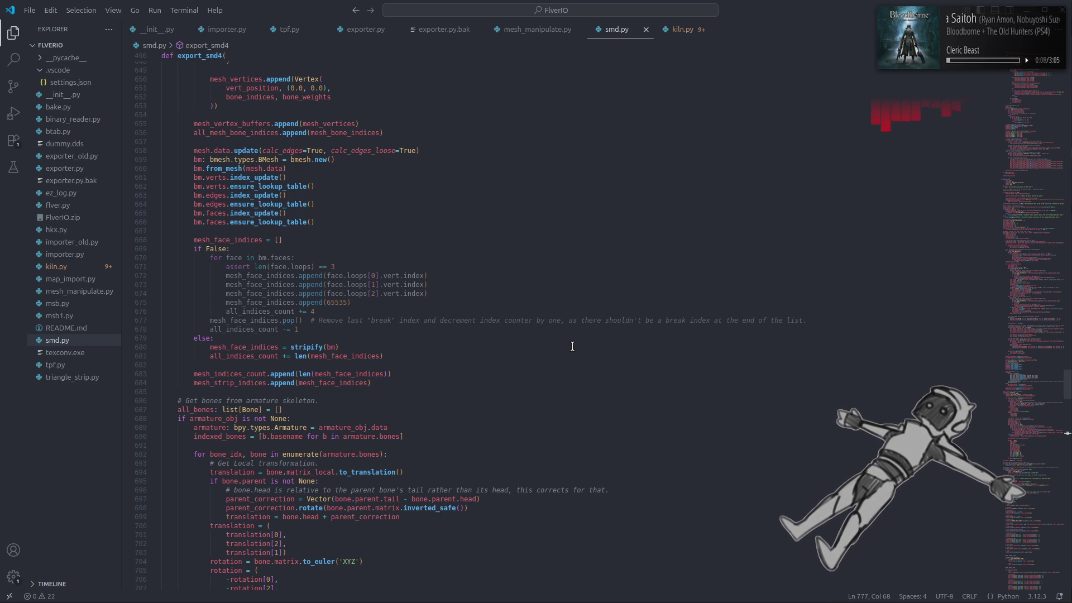
scroll(346, 285, up, 4)
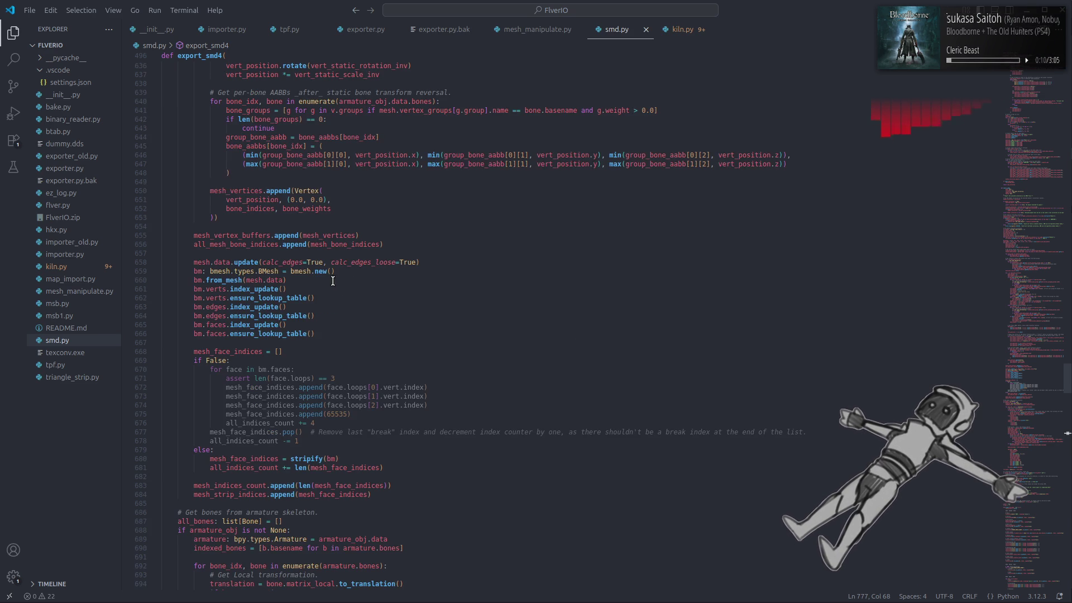
double_click(333, 235)
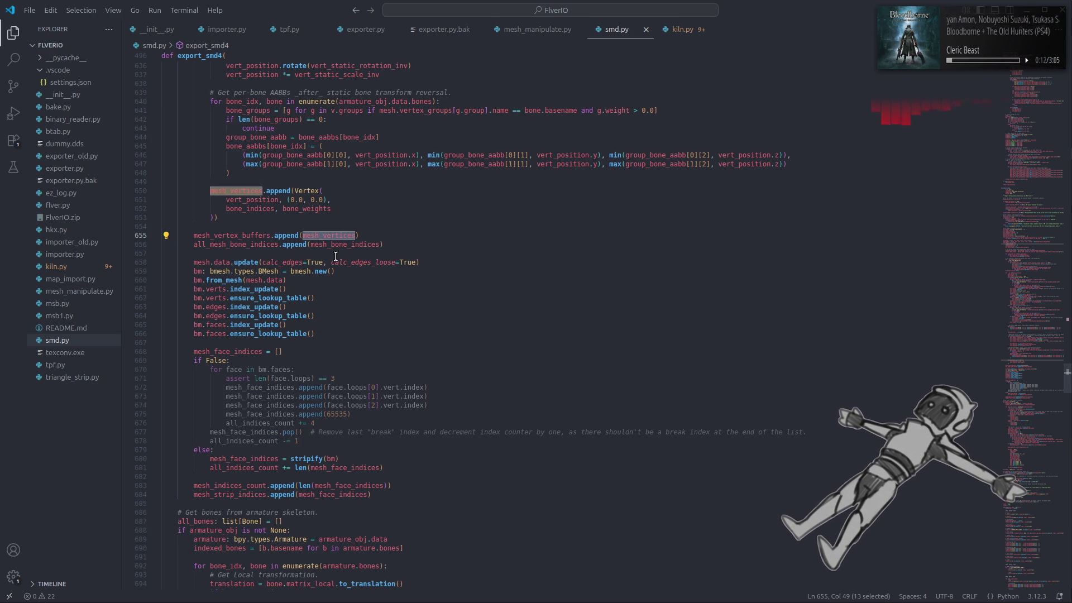
scroll(335, 256, up, 9)
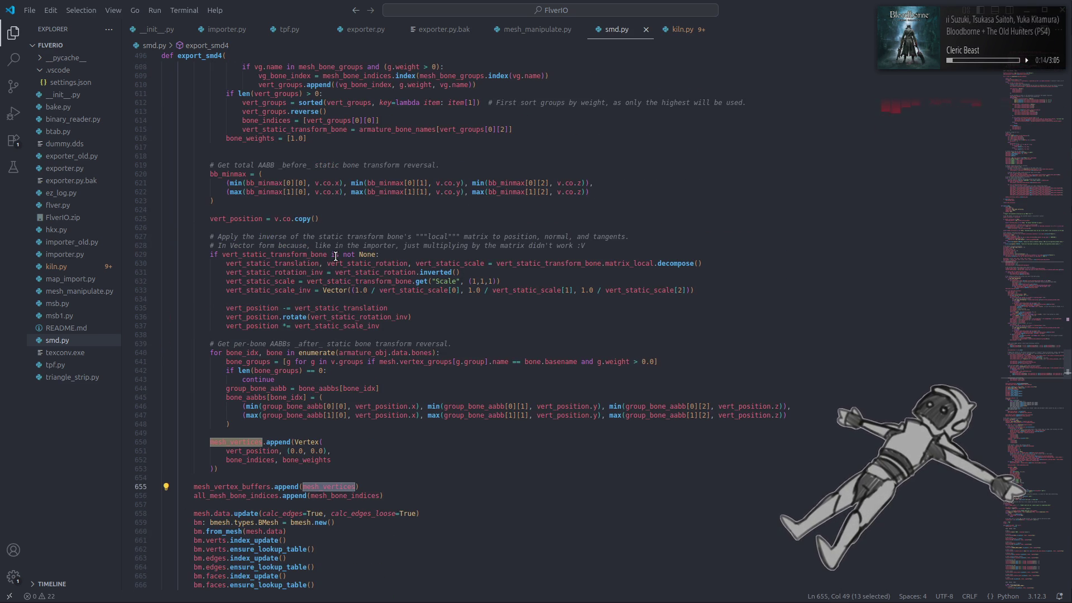
key(alt+Tab)
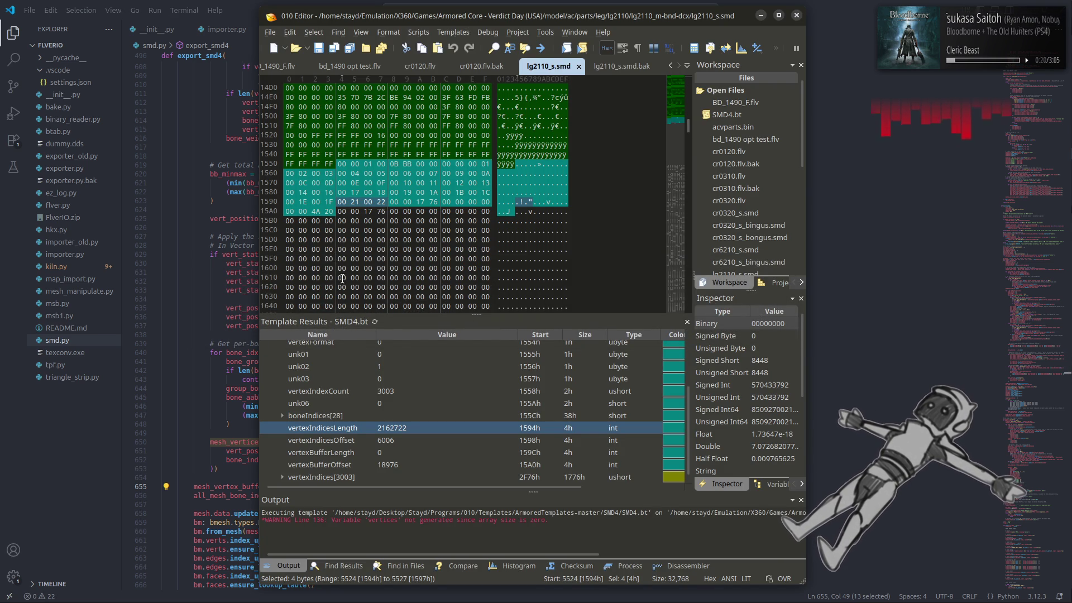
Compare boneIndices, vertexIndicesLength and vertexIndicesOffset between lg2110_s.smd and its .bak copy.
click(378, 416)
click(620, 66)
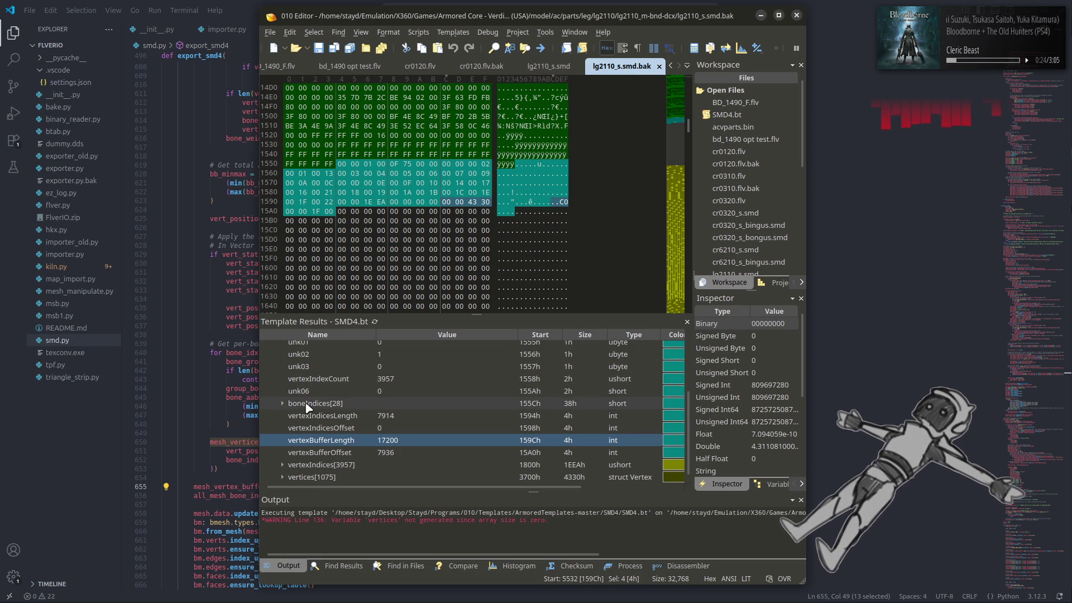
click(311, 403)
click(315, 416)
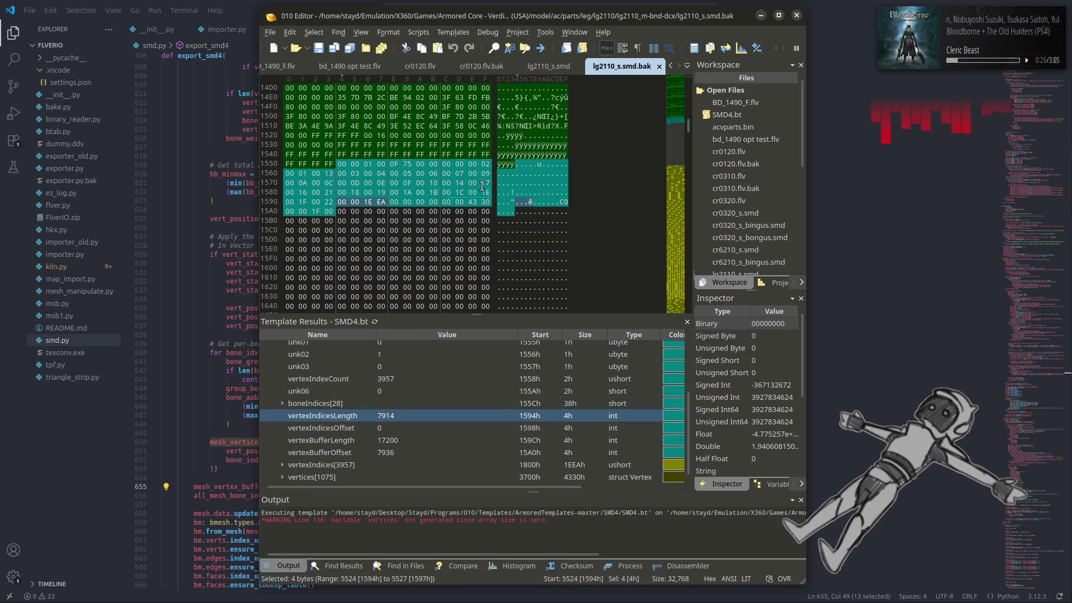
click(381, 428)
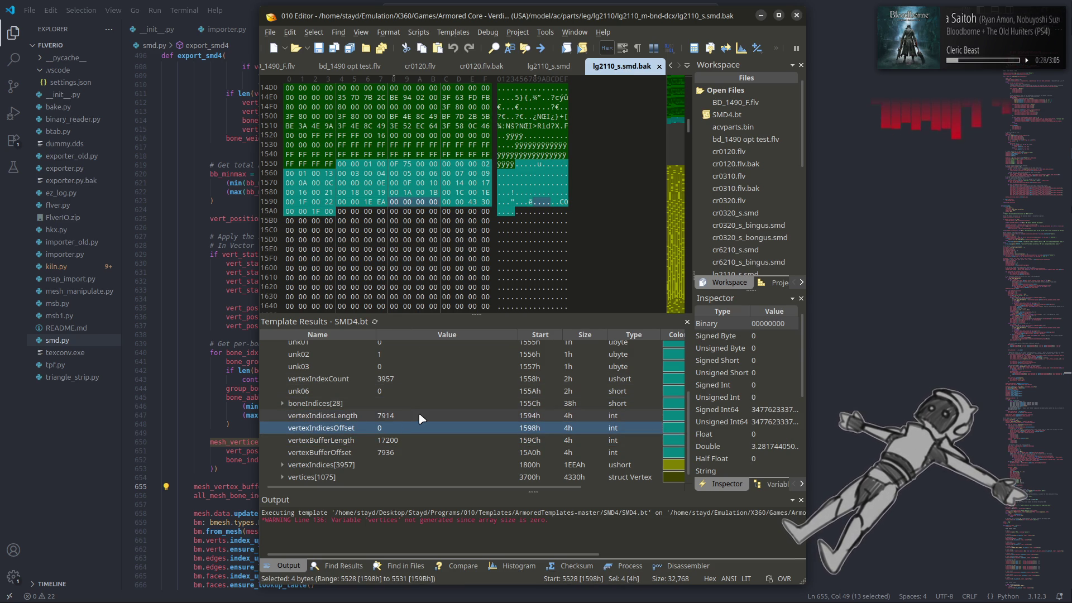
click(552, 67)
click(610, 67)
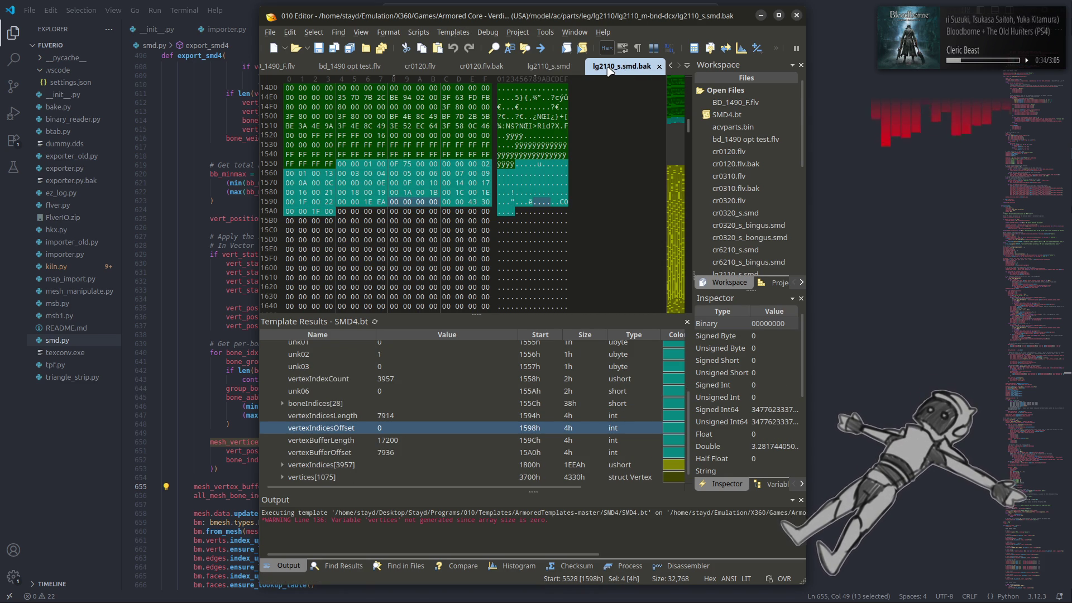
click(558, 71)
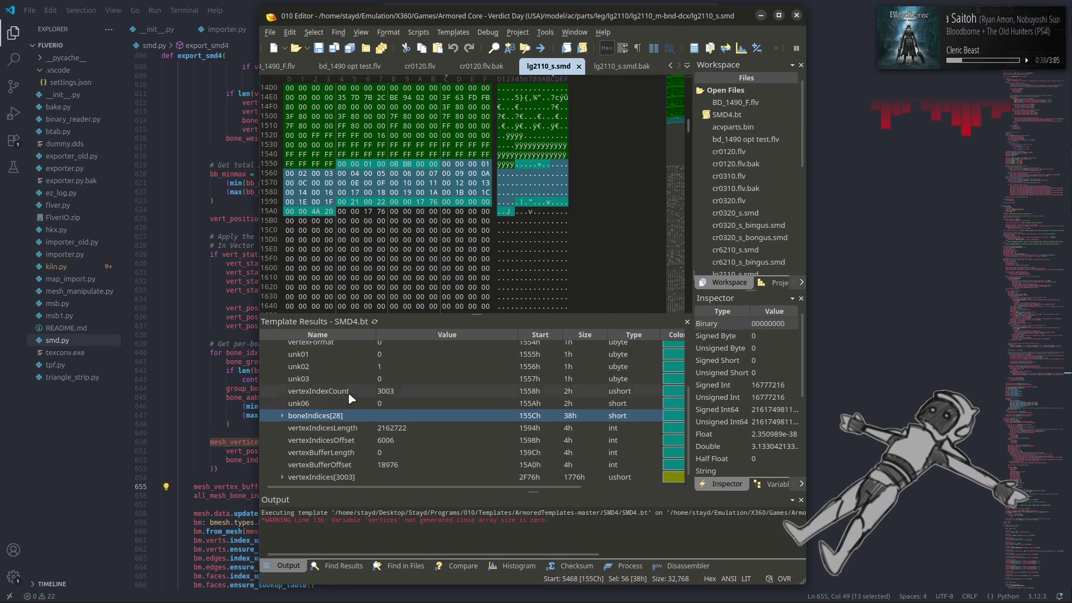
Expand lg2110_s.smd's boneIndices[28] and check entries 0 through 27.
double_click(281, 421)
click(321, 360)
scroll(319, 375, down, 7)
scroll(320, 375, down, 1)
click(407, 418)
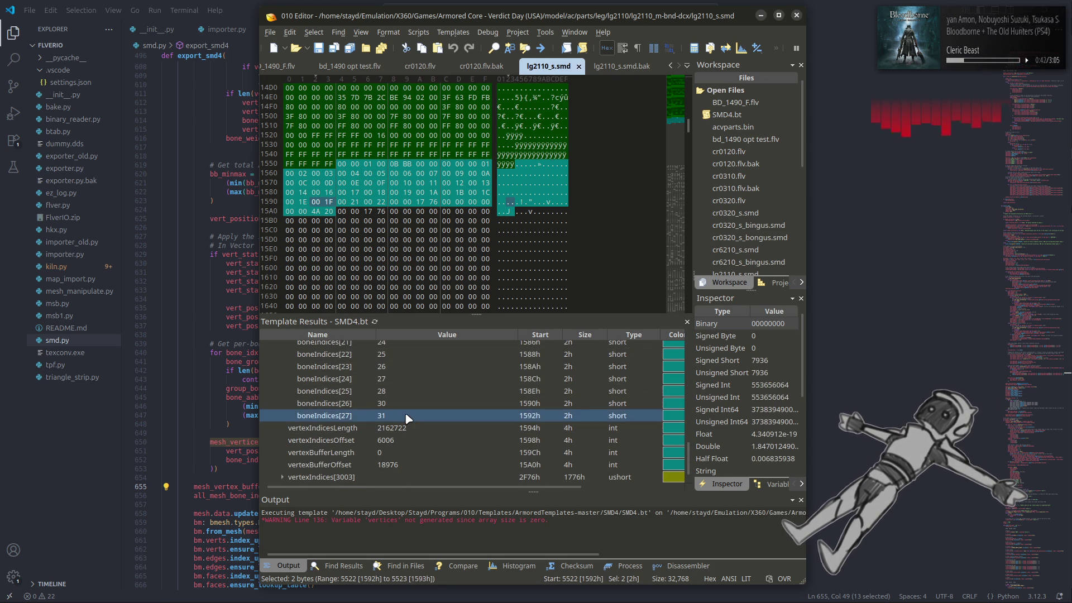
scroll(407, 418, up, 1)
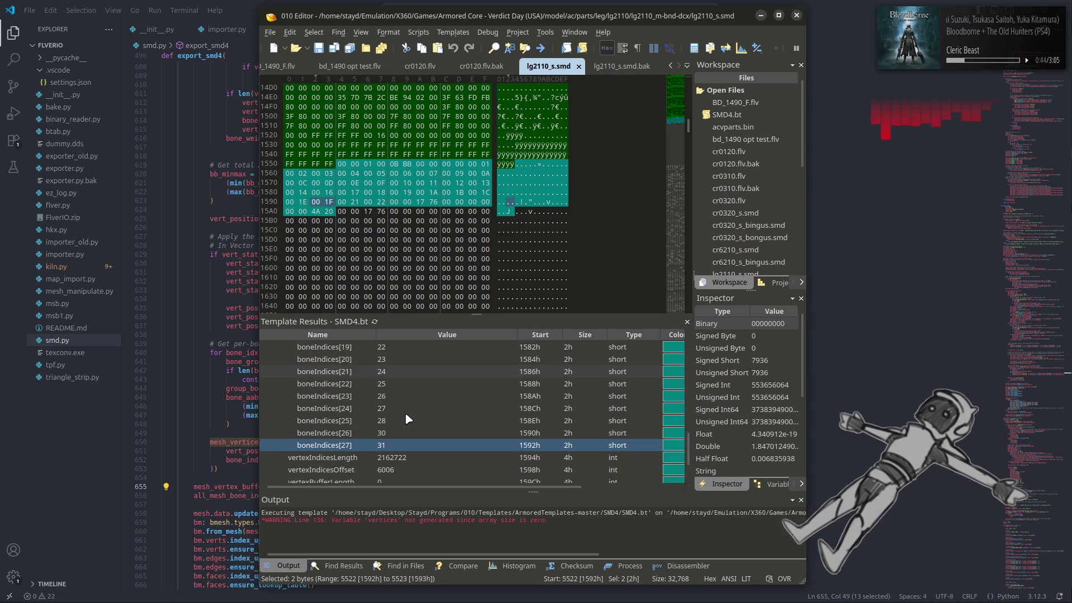
Expand the backup's boneIndices list and return to lg2110_s.smd's bone indices.
click(625, 68)
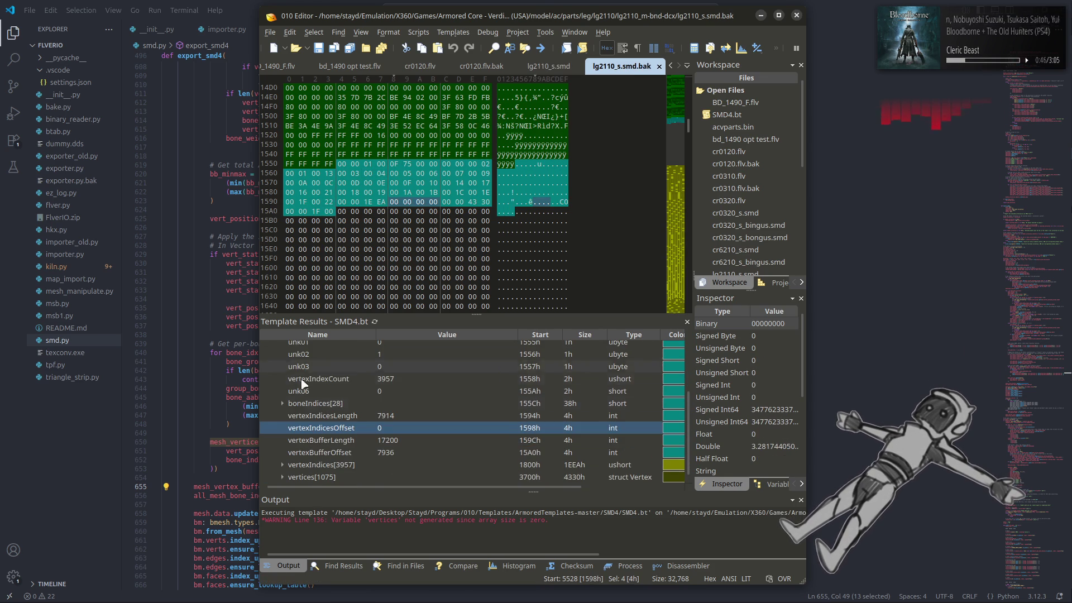
click(284, 410)
click(549, 66)
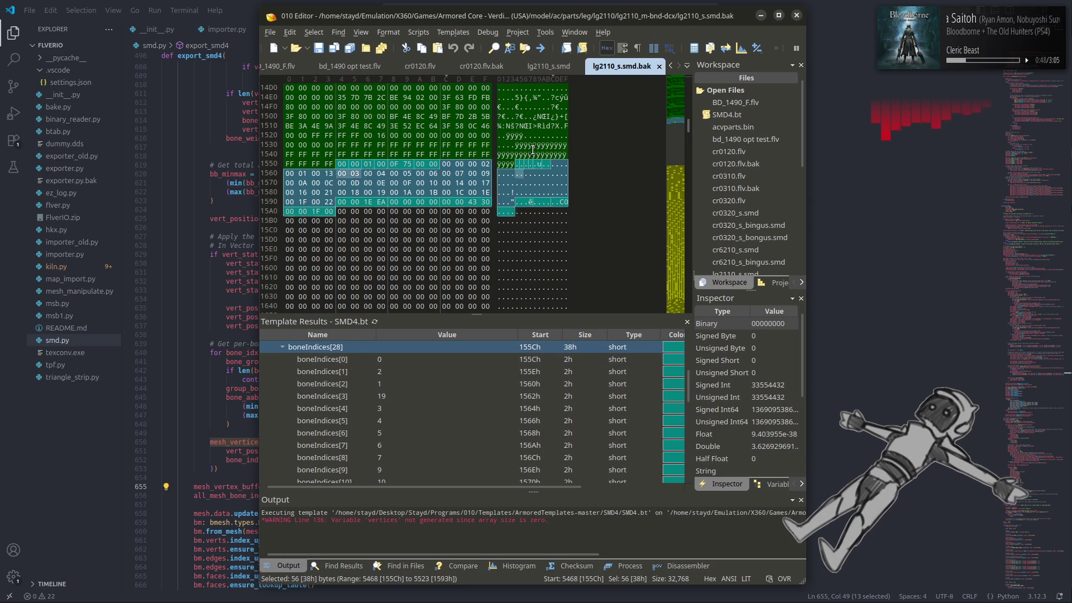
click(474, 445)
scroll(475, 373, up, 4)
scroll(475, 372, up, 3)
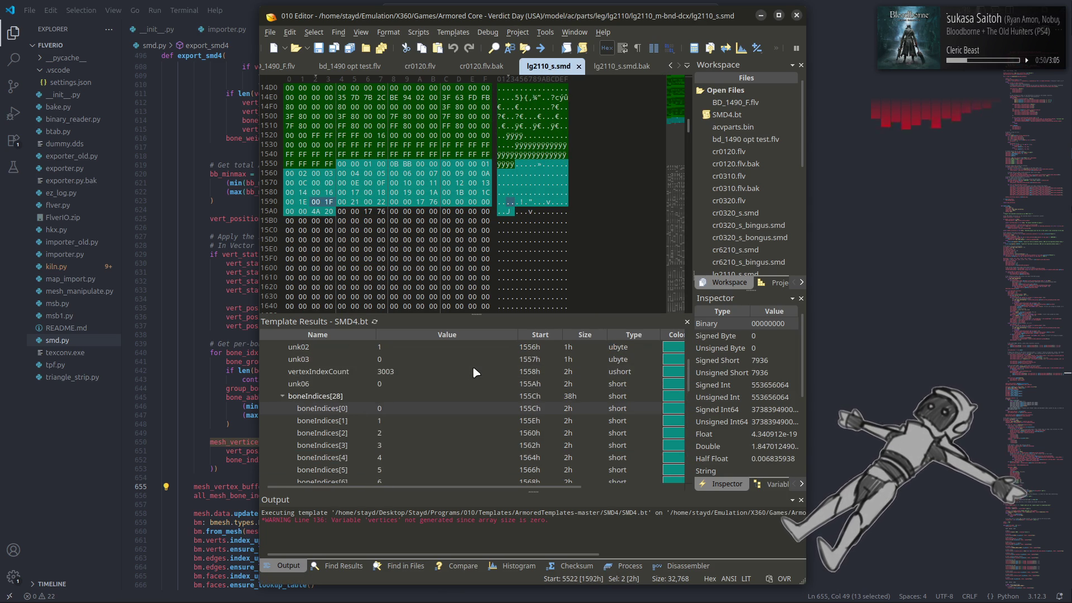
Compare the first bone index values of lg2110_s.smd and the .bak copy.
click(454, 373)
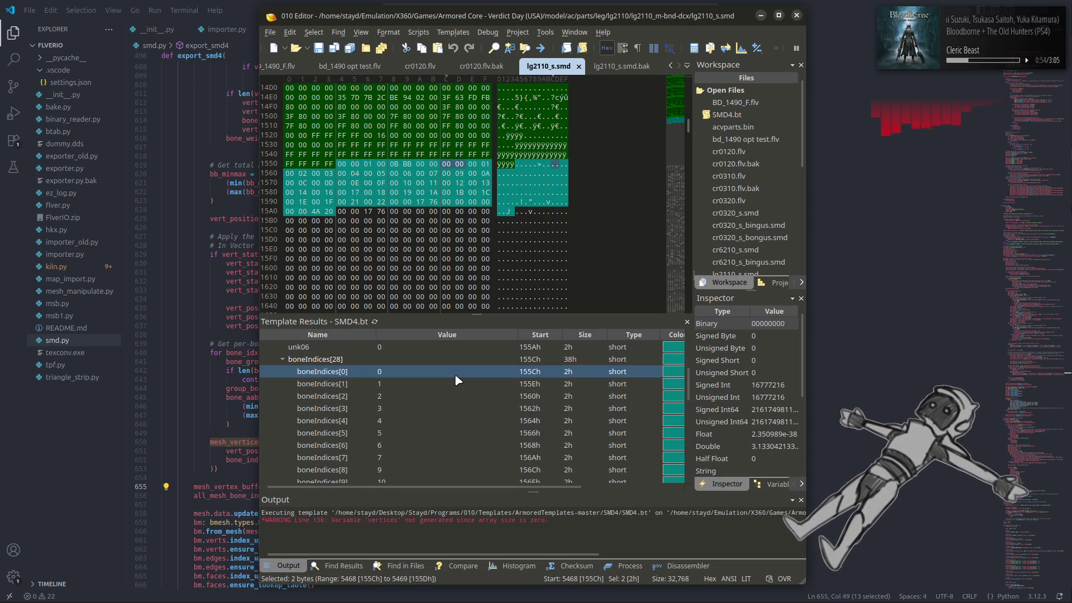
click(621, 67)
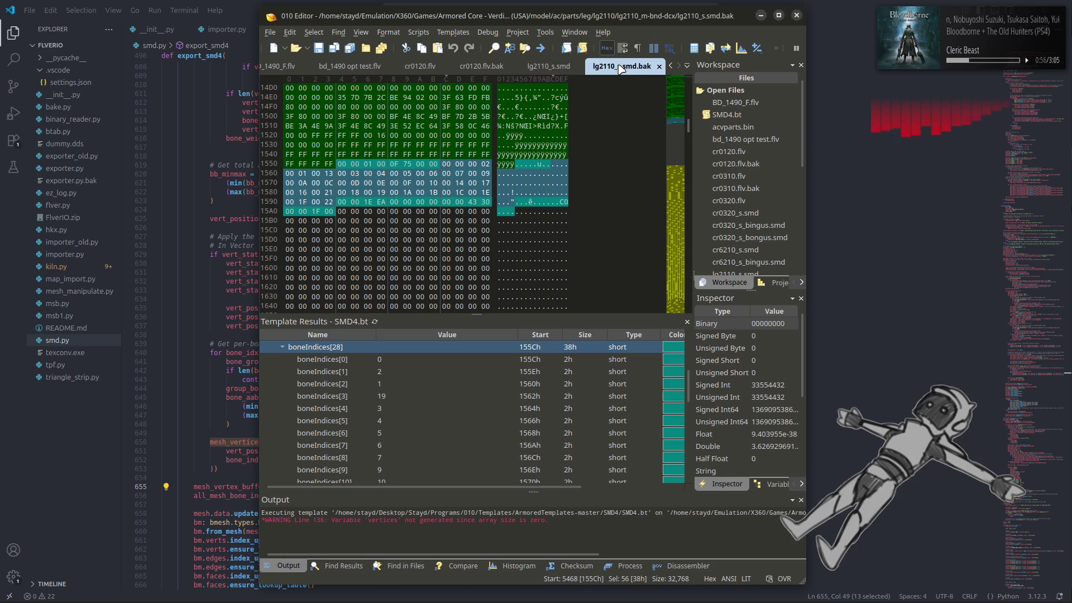
click(434, 370)
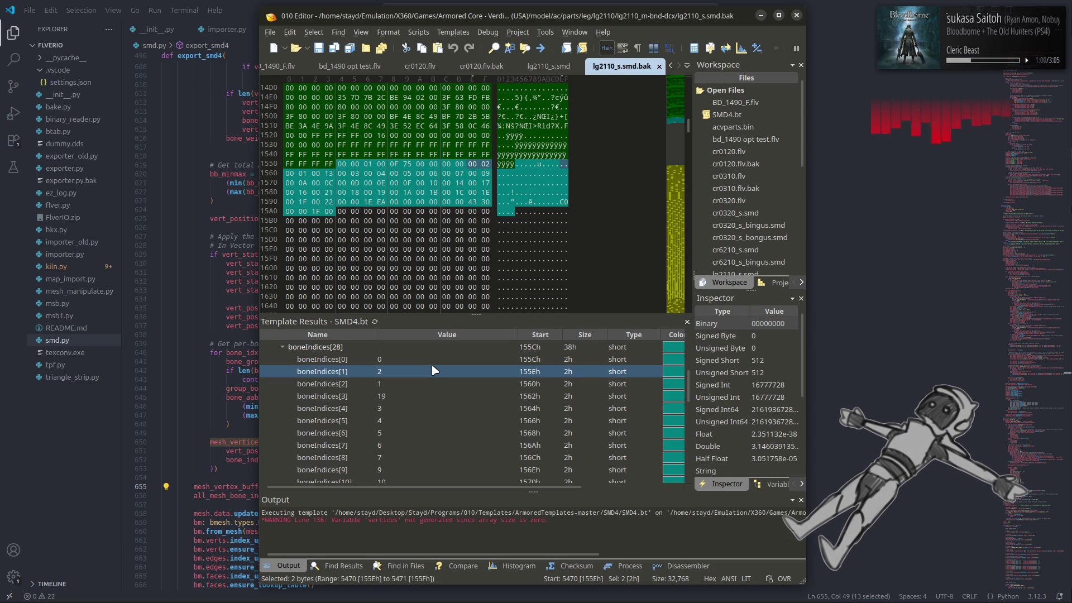
scroll(434, 370, down, 7)
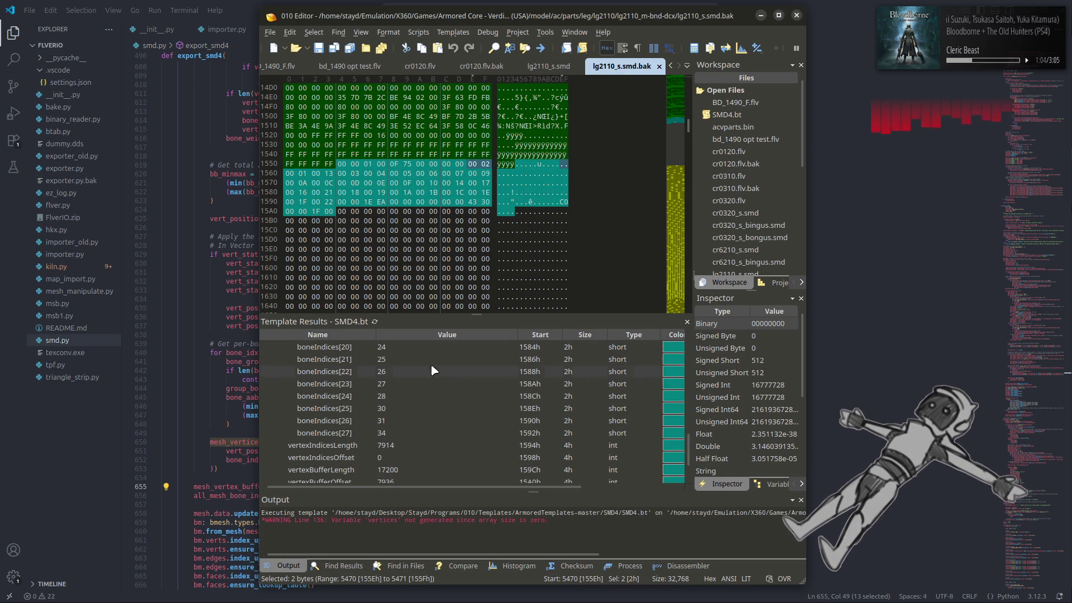
click(548, 66)
scroll(468, 381, down, 2)
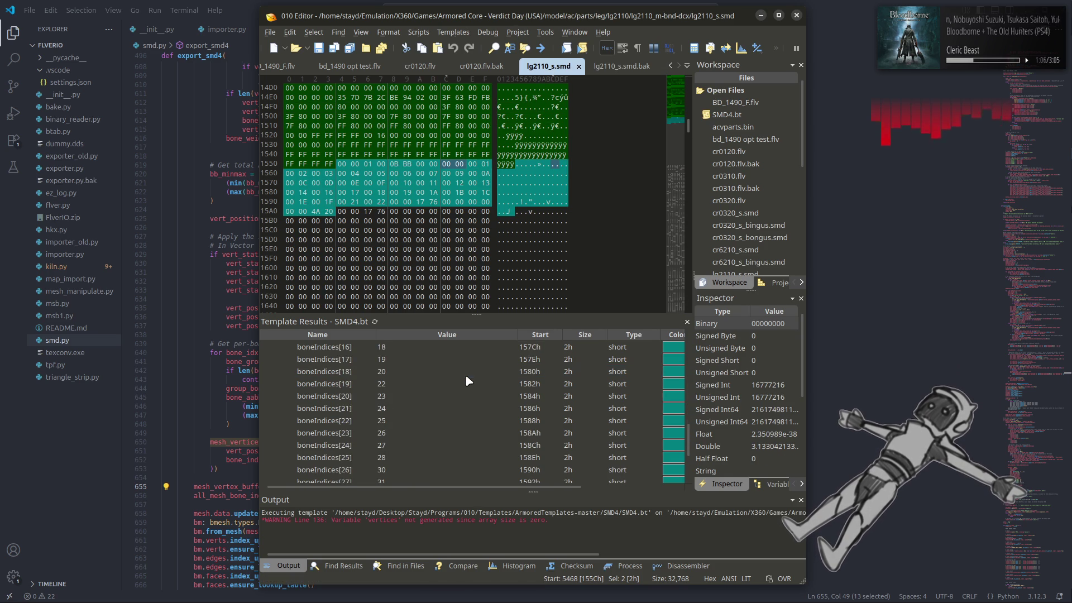
Compare vertexIndicesLength between lg2110_s.smd.bak and lg2110_s.smd.
click(609, 68)
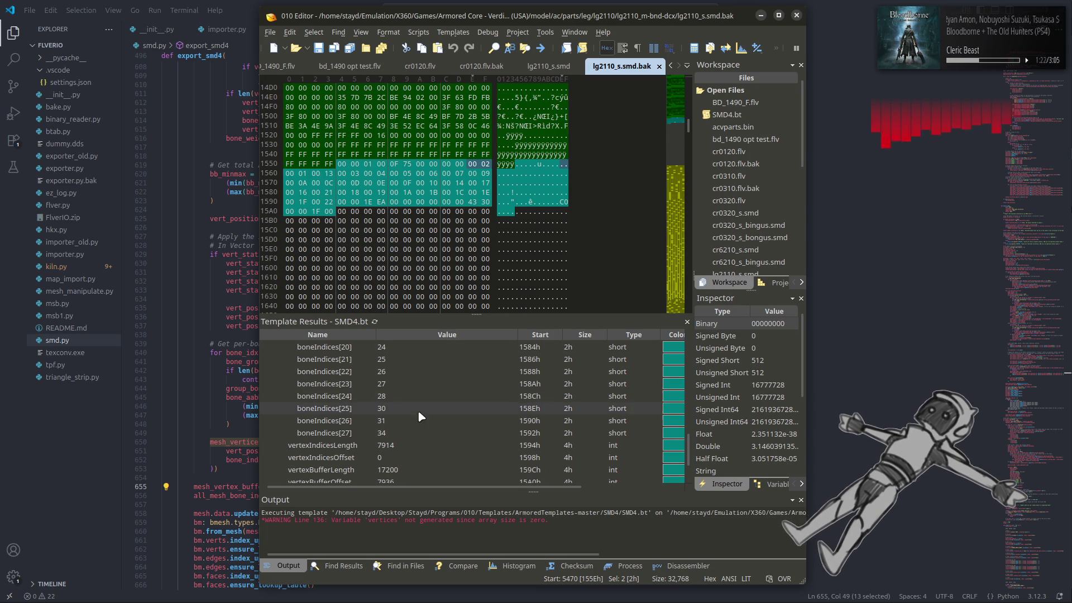
click(407, 446)
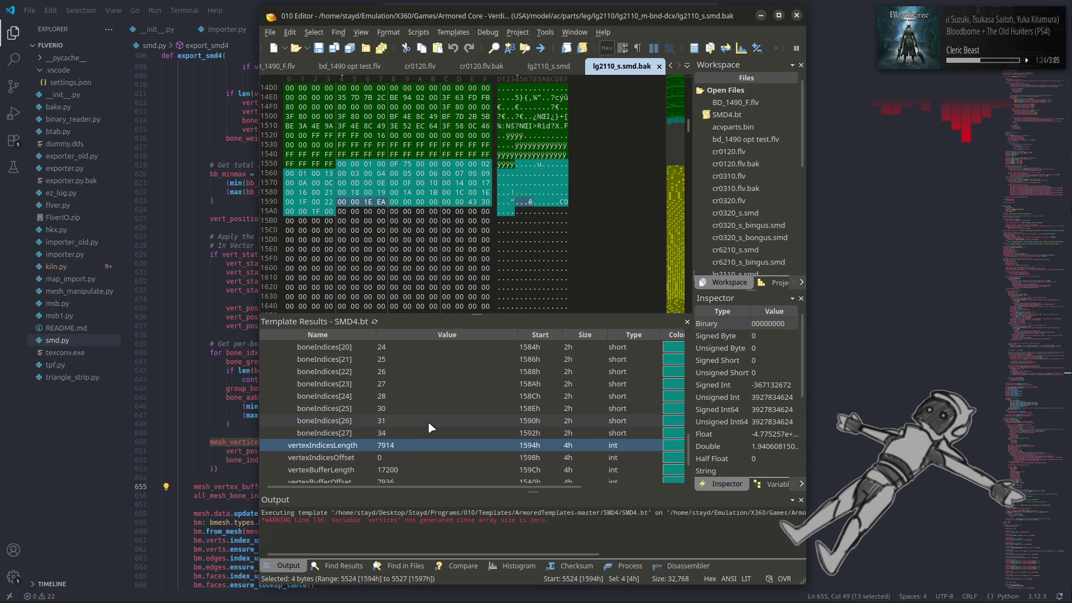
click(543, 66)
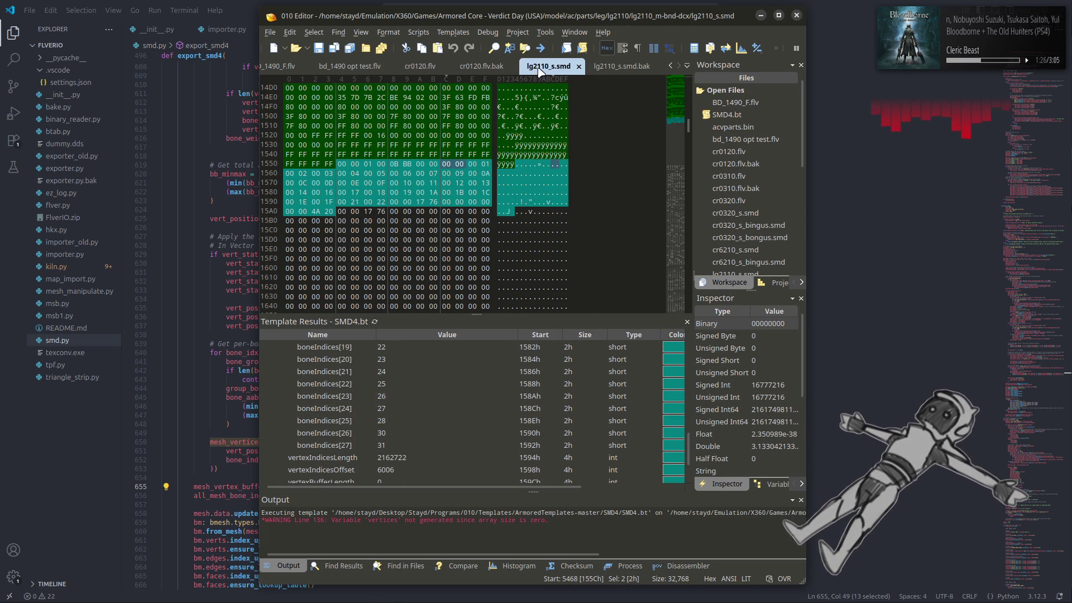
click(426, 458)
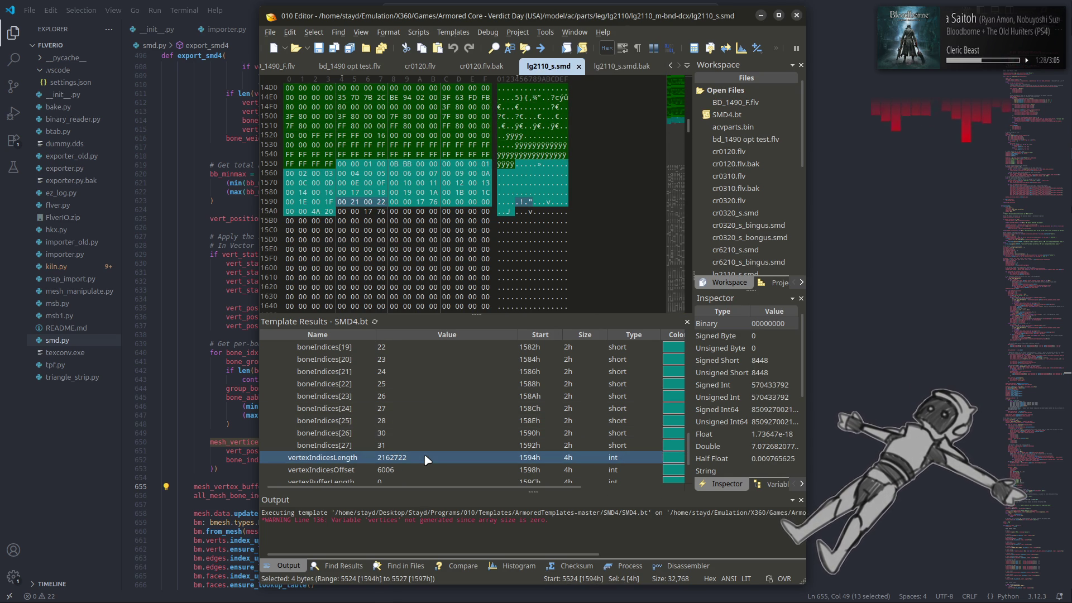
click(621, 69)
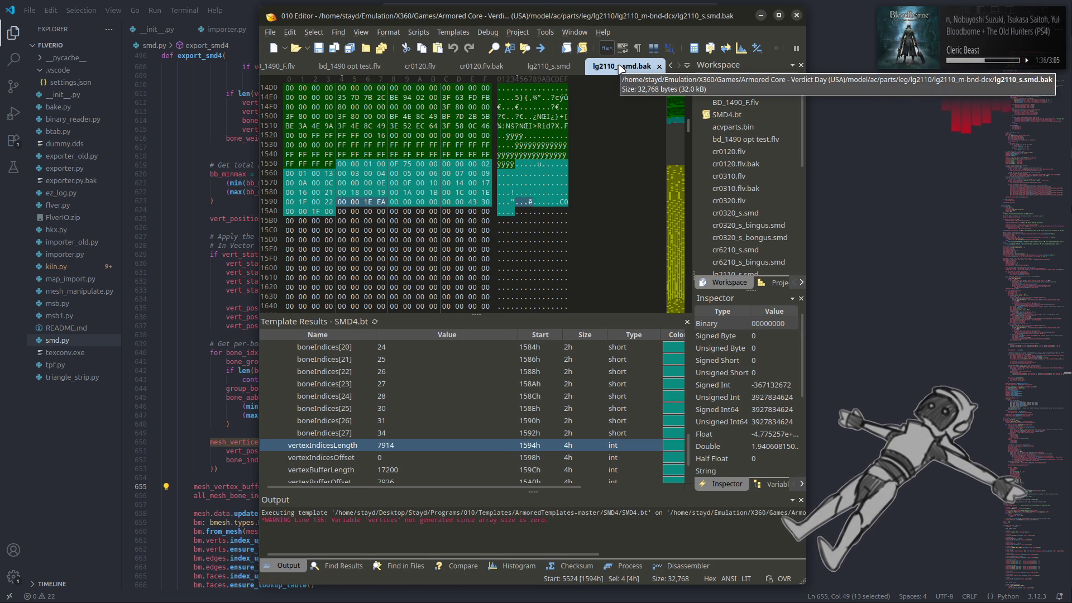
click(549, 67)
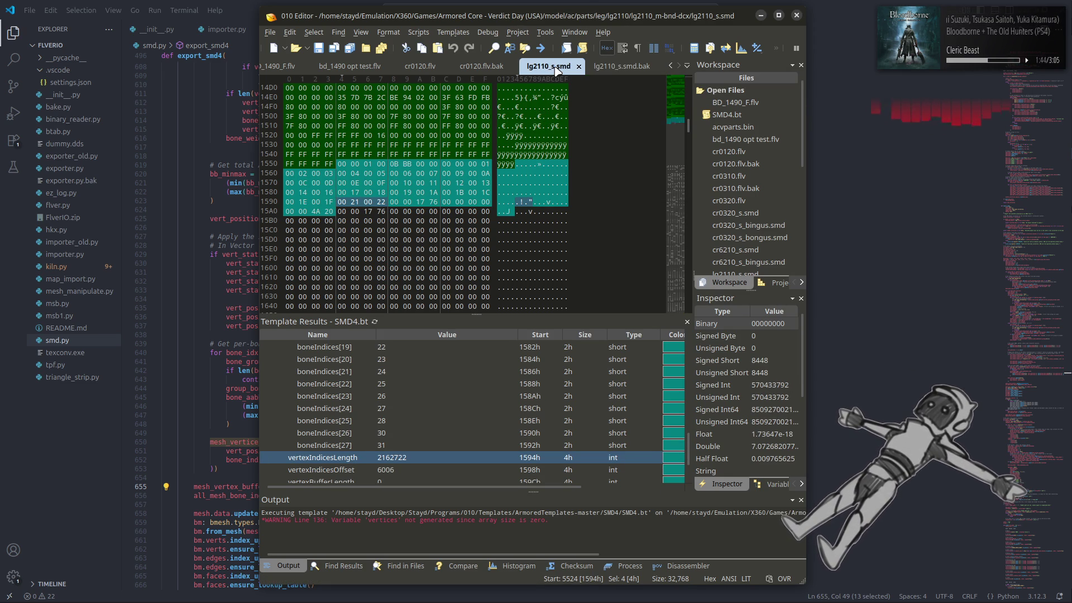
Inspect unk06 and boneIndices[0] in lg2110_s.smd, then bring smd.py forward.
scroll(458, 410, up, 9)
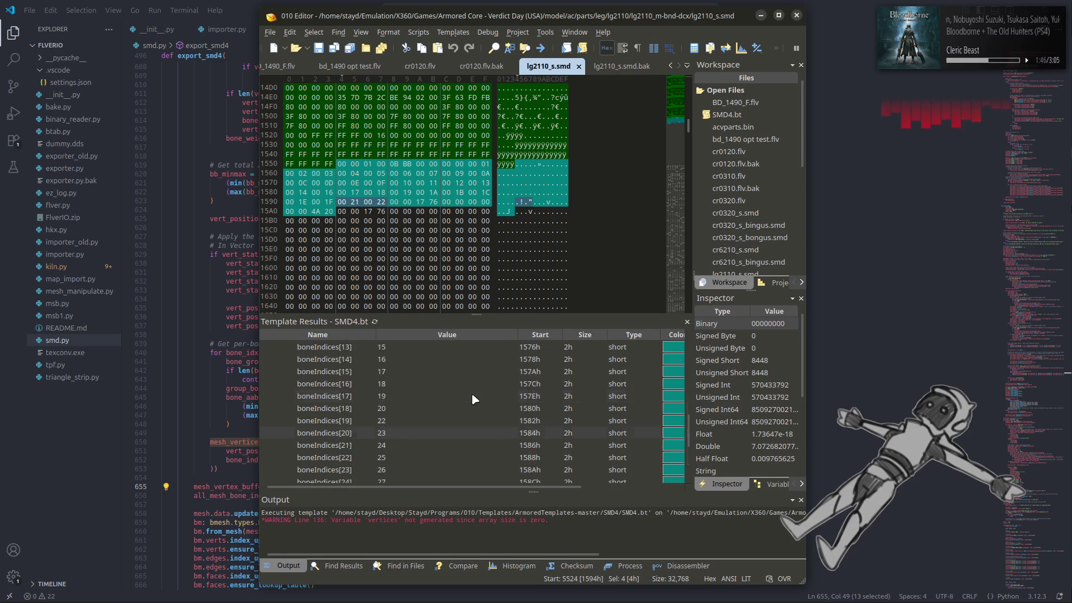
click(420, 421)
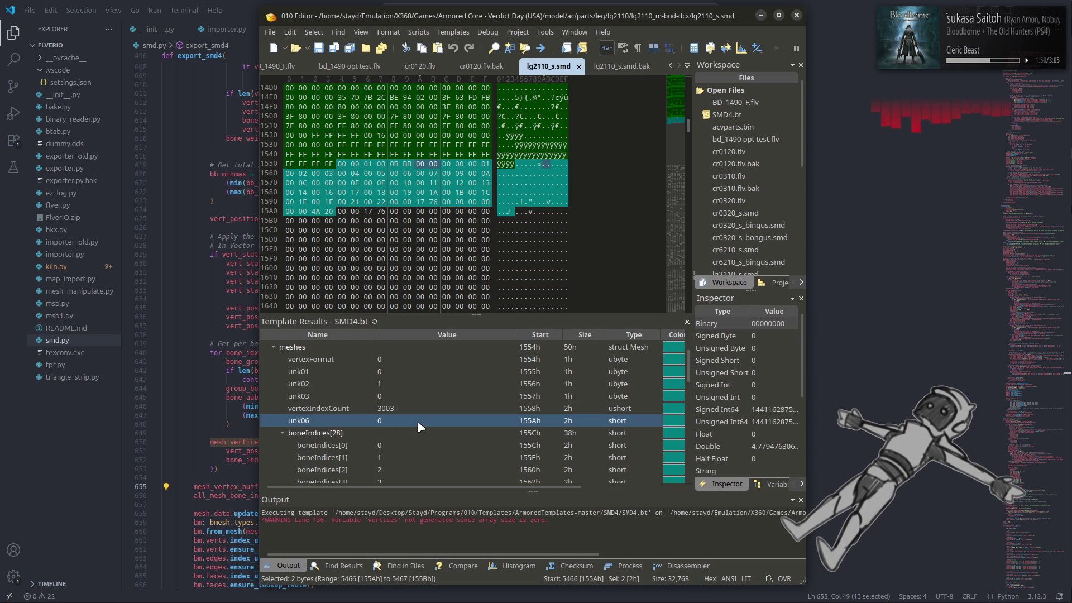
click(411, 449)
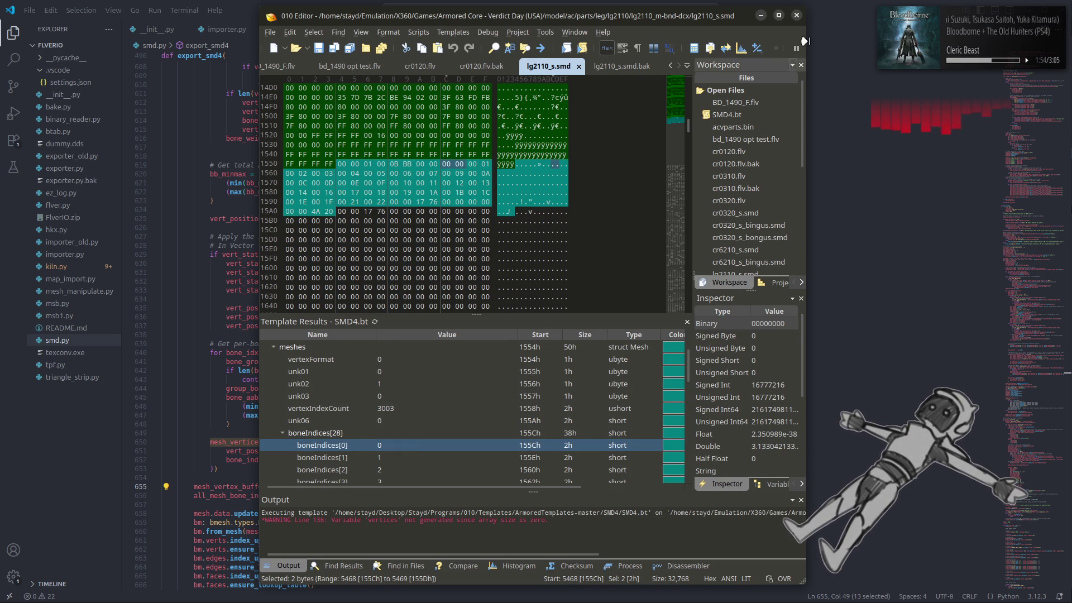
click(852, 3)
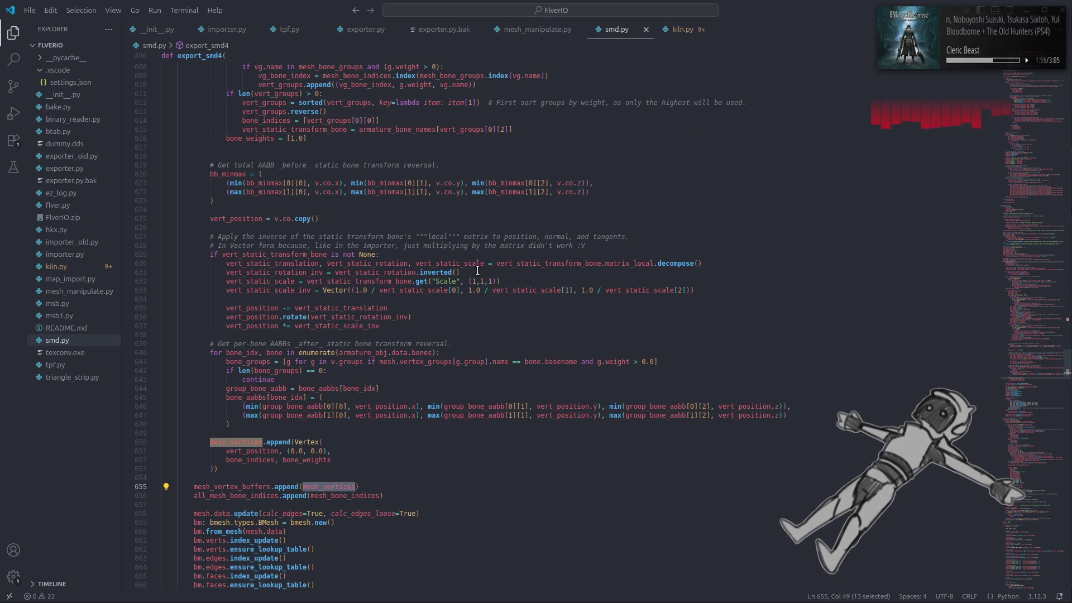
scroll(477, 270, down, 15)
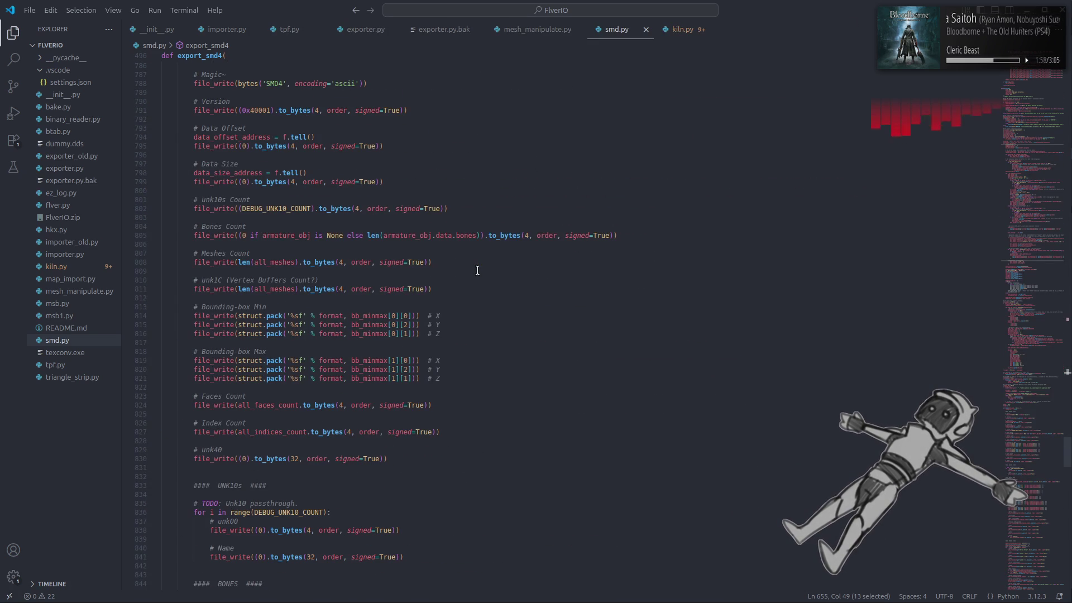
scroll(477, 270, down, 8)
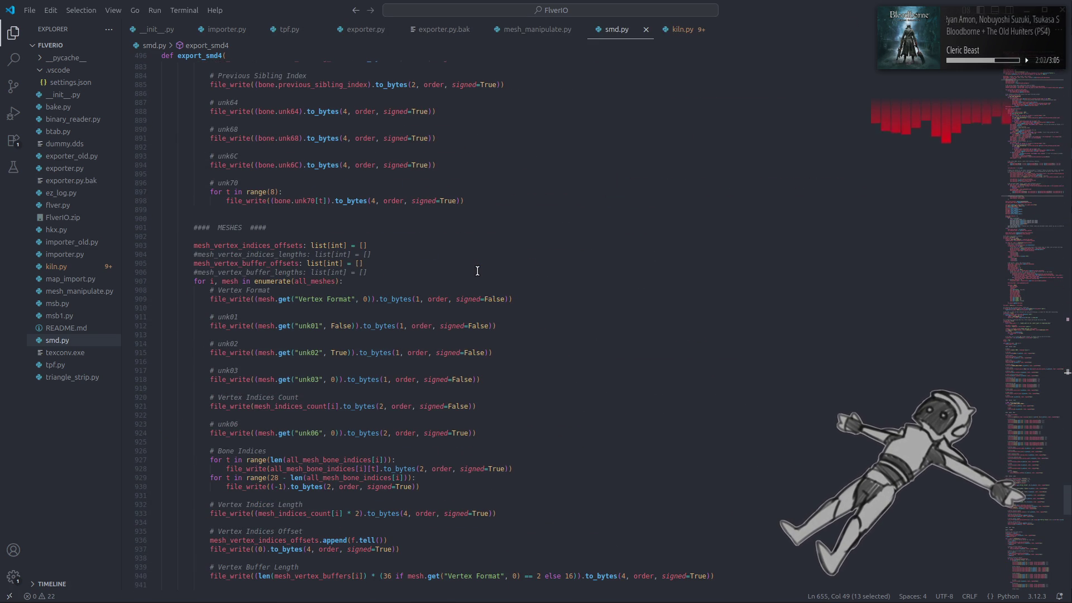
scroll(477, 271, down, 1)
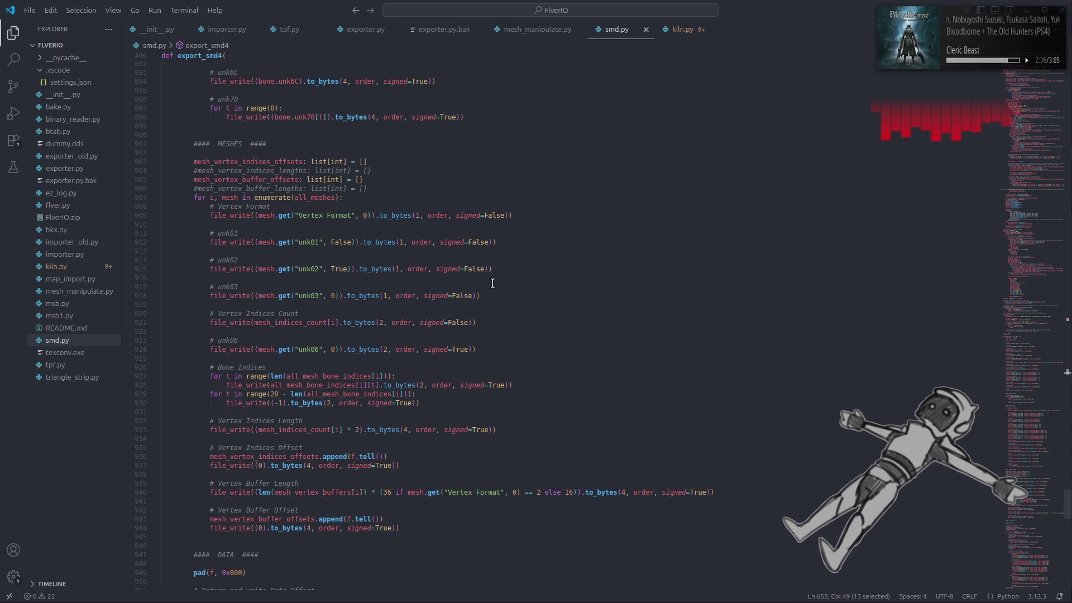
double_click(349, 393)
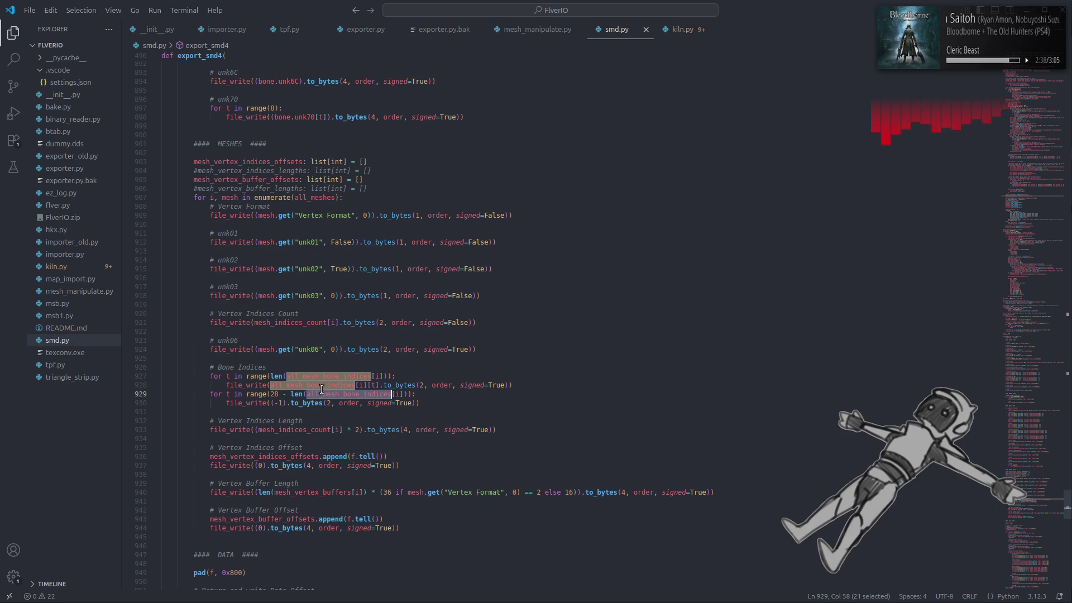
scroll(356, 207, up, 20)
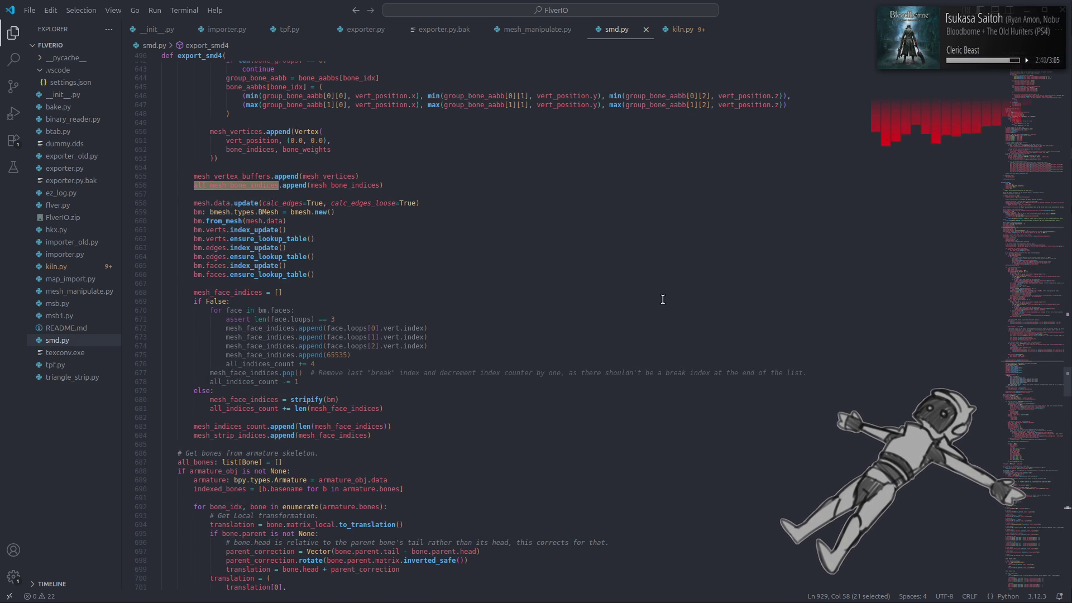
double_click(368, 184)
scroll(369, 185, up, 10)
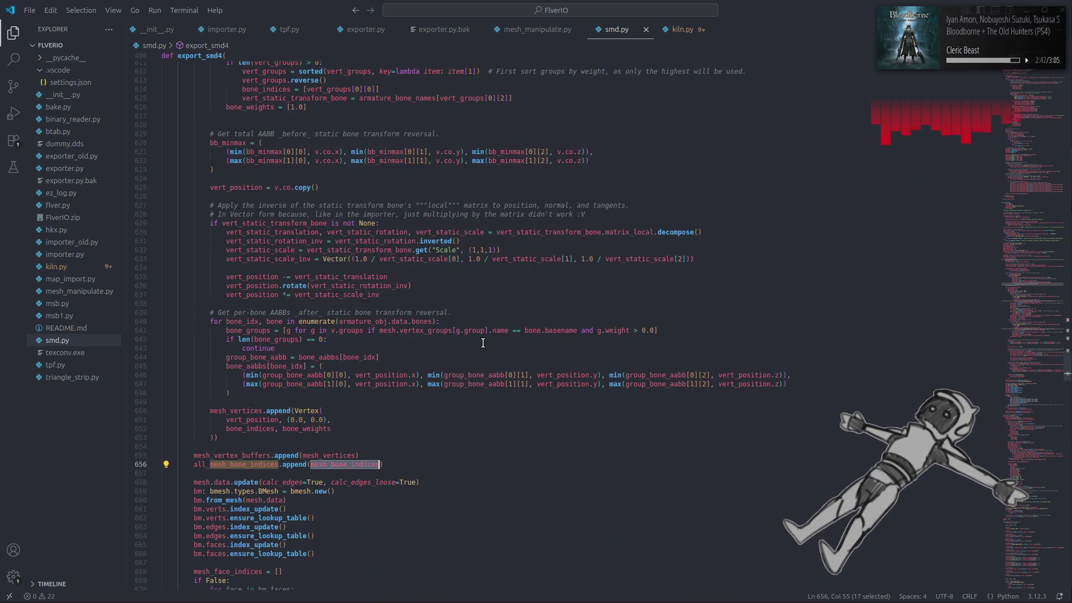
scroll(1013, 385, up, 2)
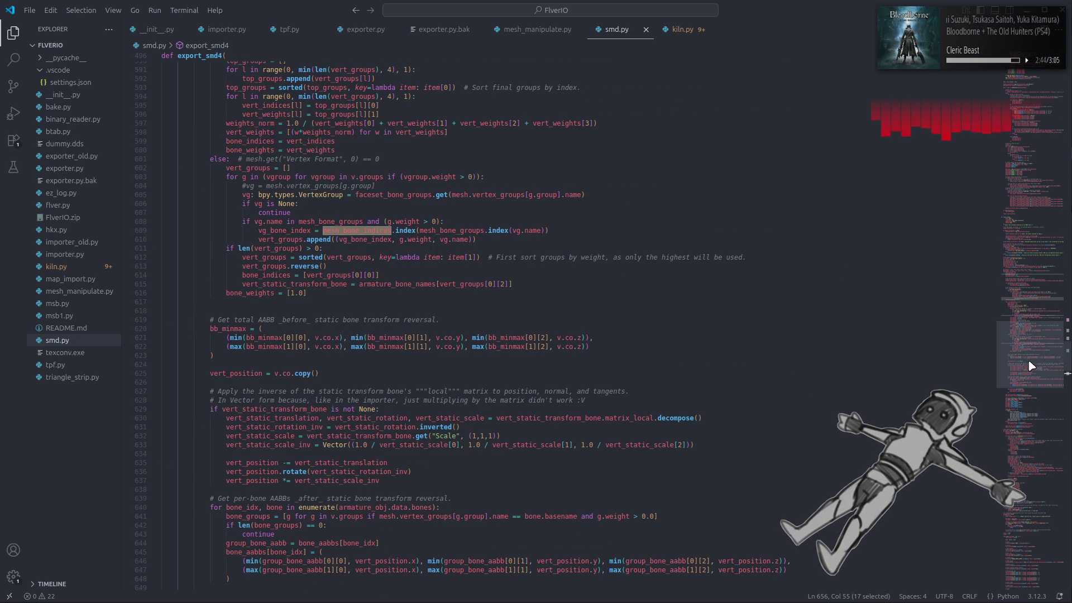
scroll(1030, 368, up, 2)
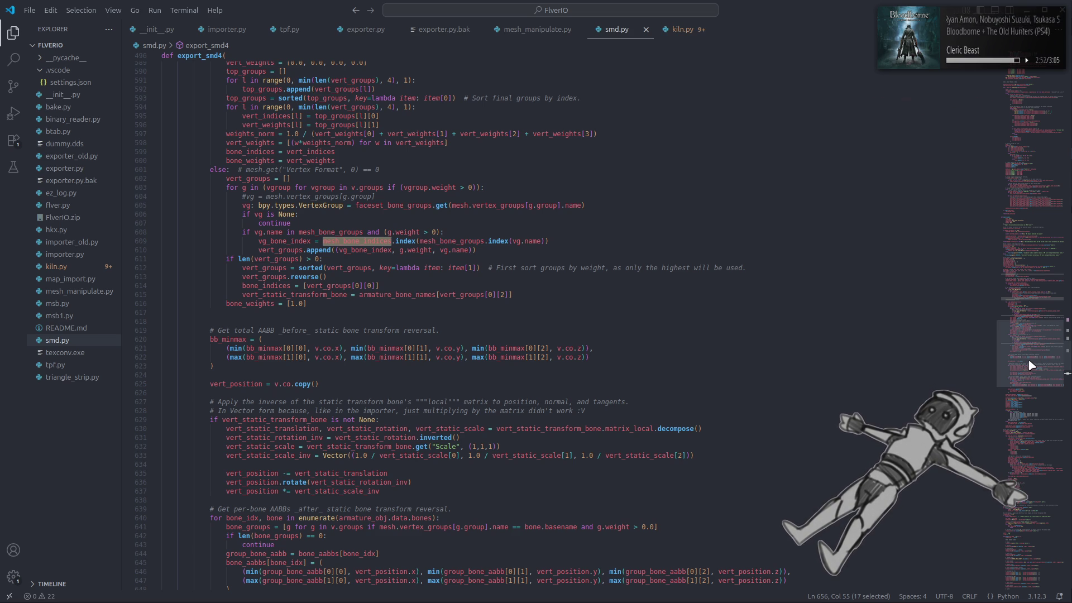
drag(1031, 365, 1029, 353)
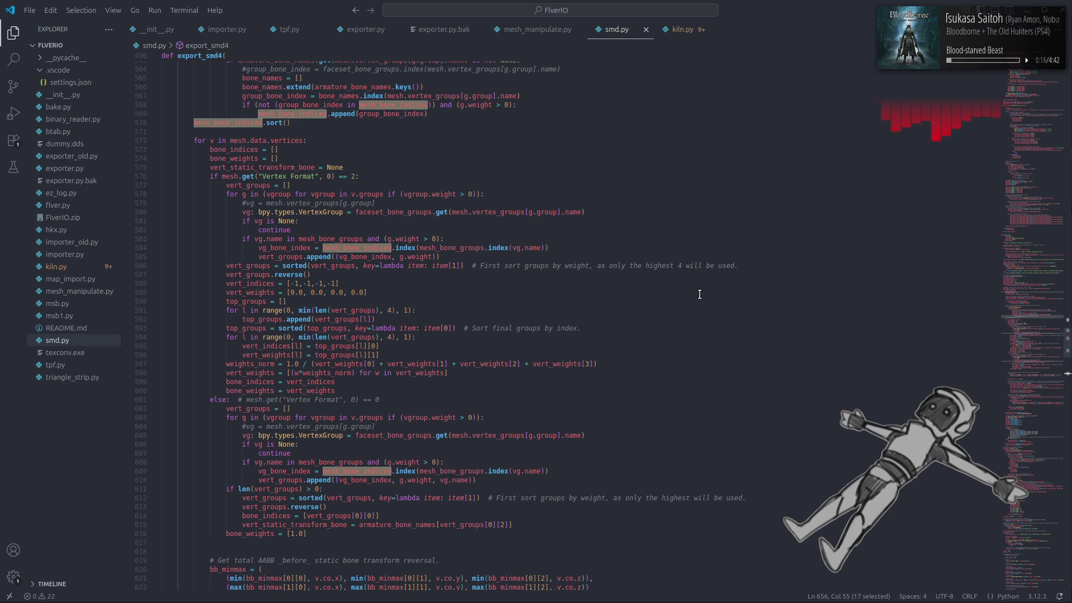
Highlight the uses of mesh_bone_groups, mesh_bone_indices and bone_indices in smd.py.
scroll(700, 294, up, 5)
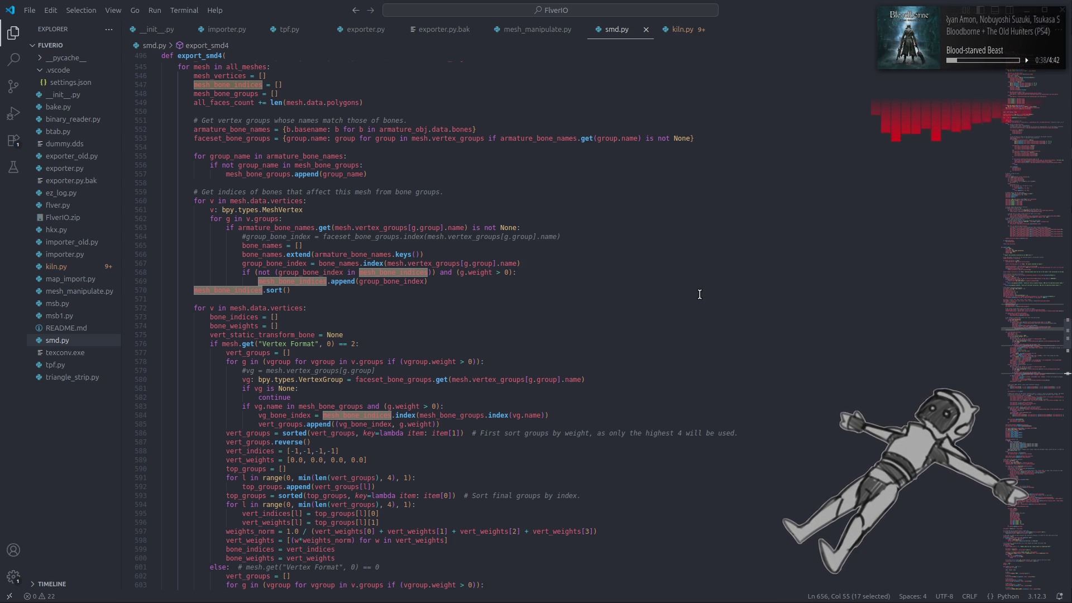
double_click(282, 174)
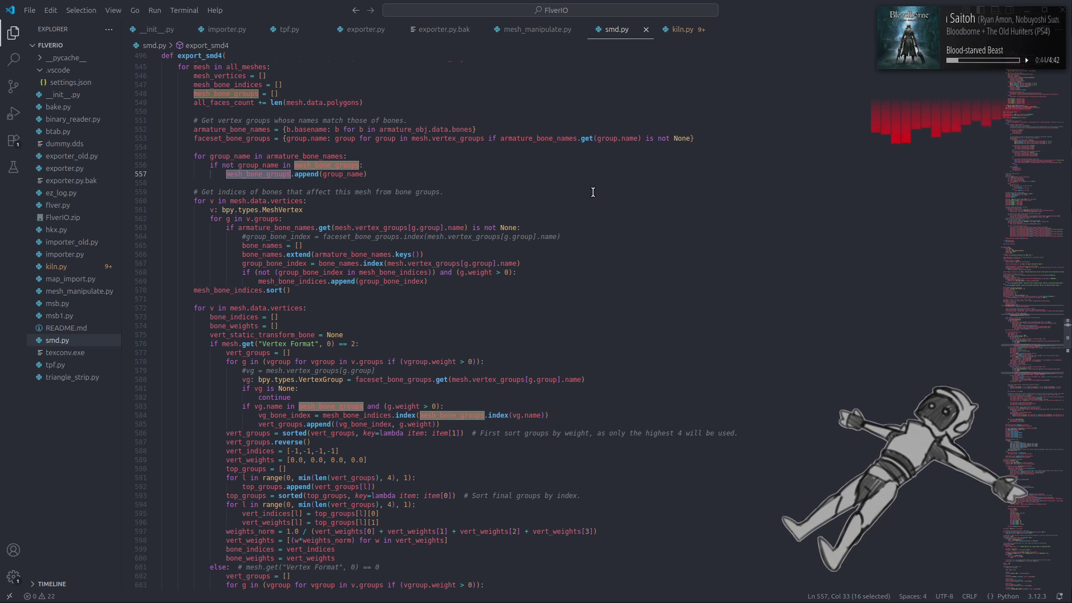
double_click(226, 290)
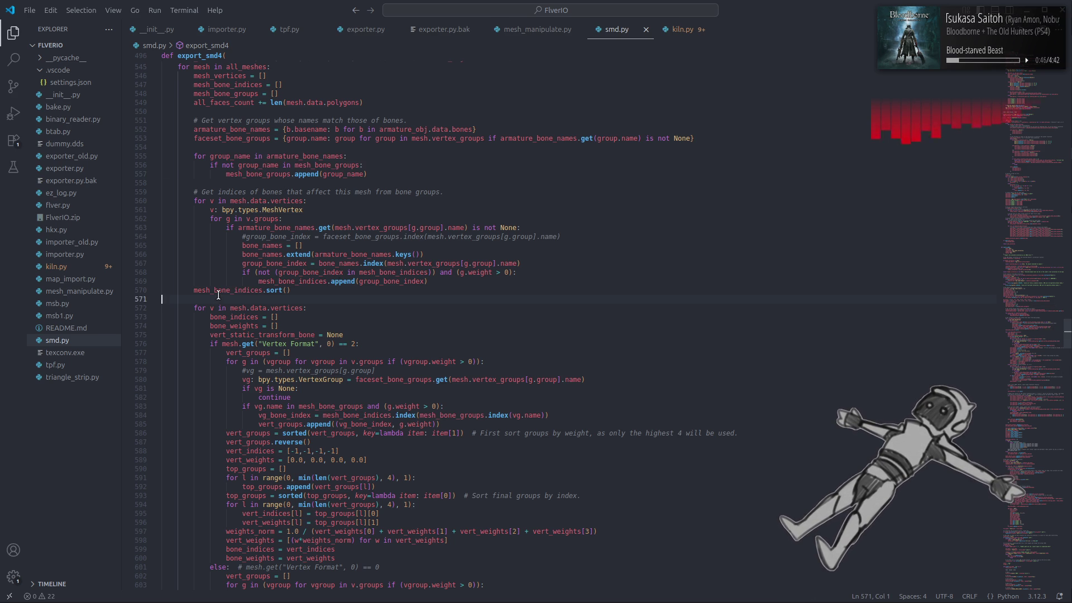
scroll(516, 265, down, 5)
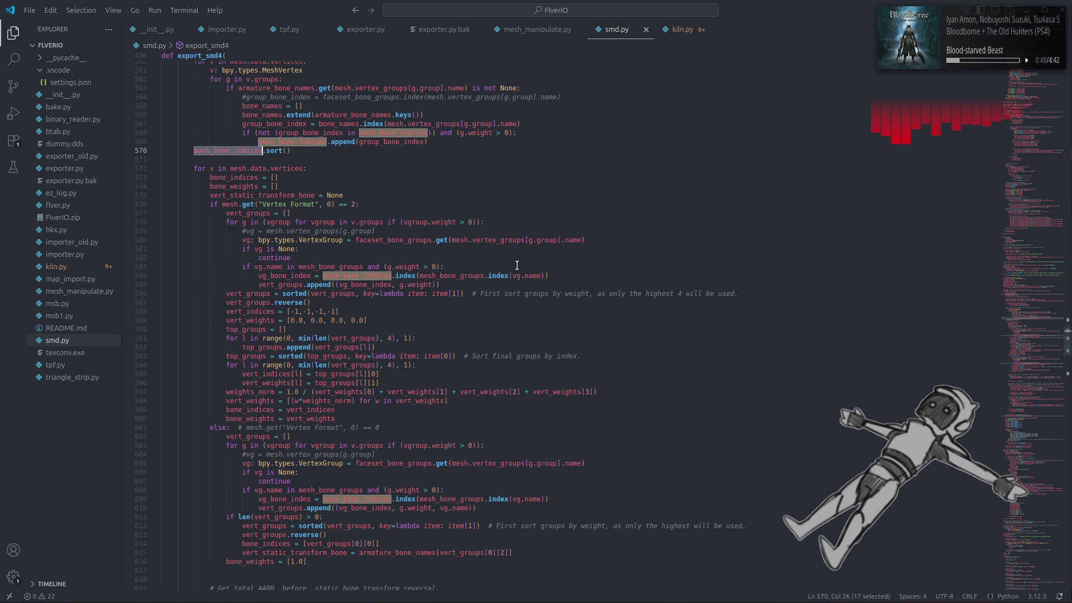
scroll(516, 265, down, 1)
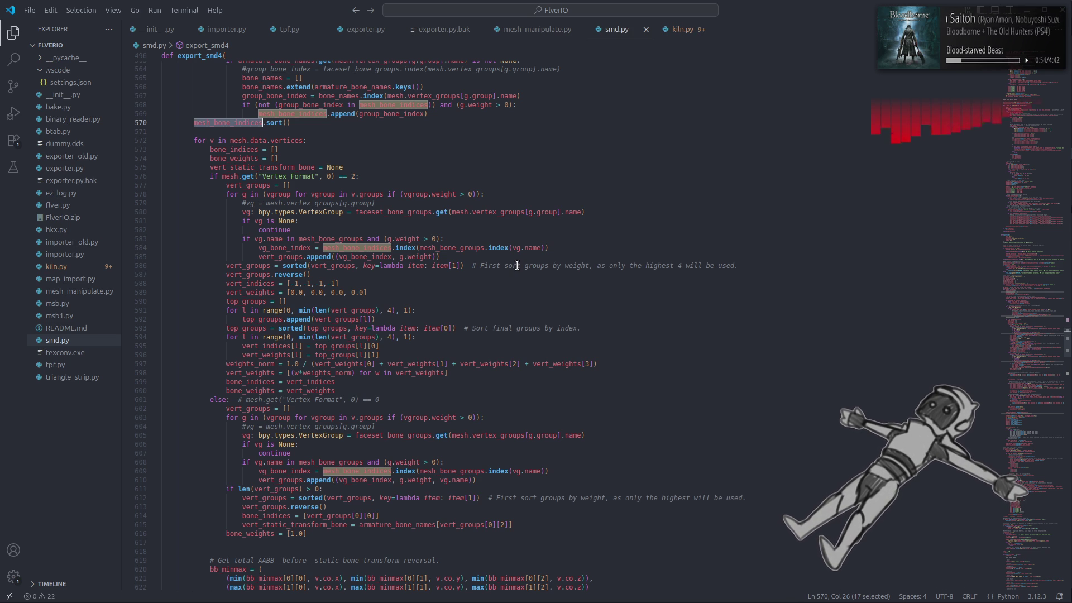
double_click(259, 381)
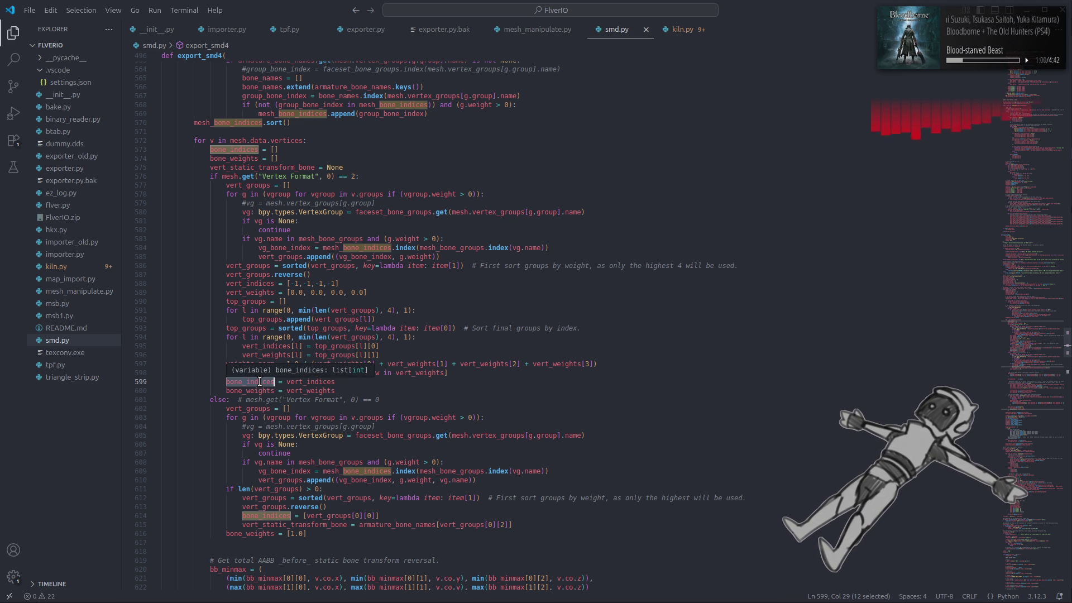
click(245, 381)
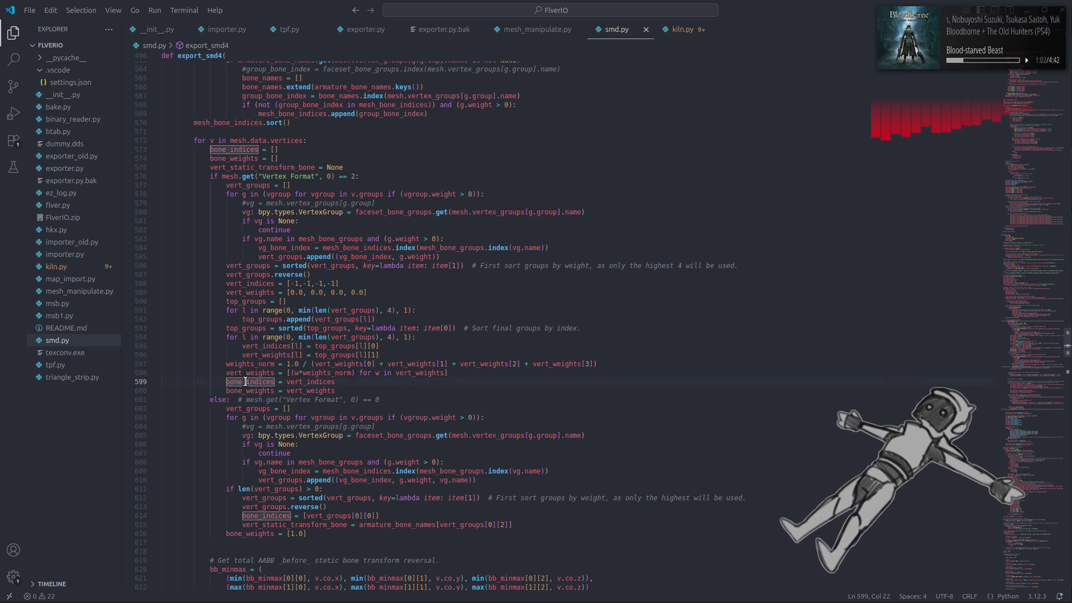
double_click(245, 381)
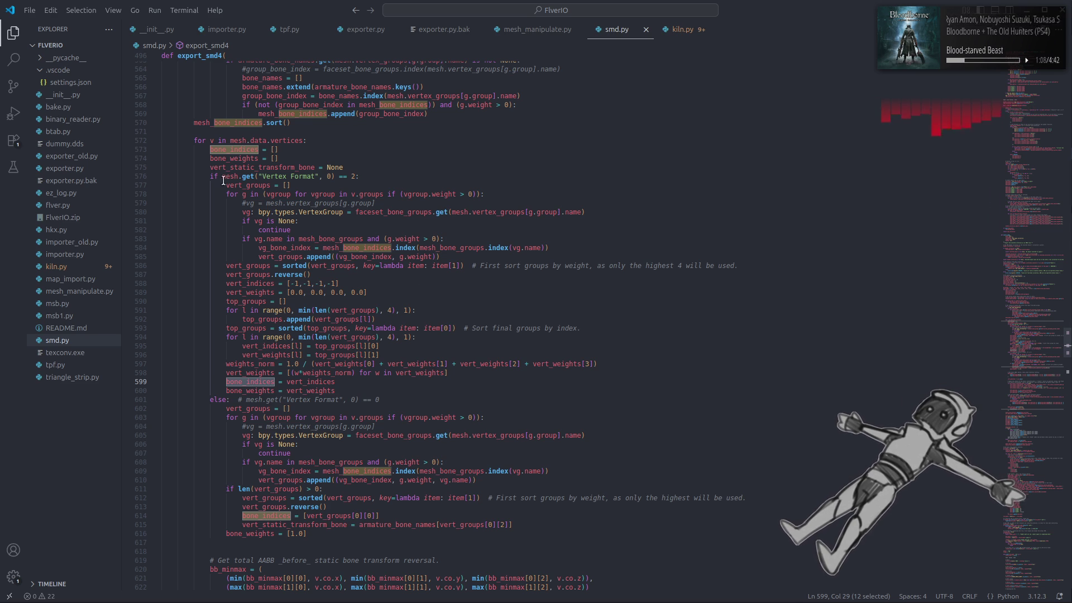
Review the surrounding code, put the caret at line 570's end, and switch to 010 Editor.
scroll(210, 175, down, 5)
scroll(211, 175, down, 9)
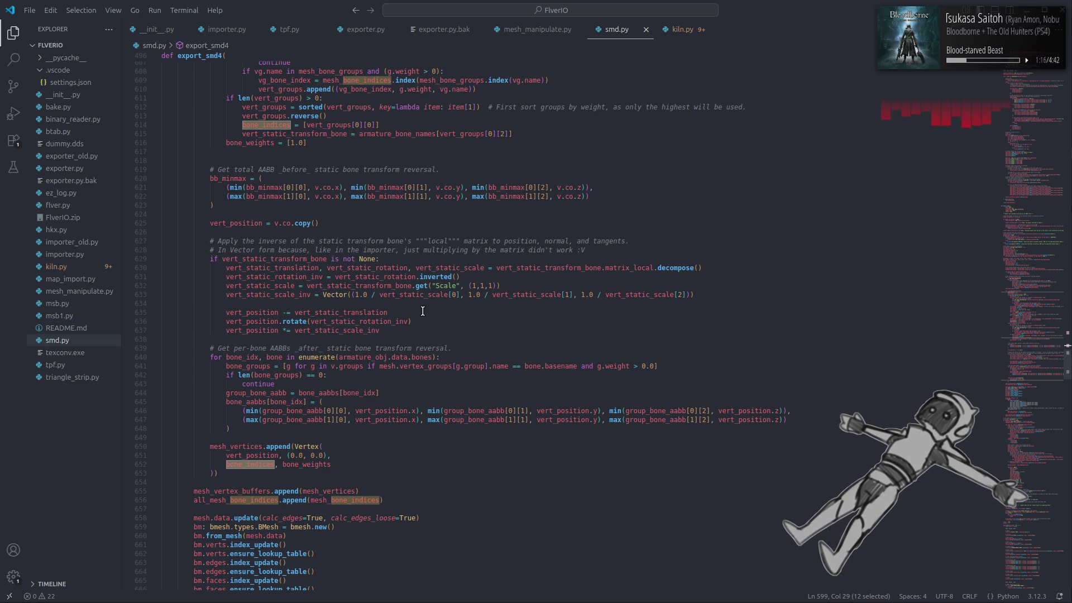
scroll(422, 310, up, 10)
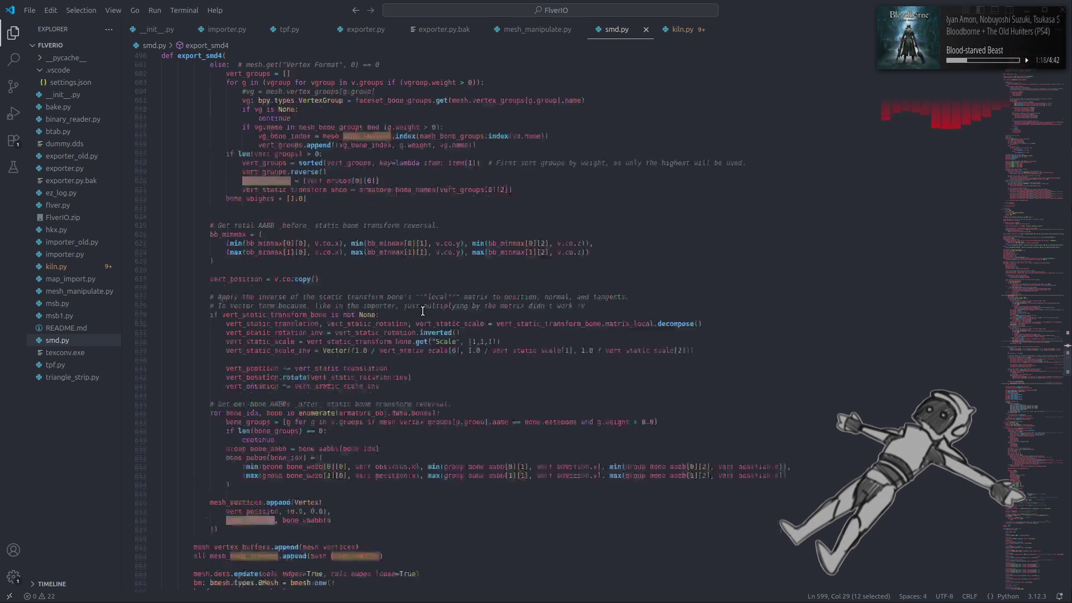
scroll(422, 311, up, 1)
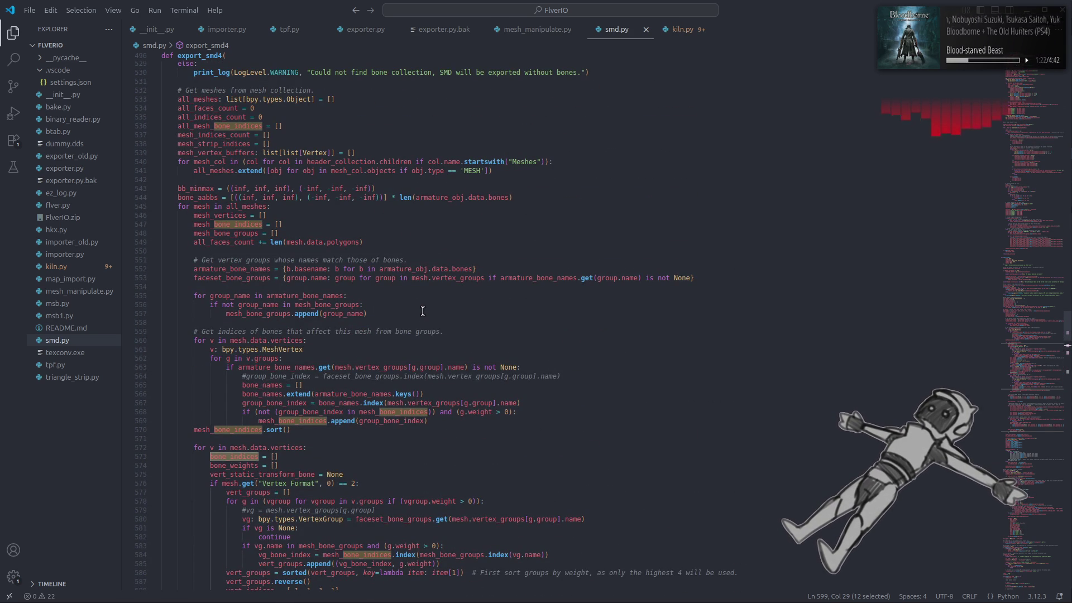
scroll(423, 311, down, 3)
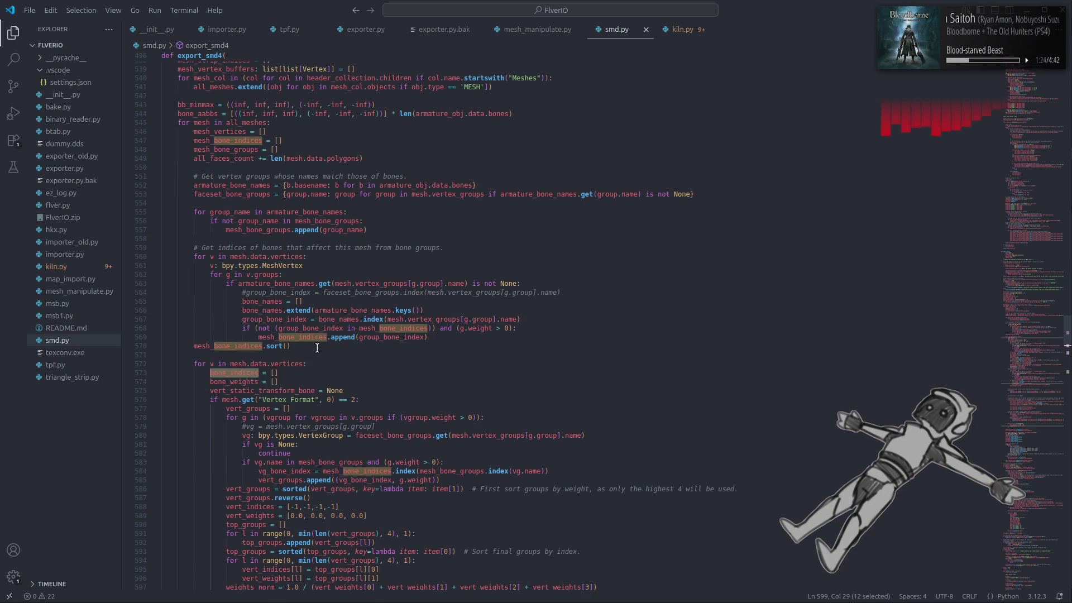
click(317, 346)
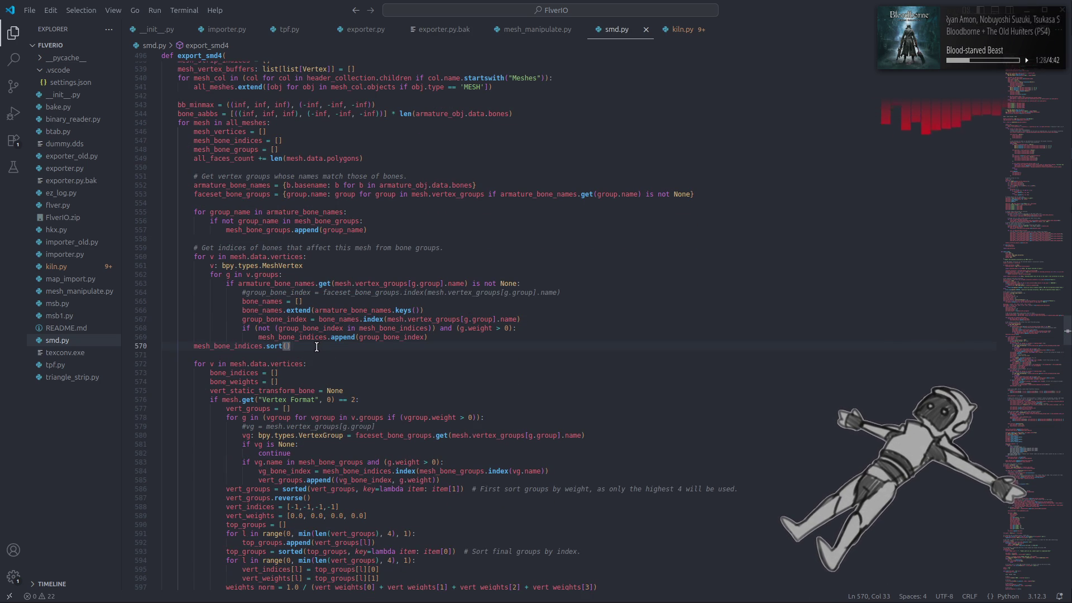
key(alt+Tab)
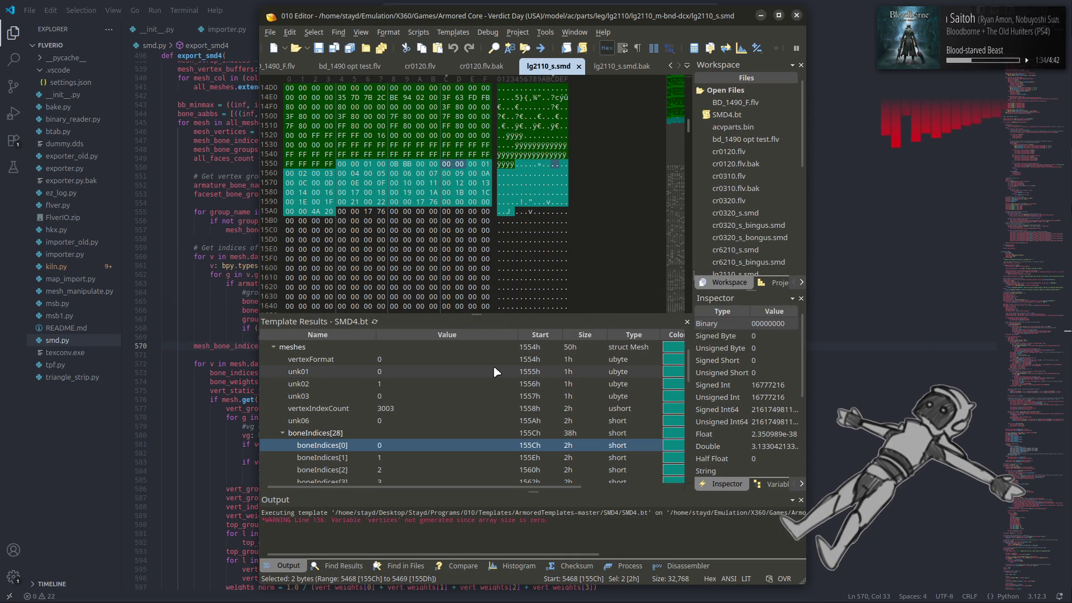
Scroll through lg2110_s.smd.bak's boneIndices list, then return to smd.py in VS Code.
click(621, 65)
click(452, 435)
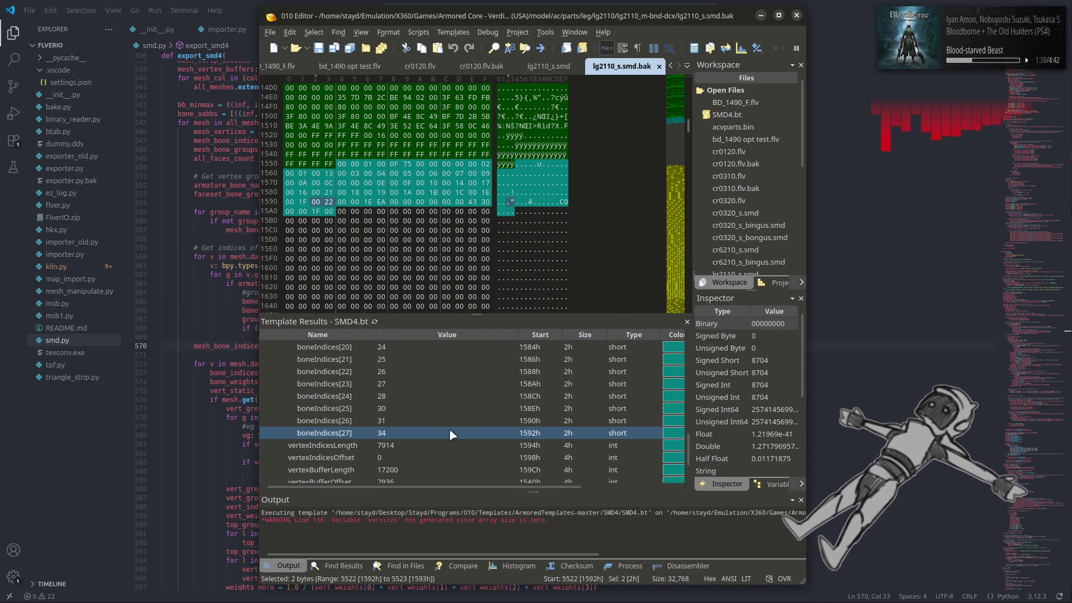
scroll(452, 435, up, 2)
scroll(452, 434, up, 5)
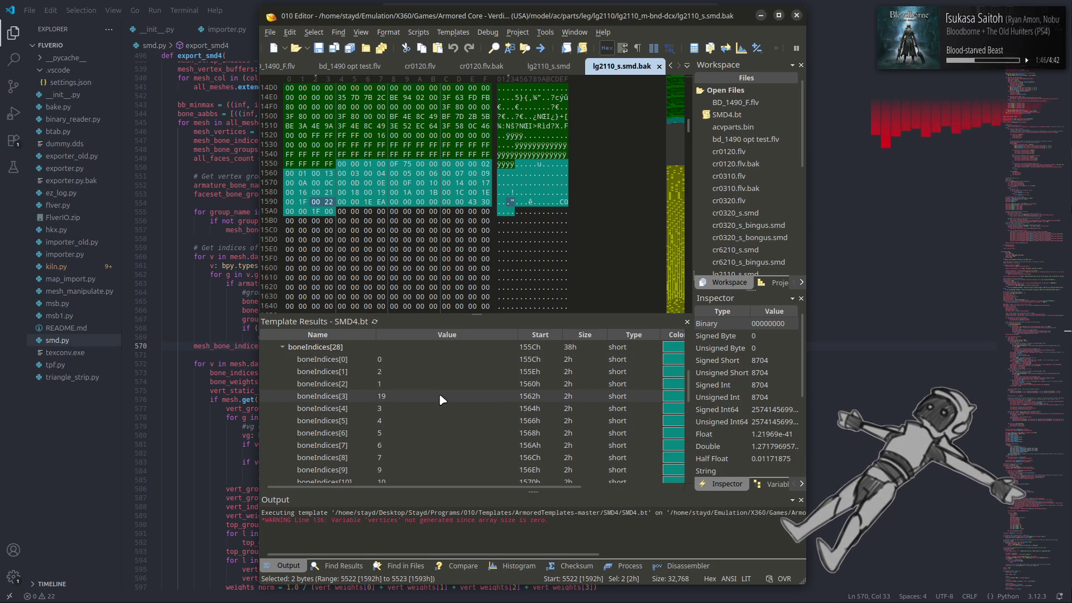
scroll(440, 395, down, 3)
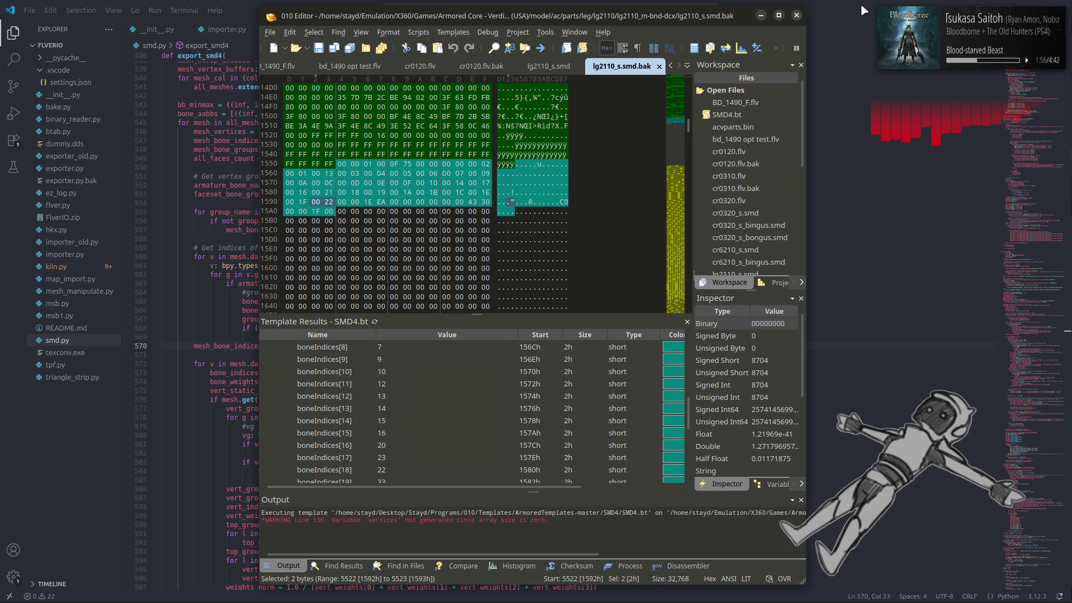
key(alt+Tab)
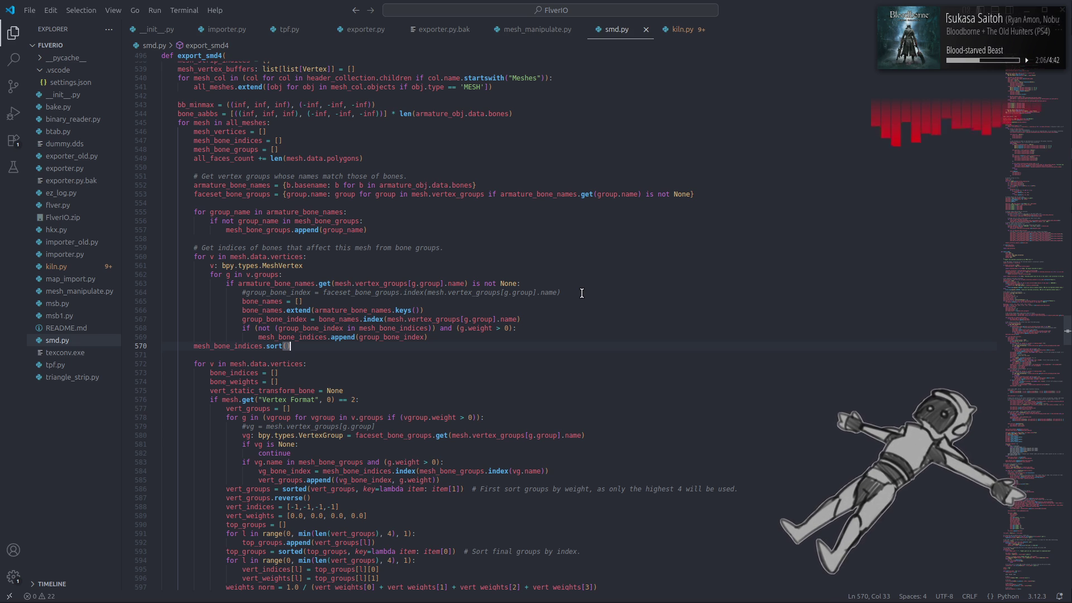
Highlight mesh_bone_indices, read through the vertex weight code, and bring up the window switcher.
double_click(260, 346)
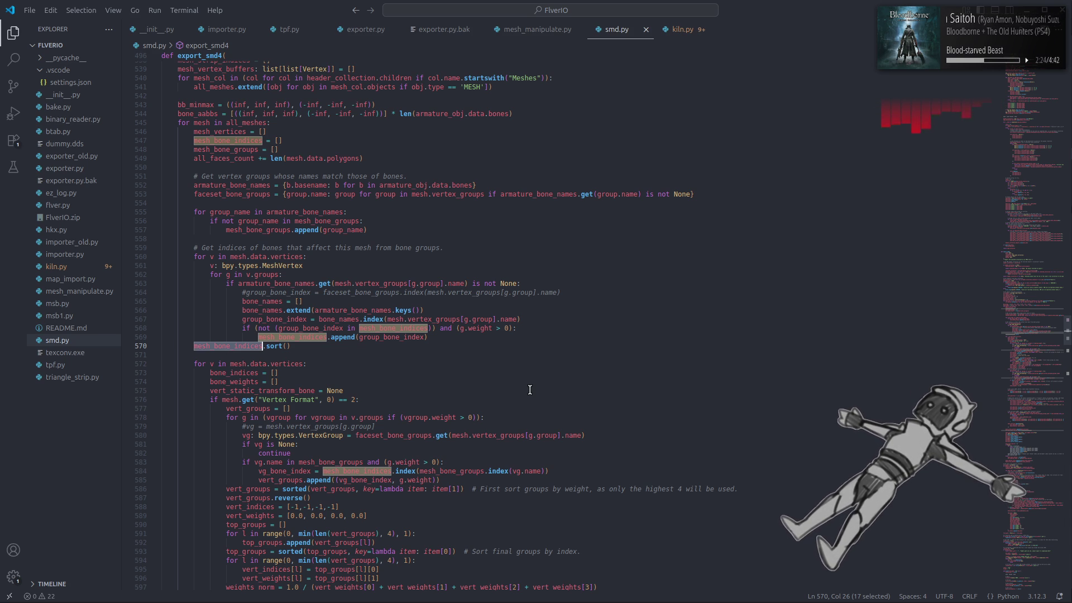
scroll(530, 389, down, 3)
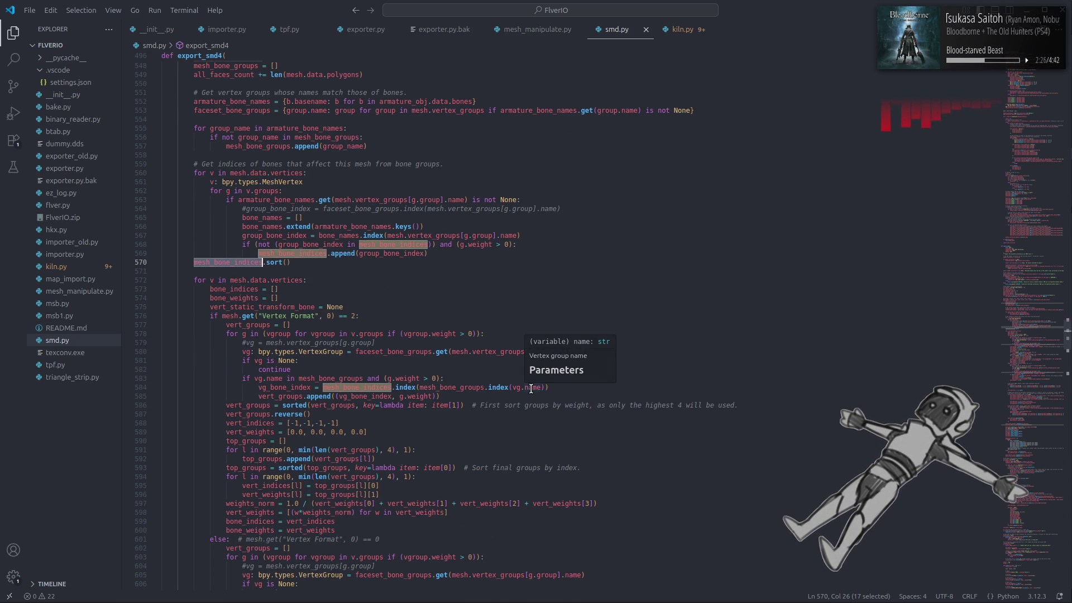
scroll(531, 389, down, 6)
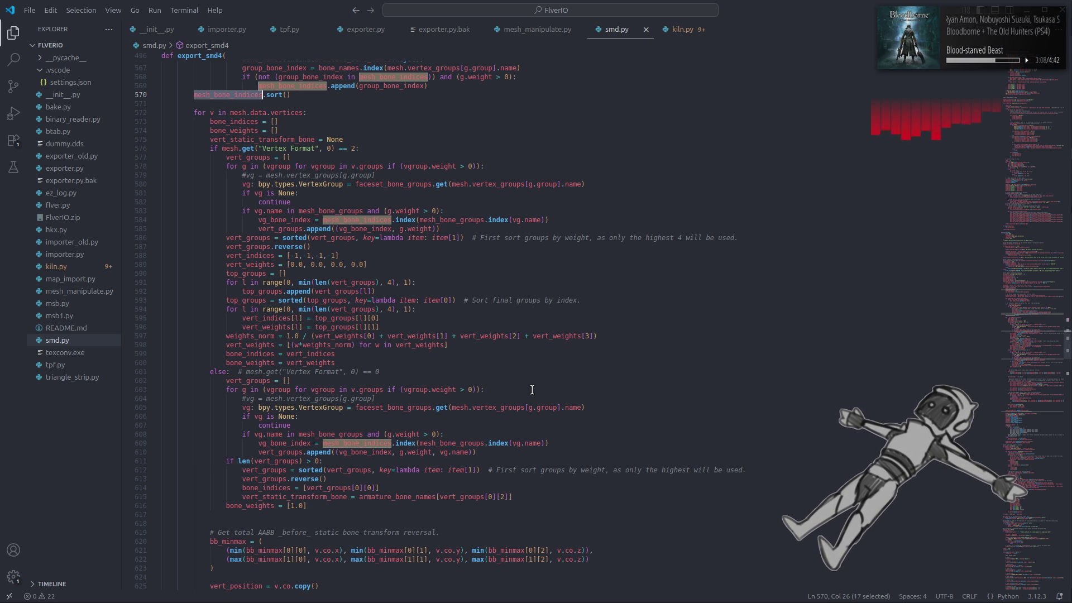
key(alt+Tab)
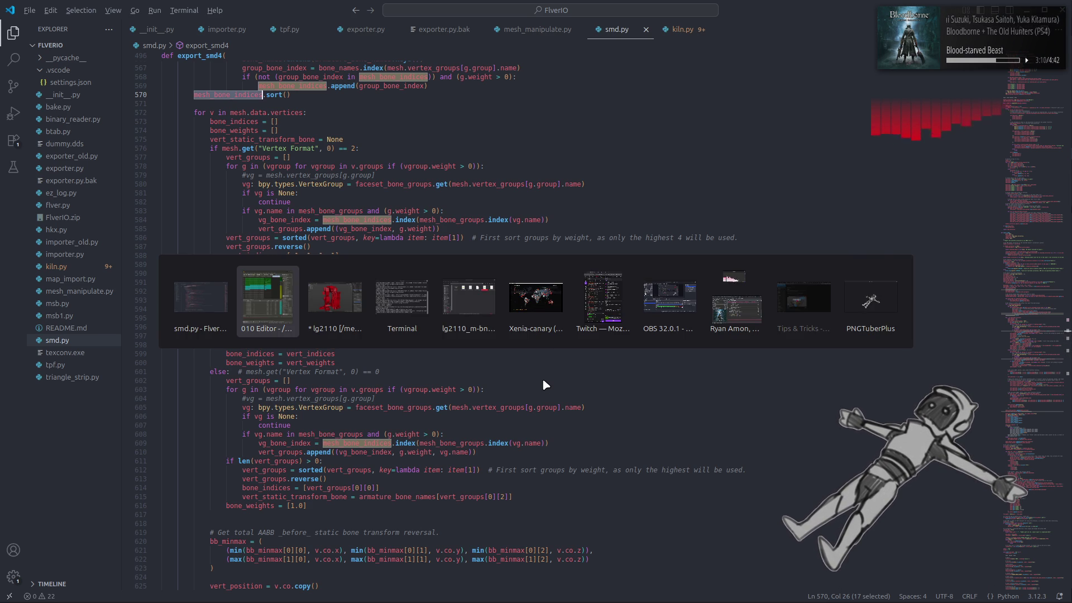
Select Mesh 0 under lg2110_s in Blender's Outliner, then return to smd.py in VS Code.
key(alt+Tab)
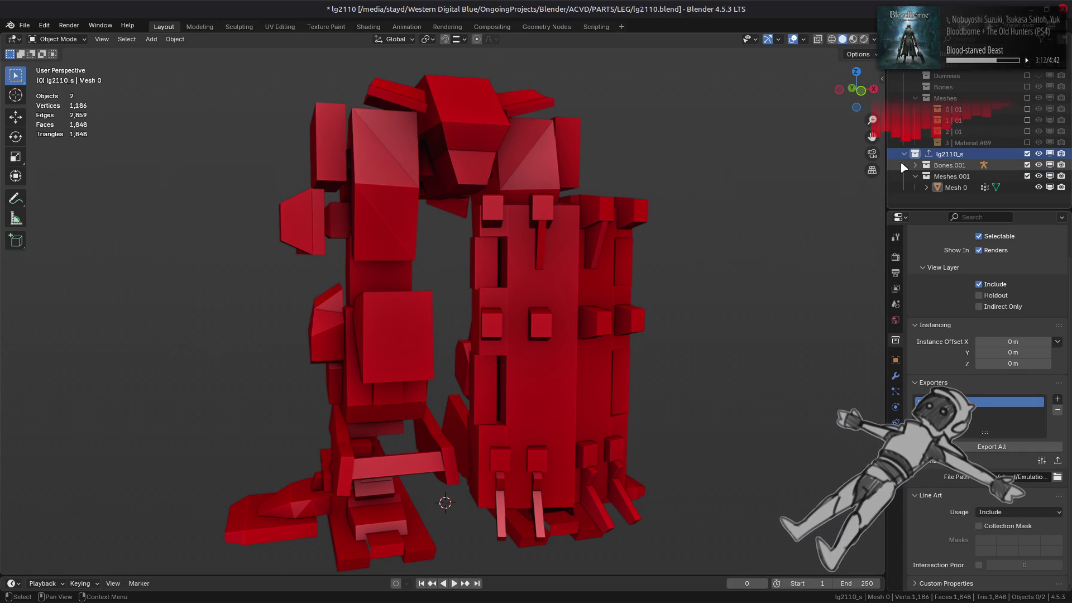
click(955, 188)
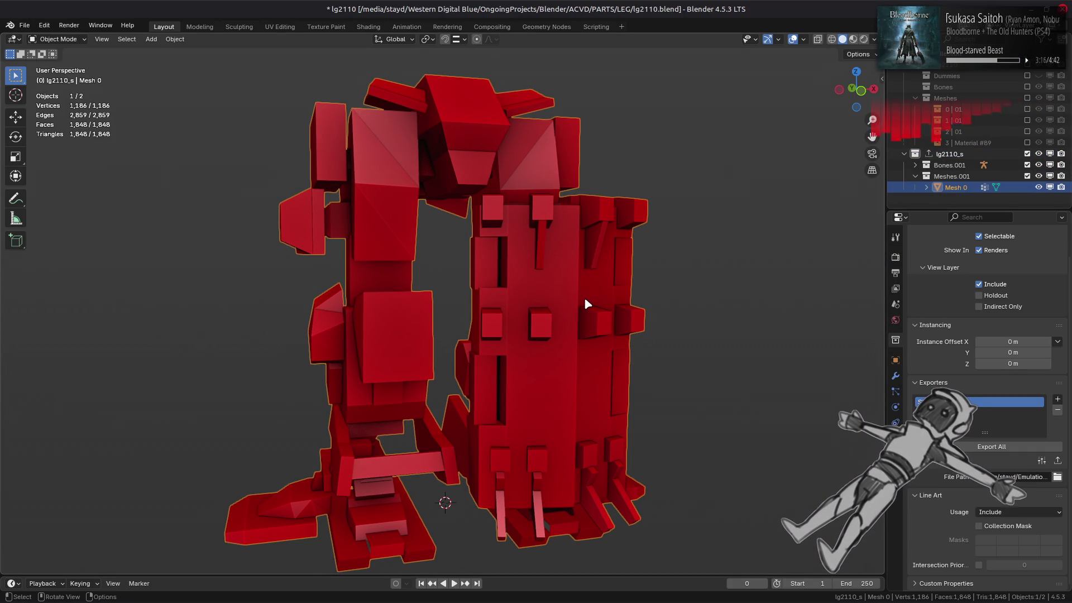
key(alt+Tab)
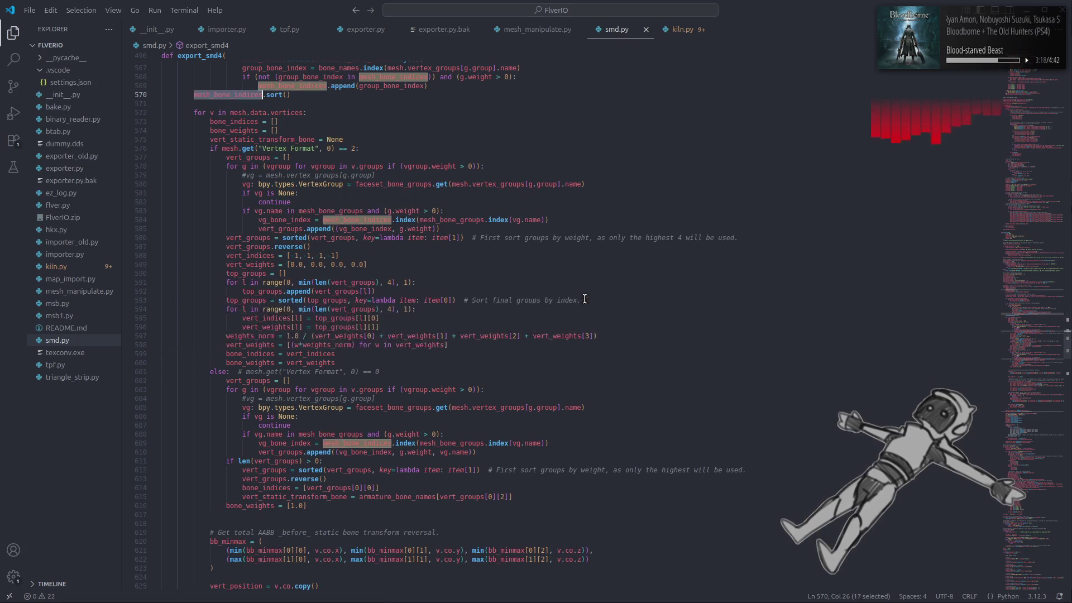
Scroll to export_smd4's MESHES bone-index loops and place the cursor before len on line 927.
mouse_move(315, 313)
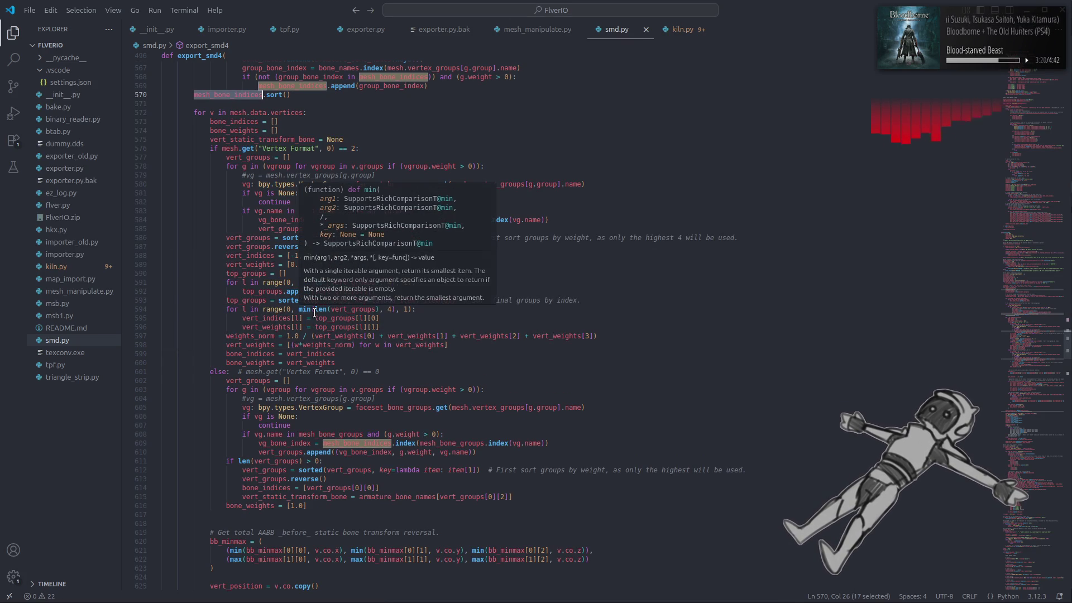
mouse_move(262, 217)
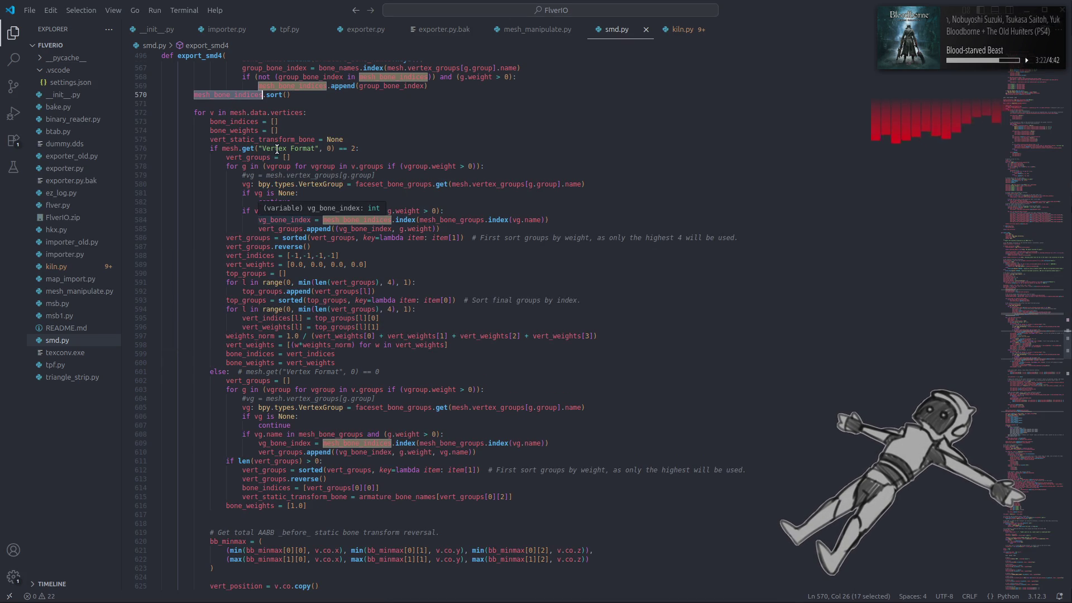
scroll(278, 151, down, 12)
scroll(277, 148, down, 10)
scroll(297, 194, down, 10)
scroll(297, 194, down, 7)
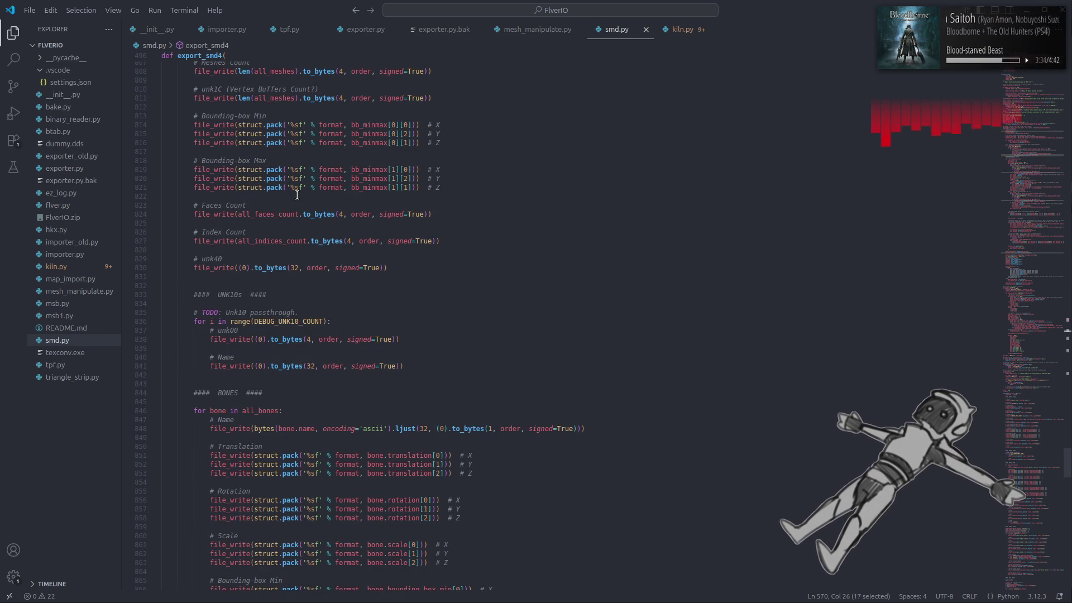
scroll(297, 194, down, 9)
scroll(297, 194, up, 11)
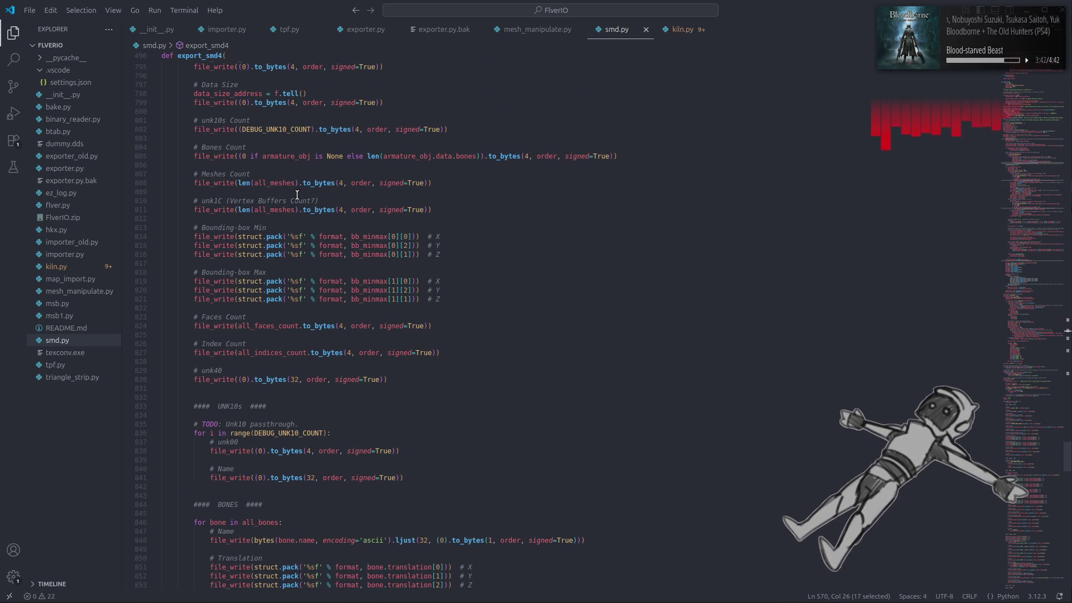
scroll(297, 194, down, 6)
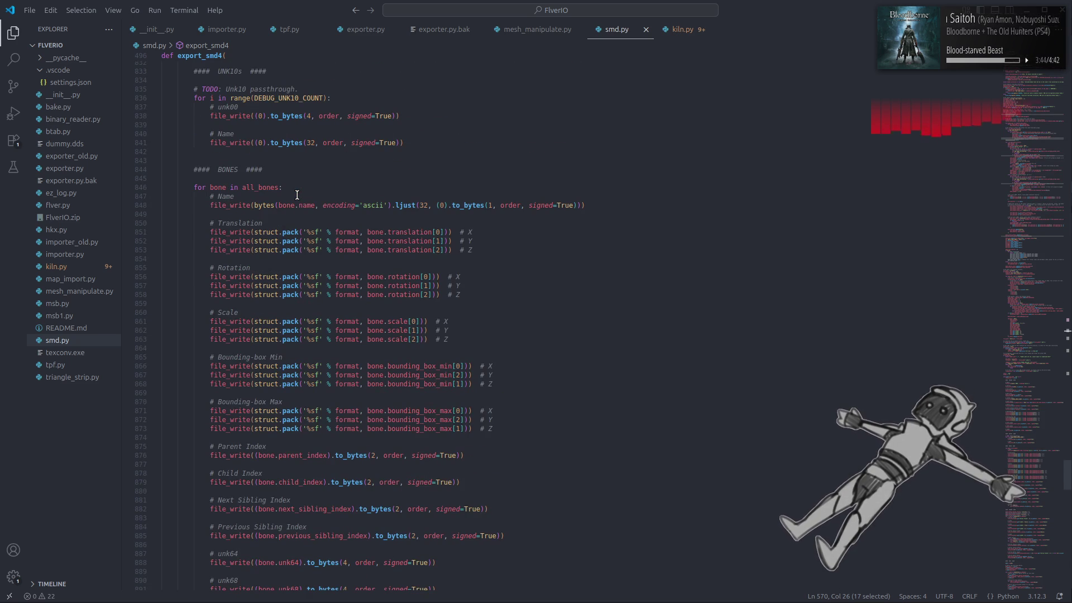
scroll(297, 194, down, 10)
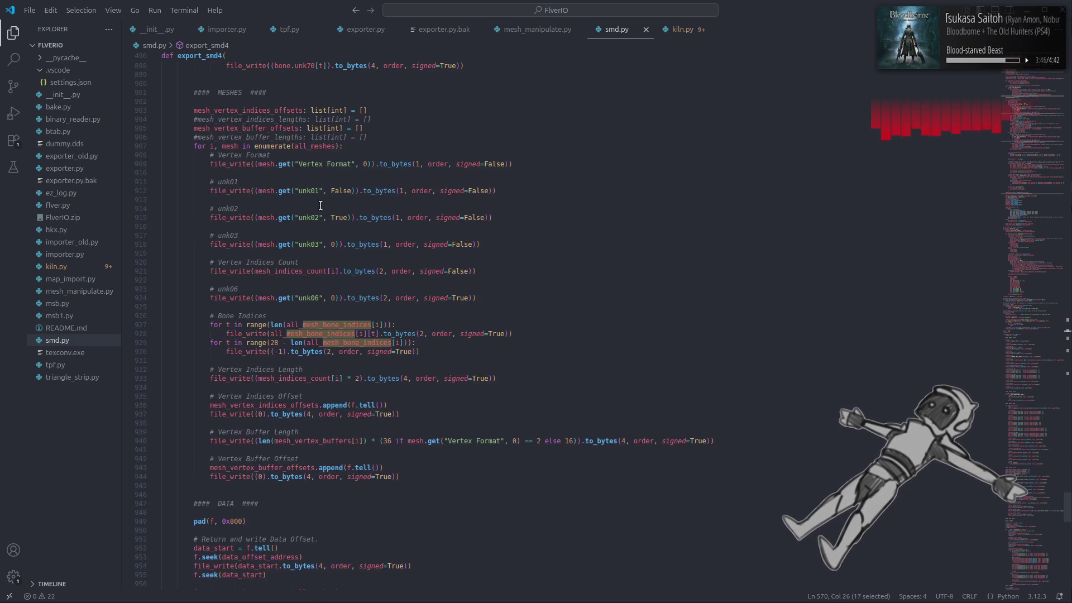
click(270, 324)
Wrap len(all_mesh_bone_indices[i]) in min(28, …) on lines 927 and 929, then save smd.py.
text(min()
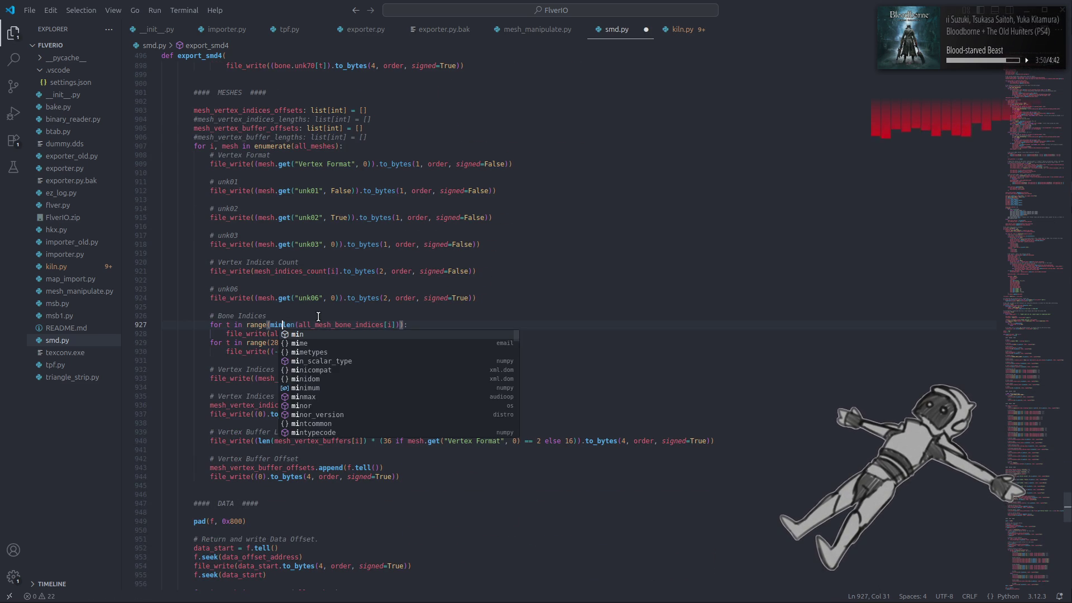
text())
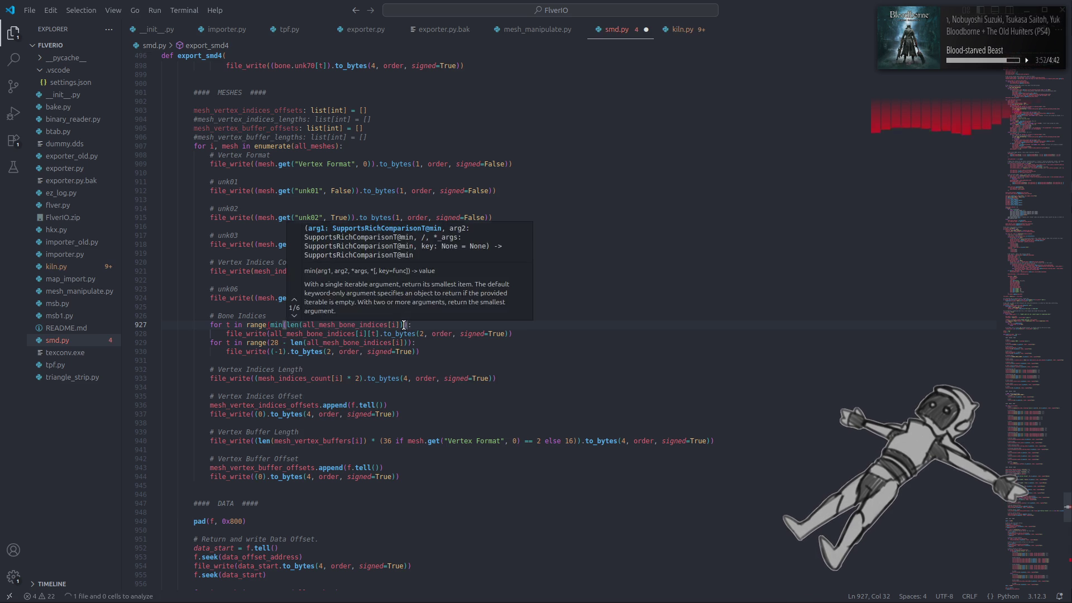
text(28,)
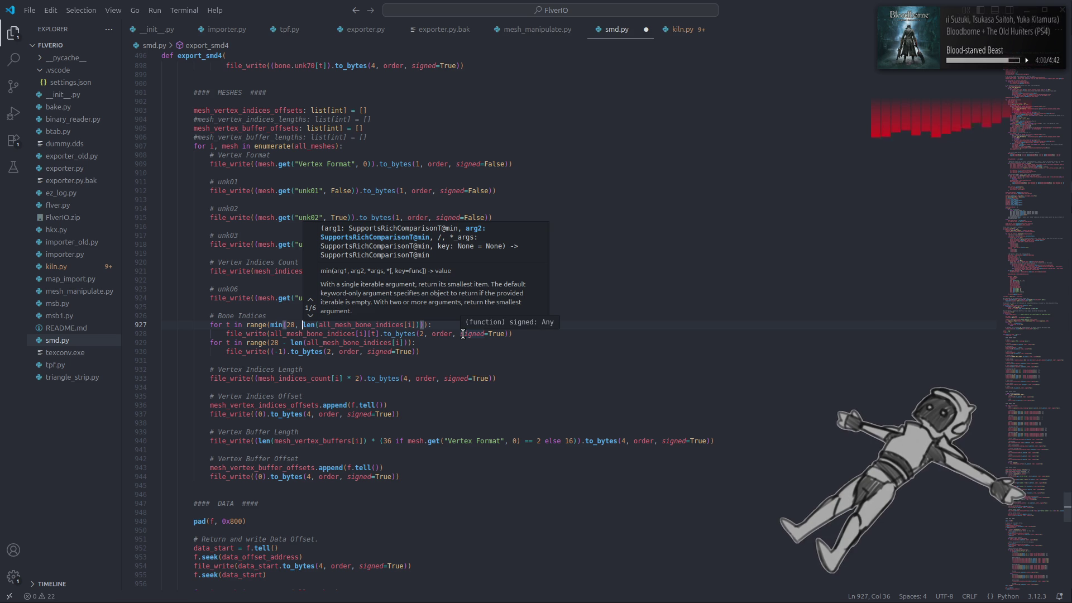
text())
click(441, 351)
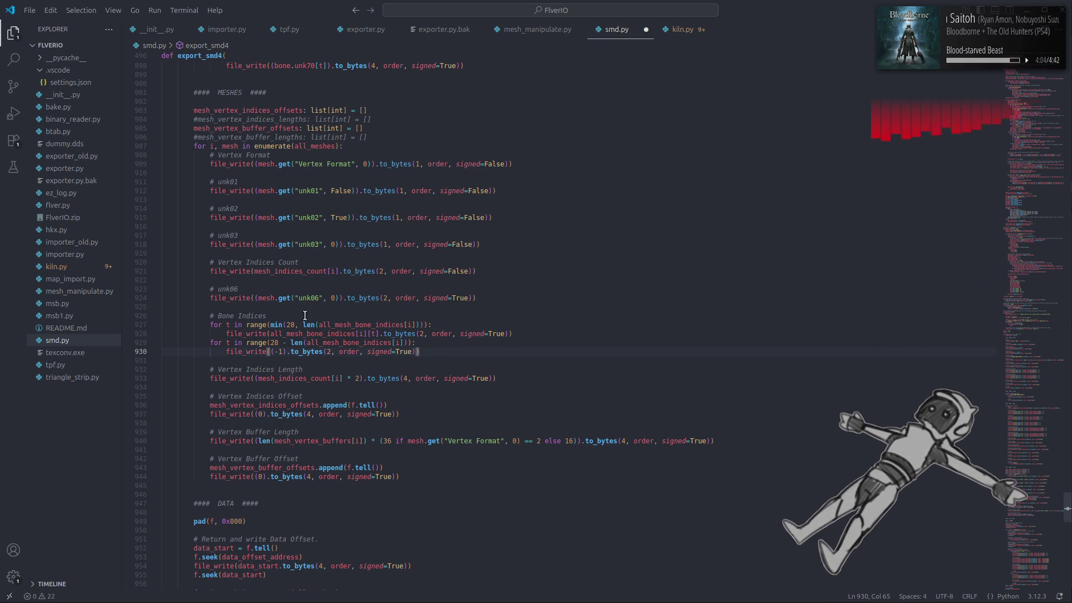
drag(271, 324, 302, 325)
key(ctrl+c)
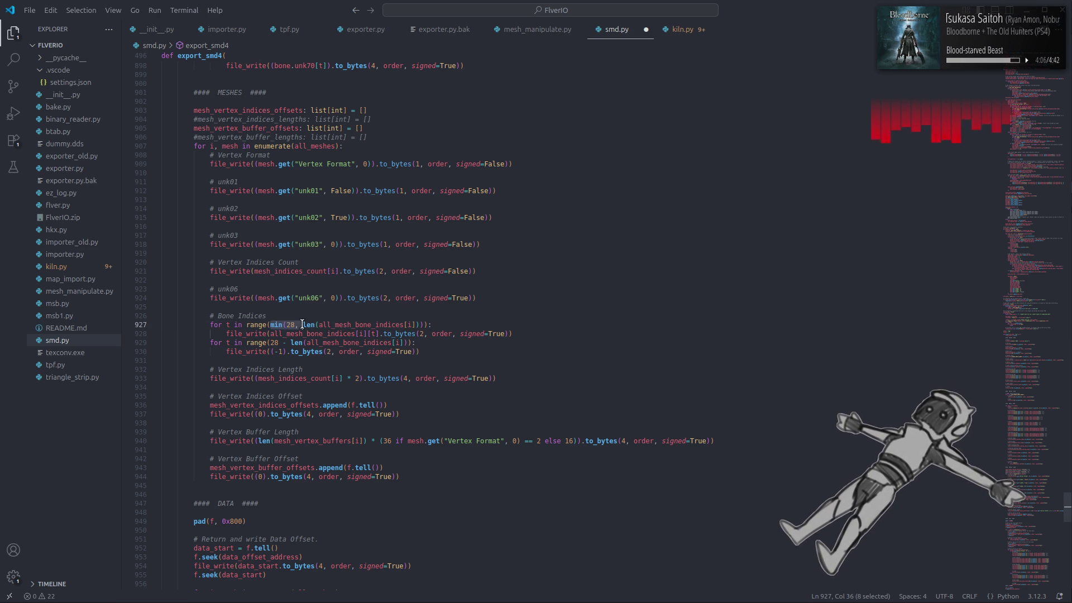
click(291, 342)
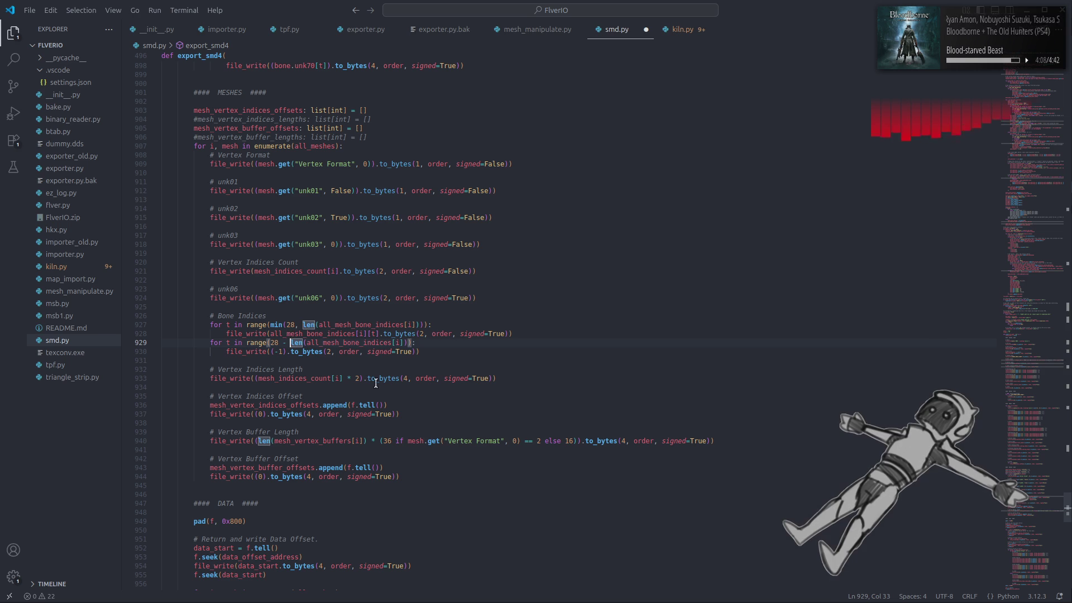
key(ctrl+v)
click(445, 342)
text())
click(492, 334)
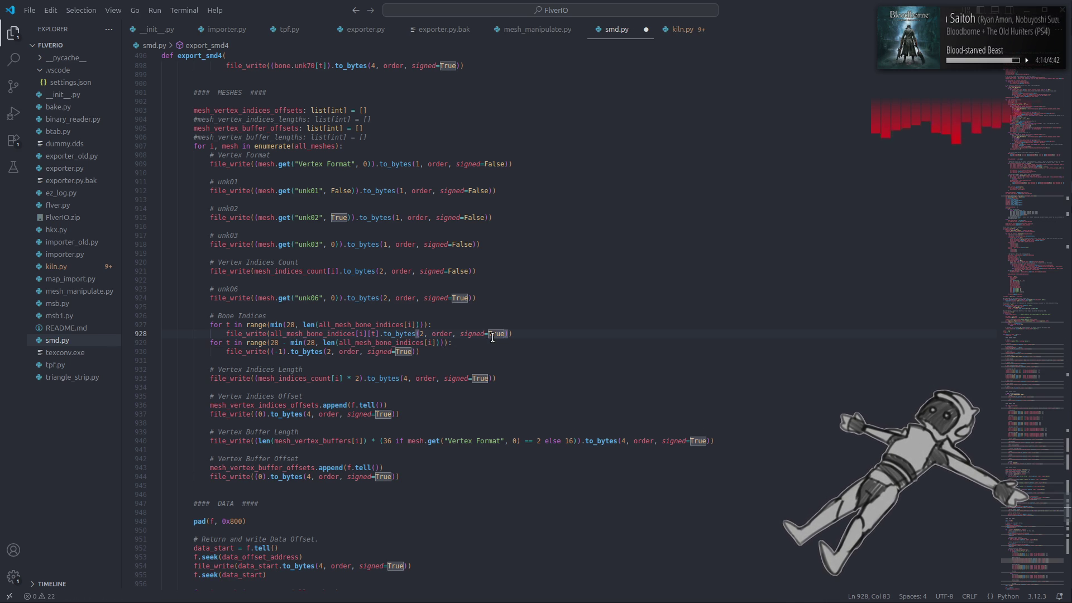
key(ctrl+s)
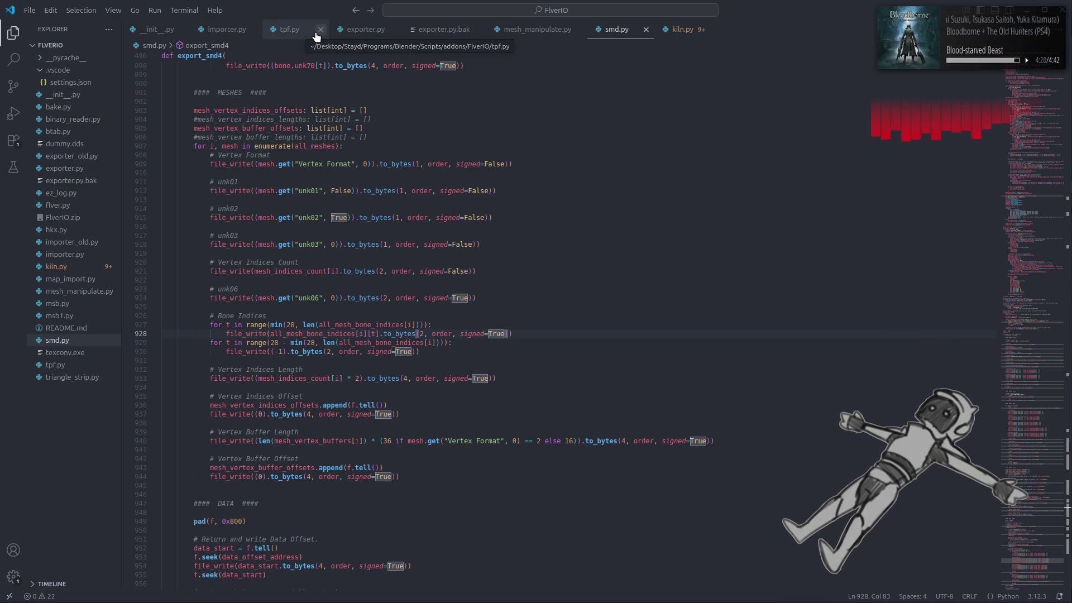
Review the end of exporter.py's export_mesh: data-length, DCX repack and cleanup code.
click(358, 37)
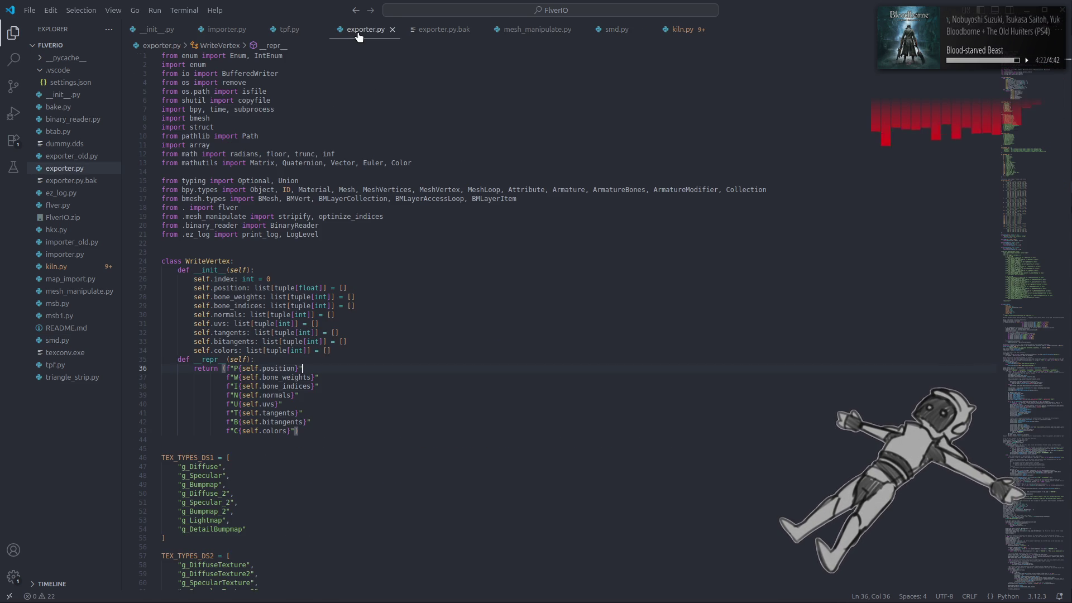
drag(1028, 85, 1033, 578)
scroll(329, 309, up, 4)
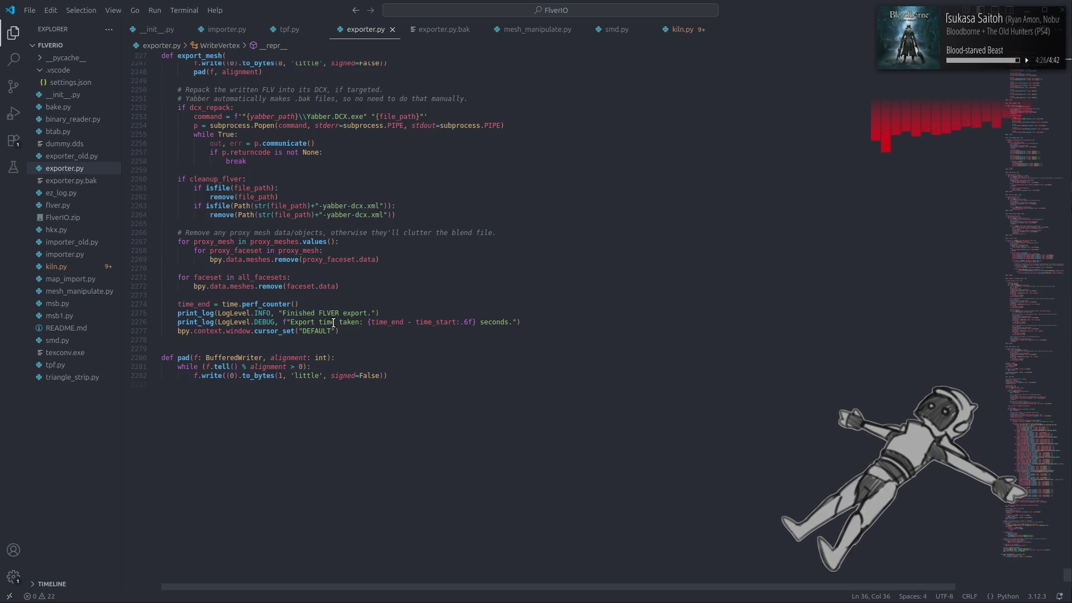
click(168, 349)
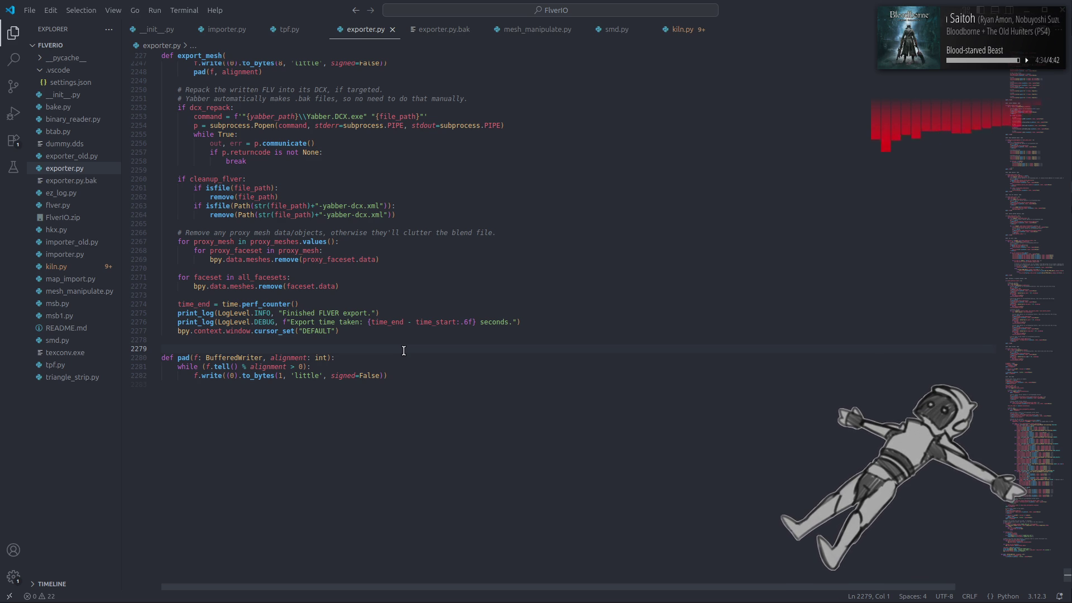
scroll(403, 350, up, 3)
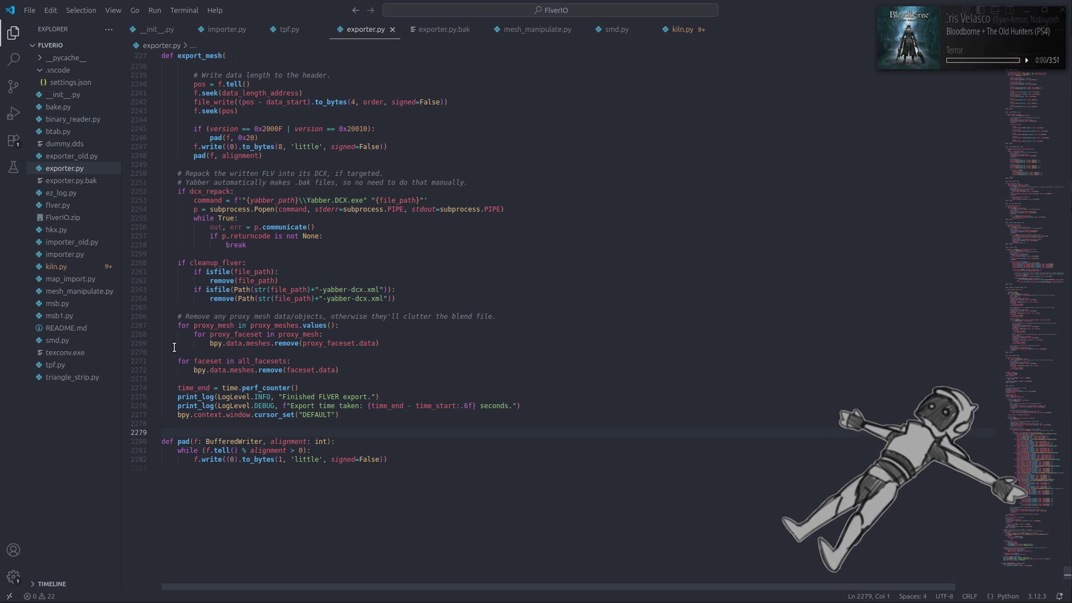
scroll(174, 347, up, 3)
scroll(174, 347, up, 15)
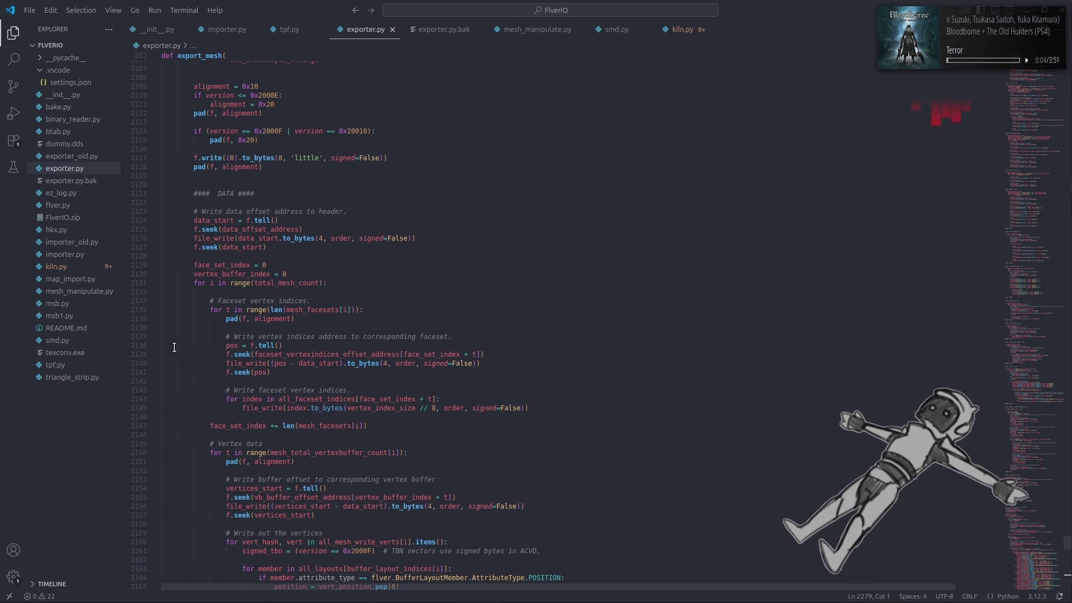
scroll(175, 347, down, 13)
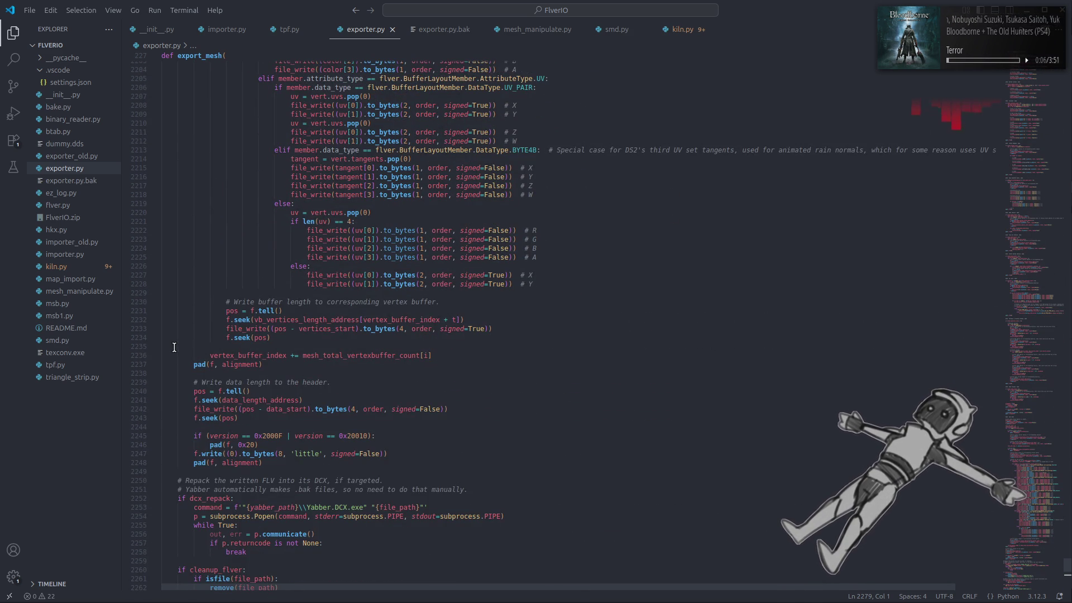
scroll(174, 347, down, 2)
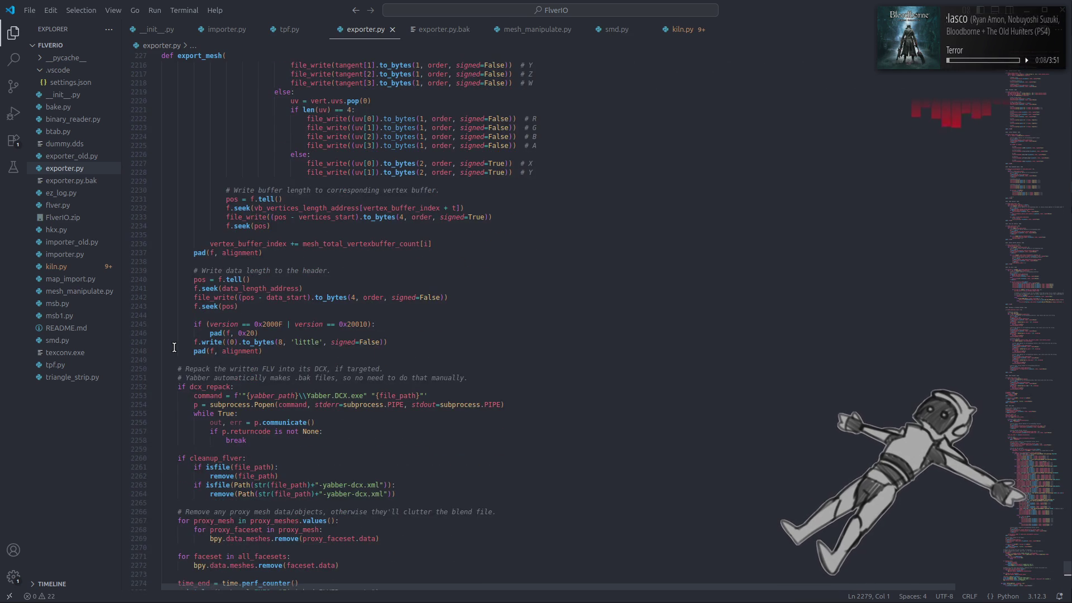
scroll(174, 347, down, 2)
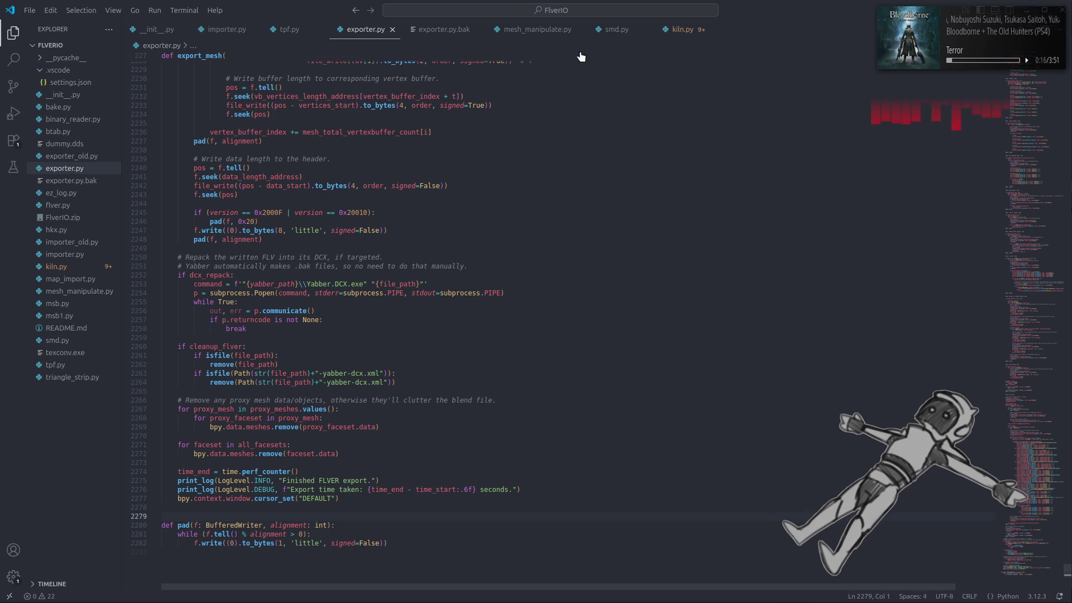
click(691, 29)
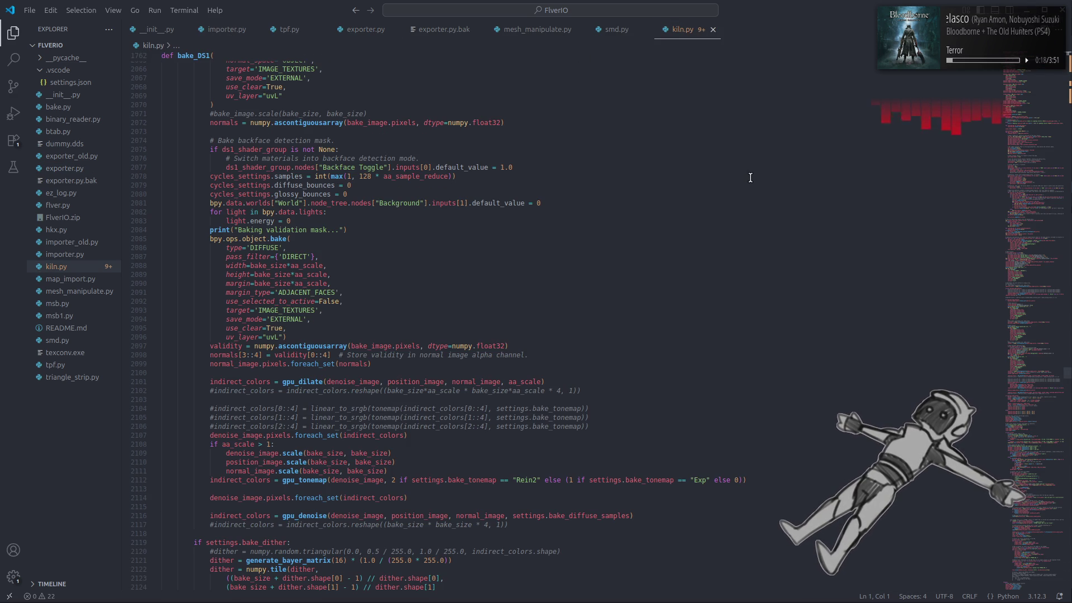
scroll(750, 178, down, 6)
scroll(756, 176, down, 12)
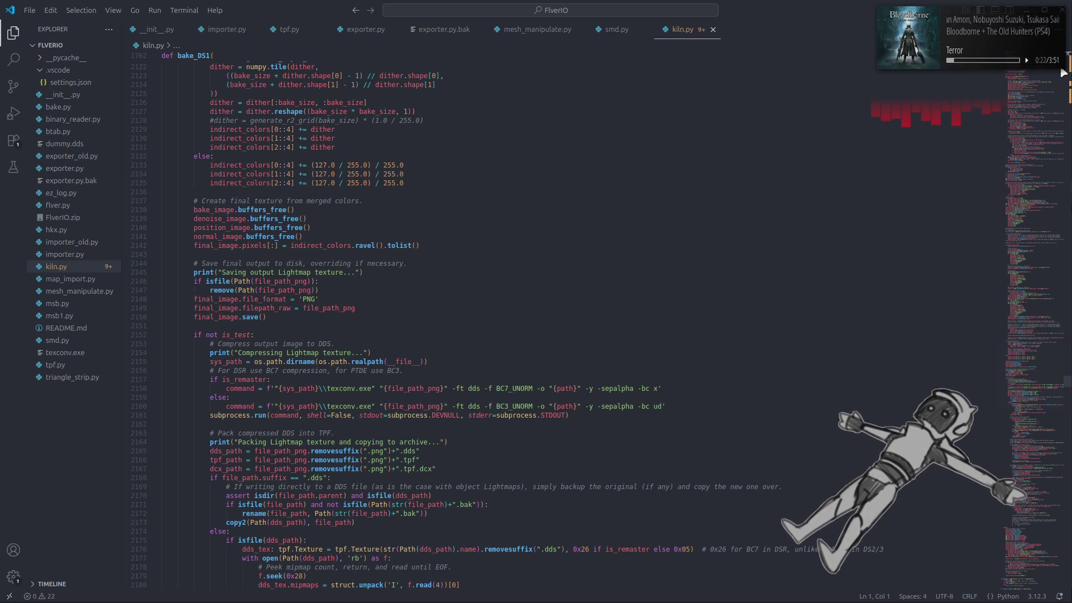
mouse_move(1020, 413)
mouse_down()
mouse_move(1022, 553)
mouse_move(978, 512)
mouse_up()
scroll(665, 450, up, 20)
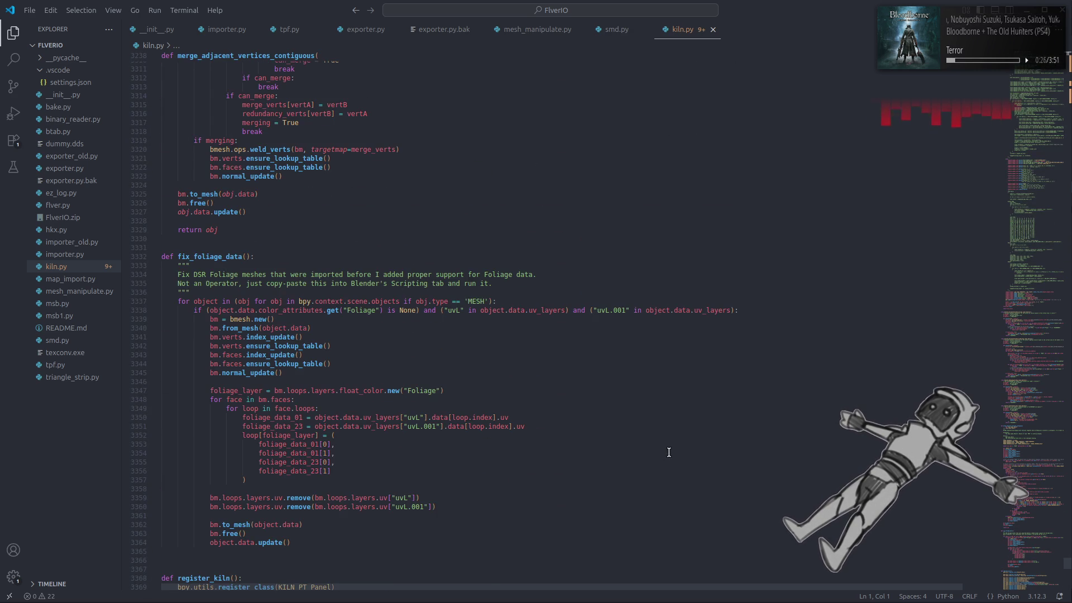
scroll(669, 452, up, 20)
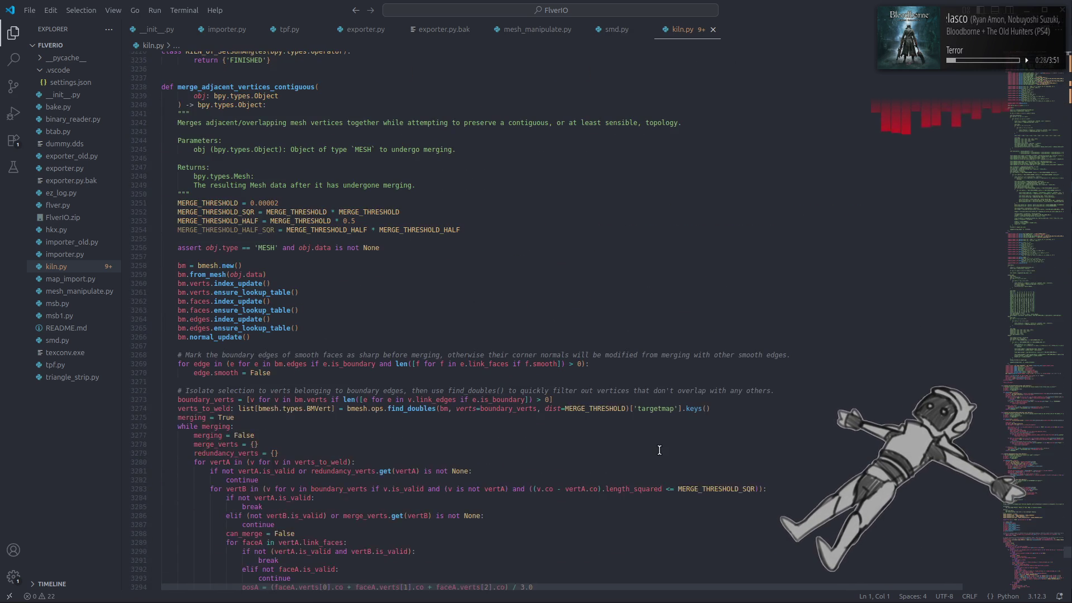
scroll(660, 450, up, 16)
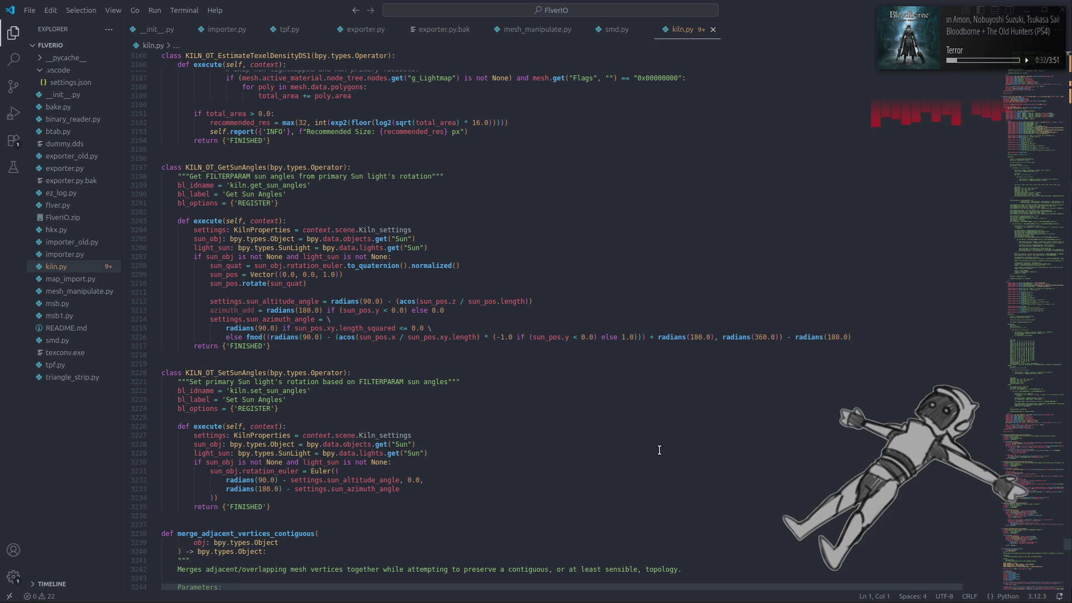
scroll(659, 450, up, 4)
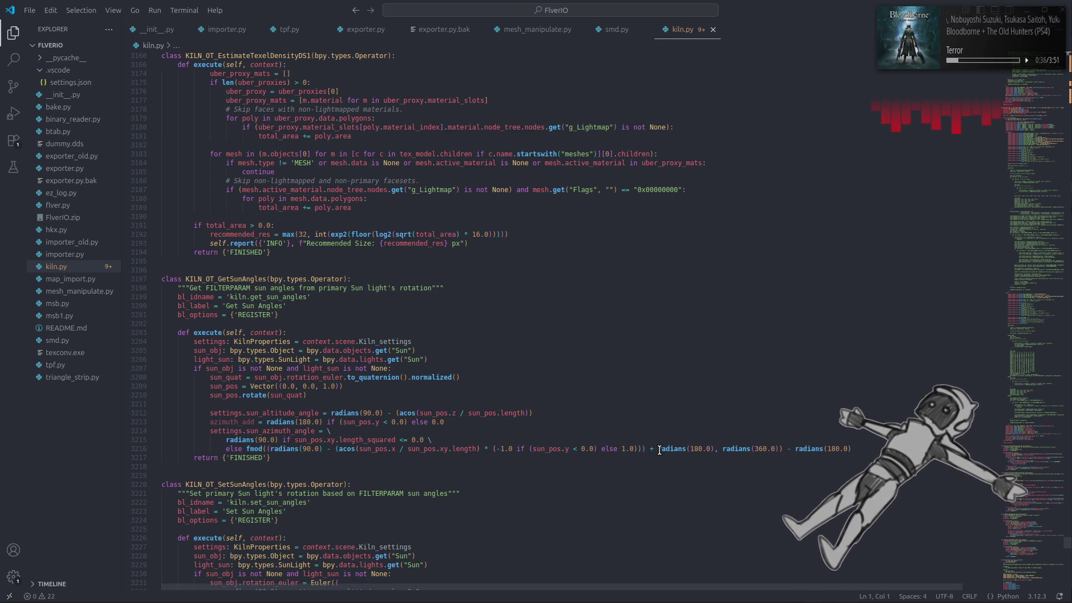
scroll(660, 450, up, 5)
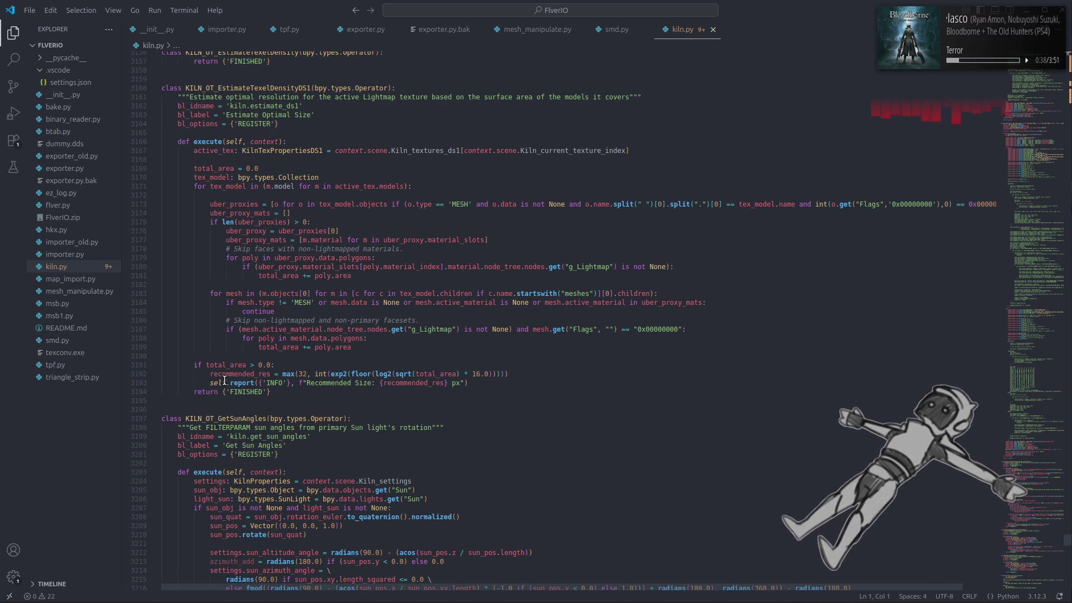
mouse_move(236, 379)
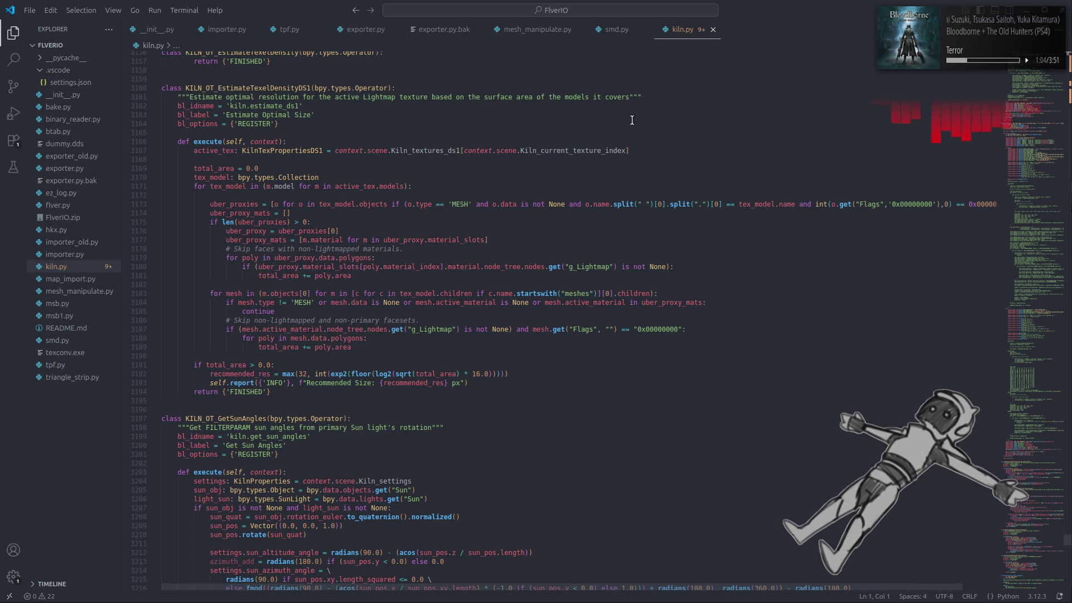
click(614, 30)
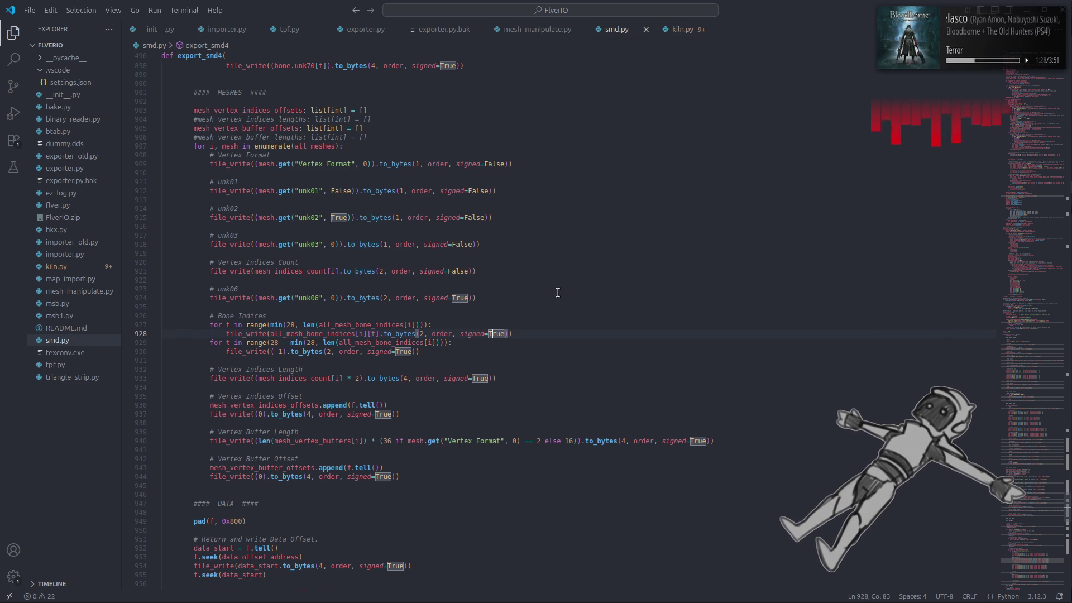
Undo the min(28, …) caps so lines 927 and 929 use len(all_mesh_bone_indices[i]) directly.
key(ctrl+z)
key(ctrl+z)
key(ctrl+z)
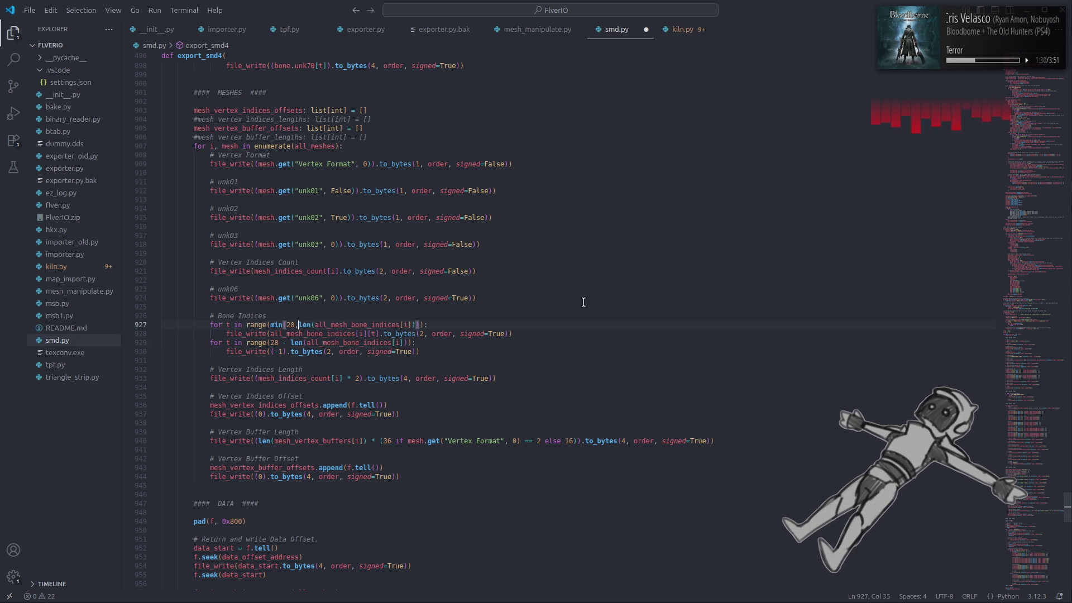
scroll(581, 299, down, 15)
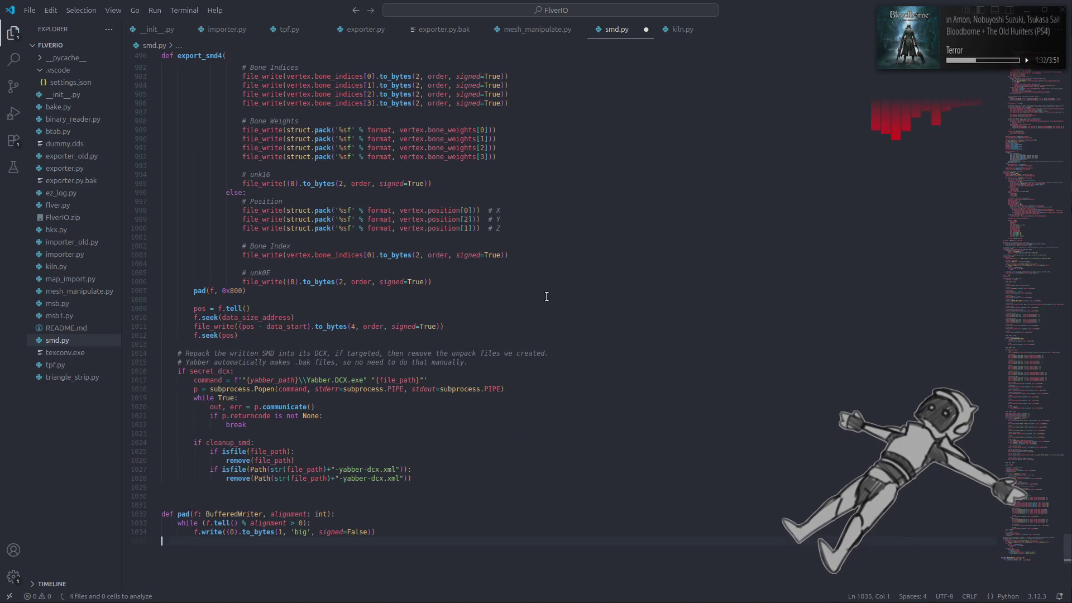
scroll(546, 296, up, 10)
Trace all_mesh_bone_indices from its declaration to where each mesh_bone_indices is appended.
double_click(362, 103)
drag(1014, 391, 1012, 305)
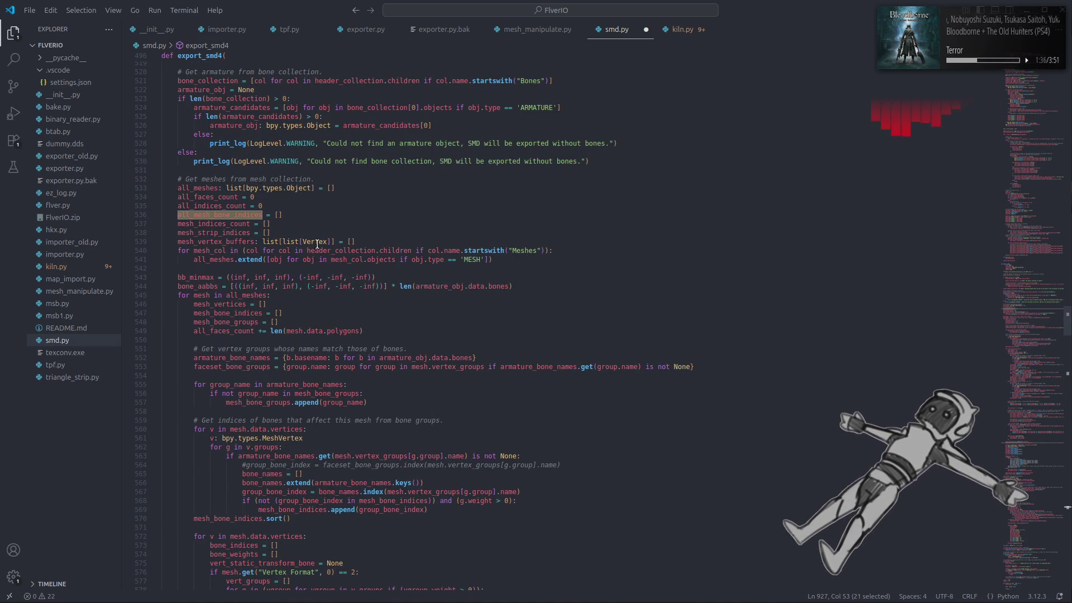
click(227, 215)
double_click(227, 215)
scroll(252, 279, down, 20)
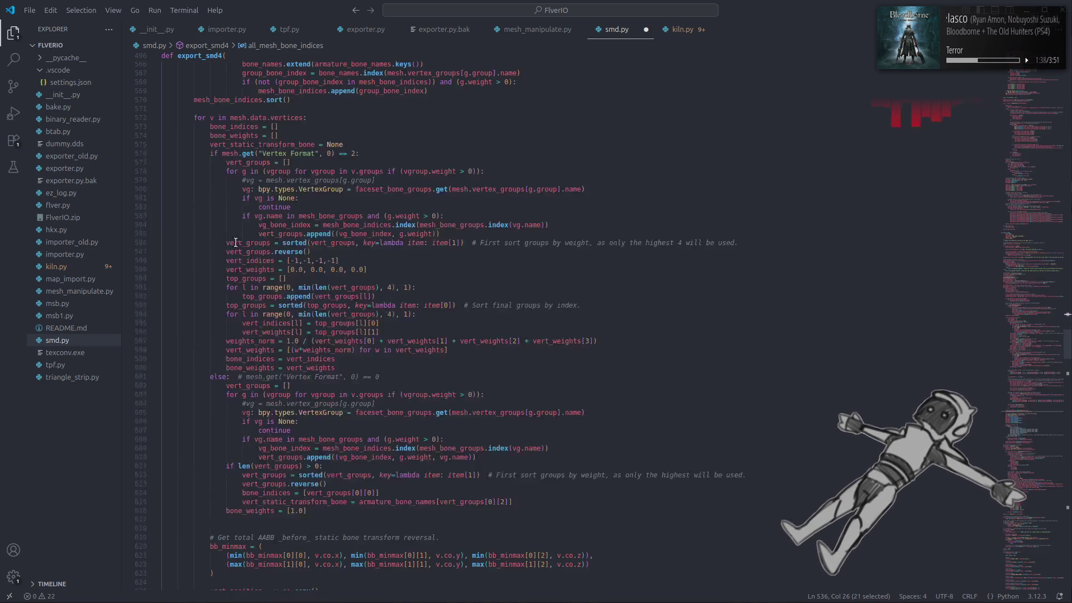
double_click(329, 337)
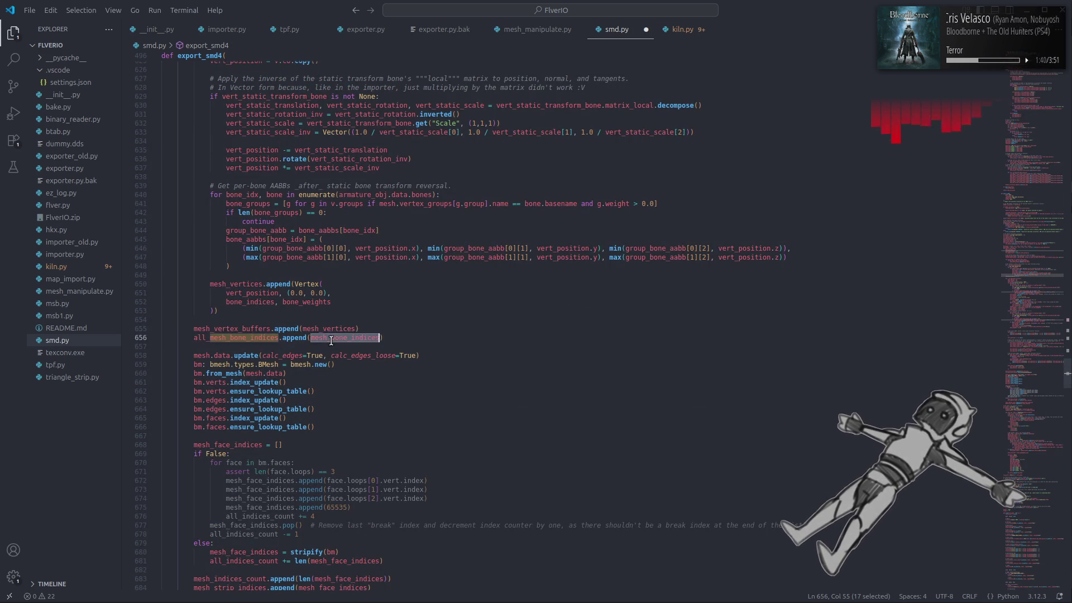
scroll(285, 341, up, 15)
scroll(286, 341, up, 19)
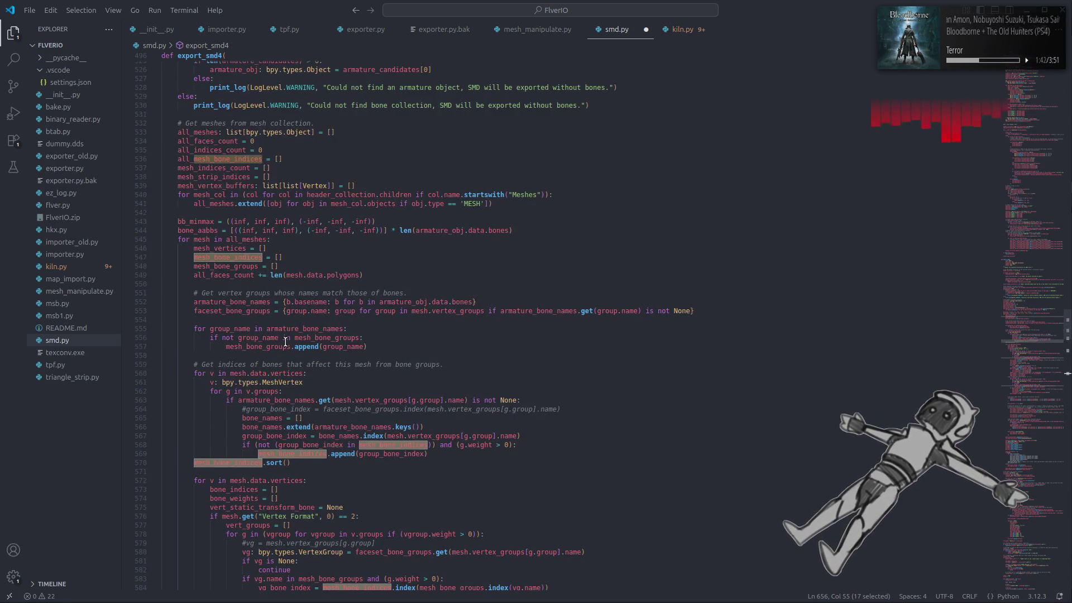
Highlight mesh_bone_groups and mesh_bone_indices usages down to the mesh_bone_indices.sort() line.
double_click(234, 266)
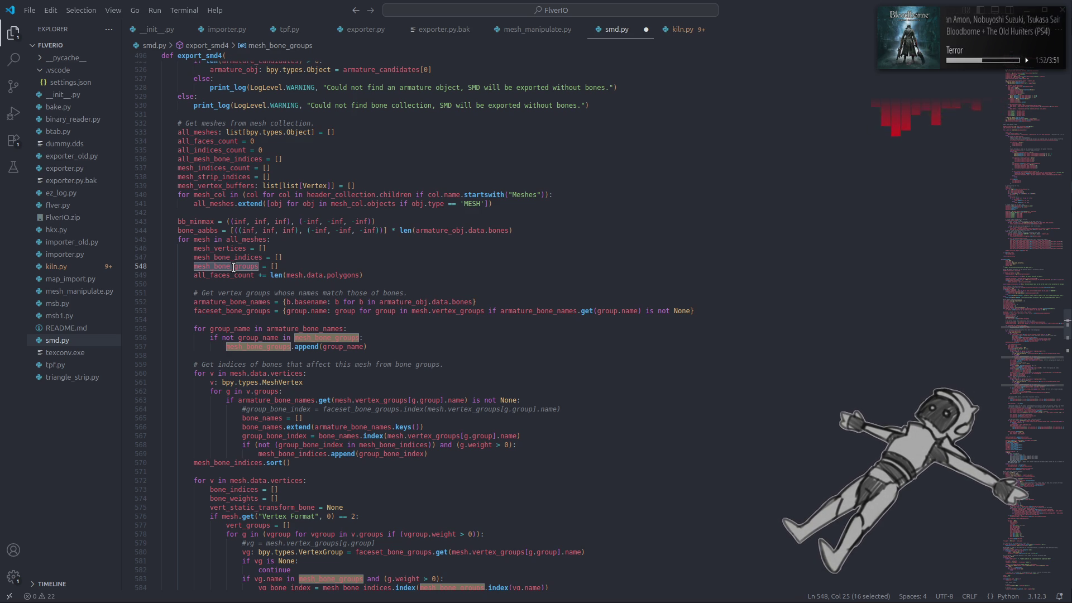
scroll(233, 267, down, 4)
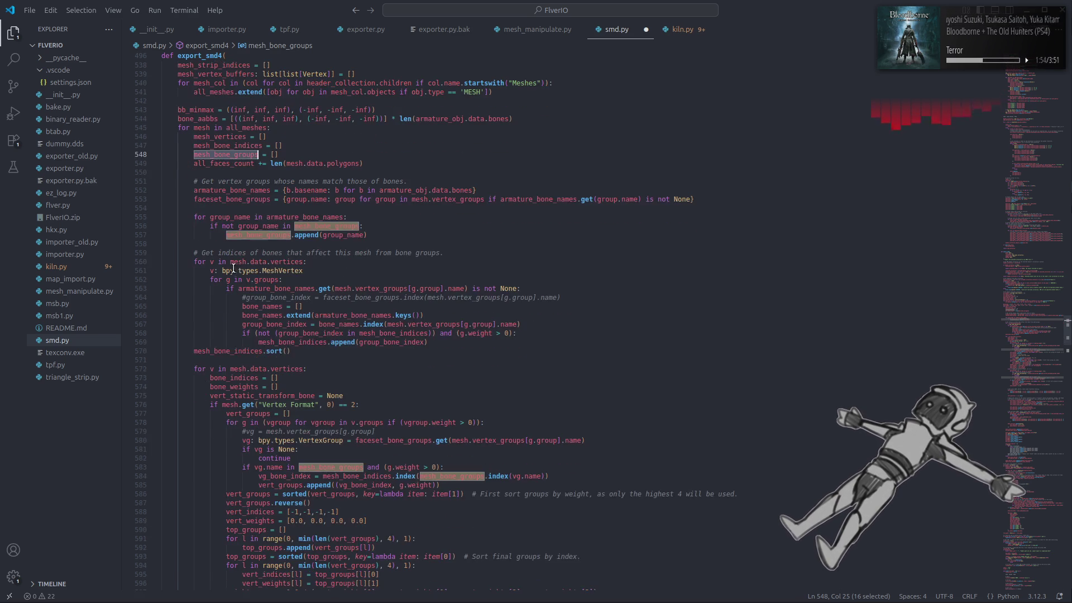
double_click(221, 350)
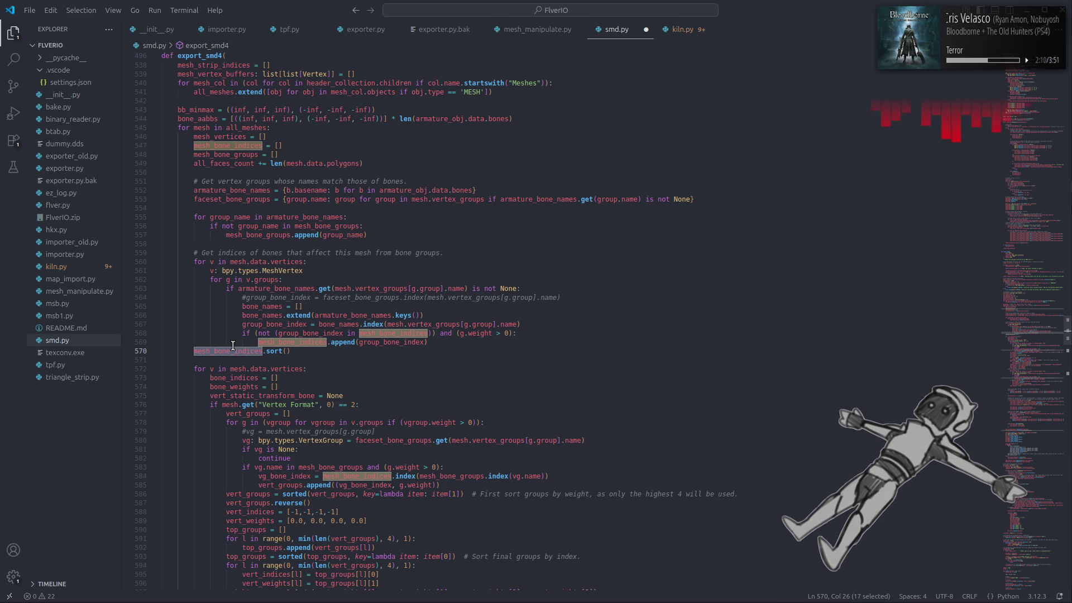
mouse_move(392, 292)
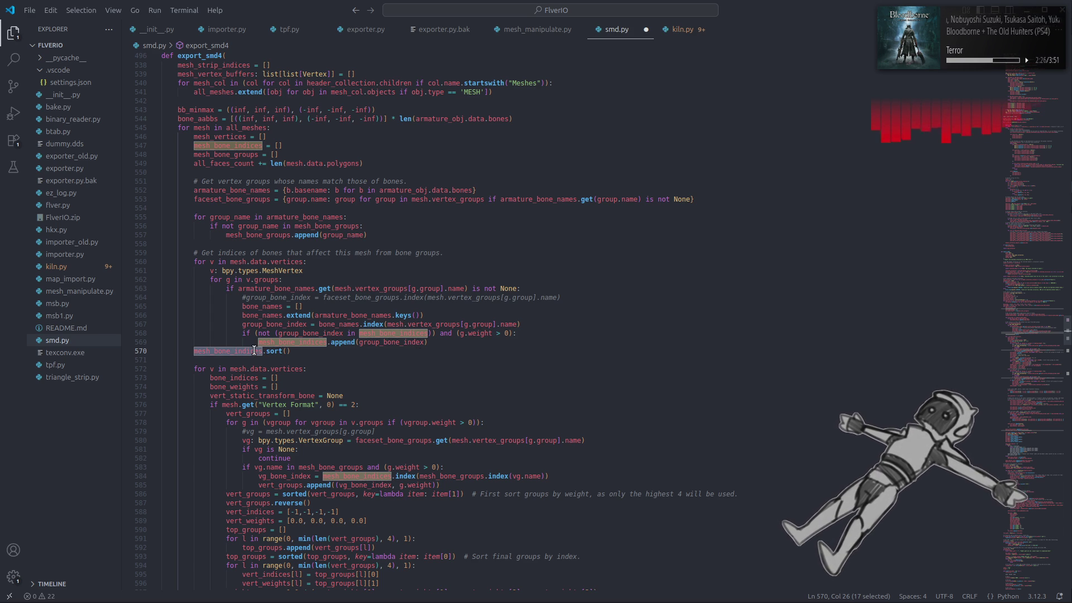
mouse_move(254, 351)
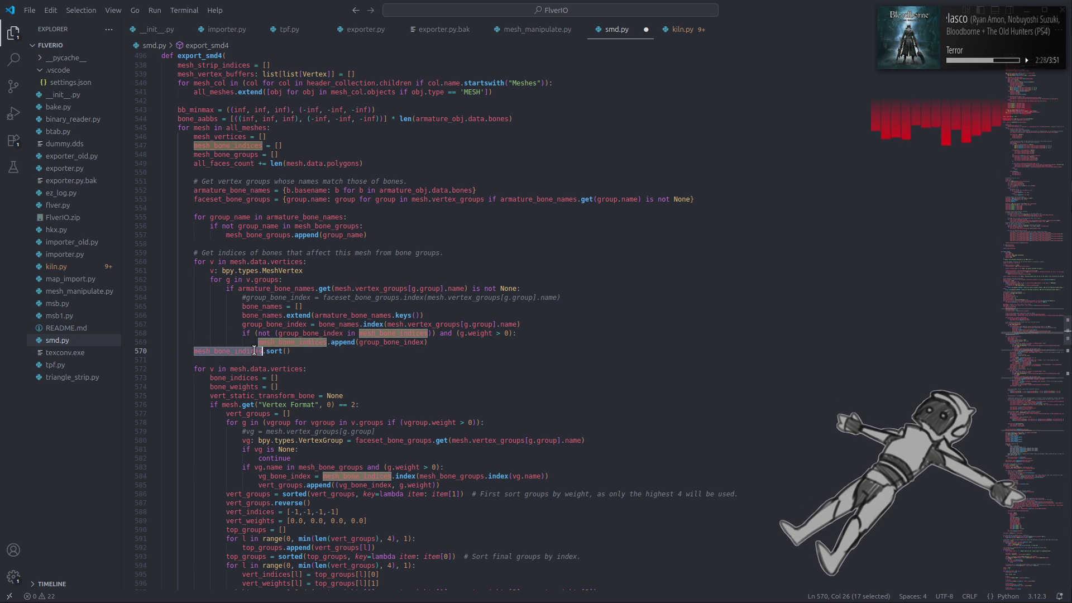
scroll(282, 341, down, 1)
Add assert len(mesh_bone_indices) <= 28, "" on a new line after mesh_bone_indices.sort().
click(303, 327)
key(Return)
key(Return)
text(assert )
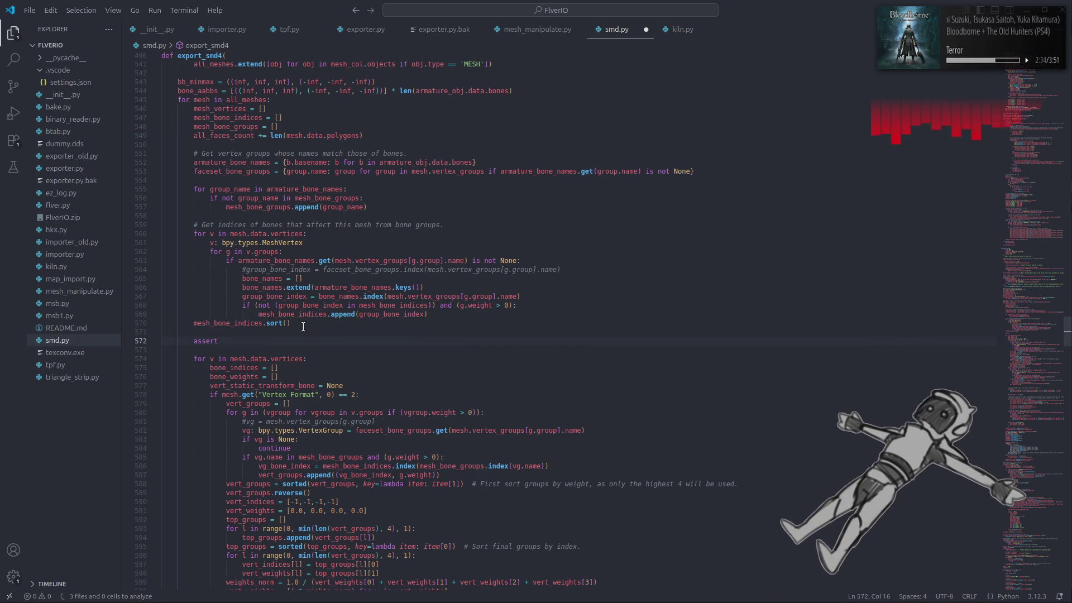
text(len(mesh_bone_indices)
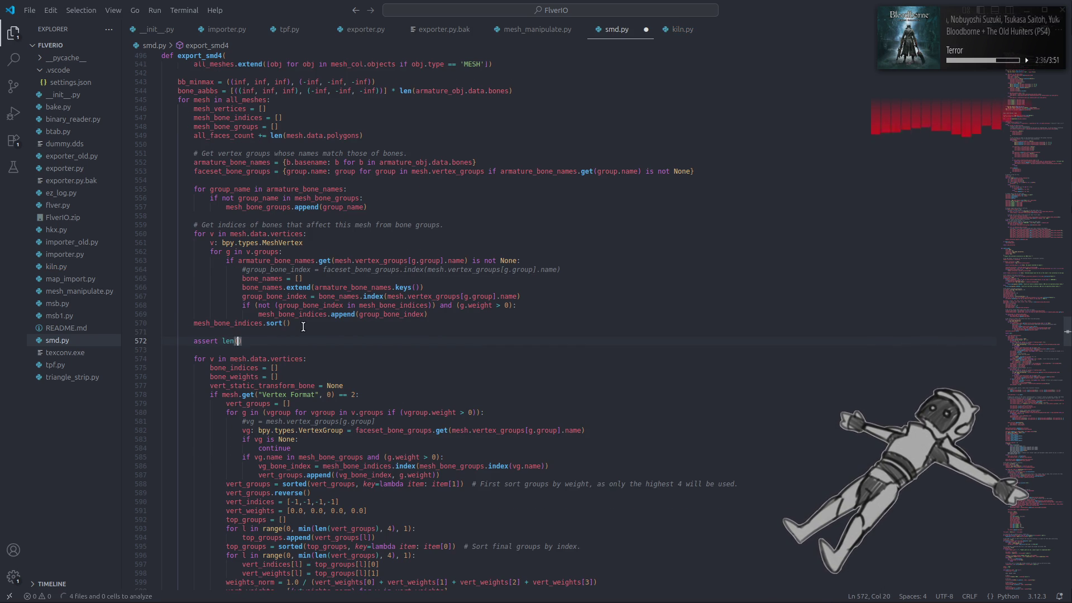
text( <= 28)
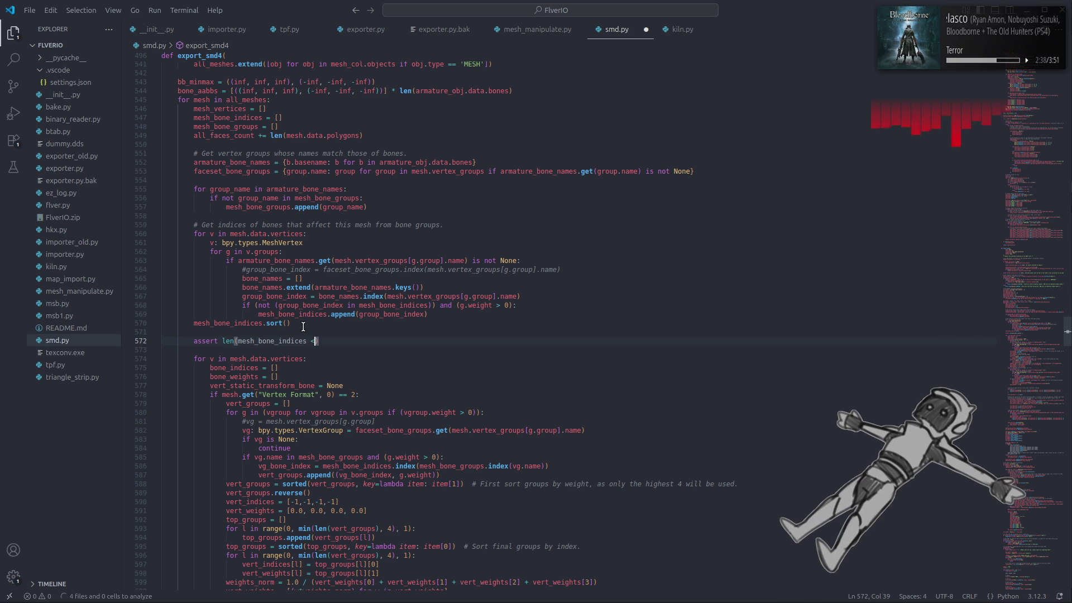
key(BackSpace)
key(BackSpace)
key(BackSpace)
text() )
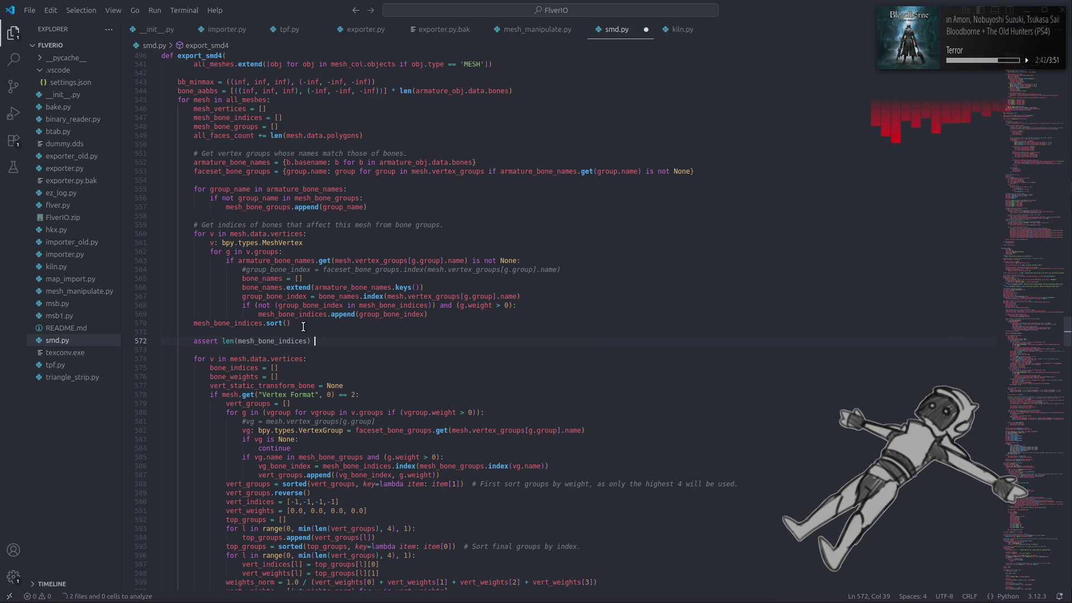
text(<= 28, )
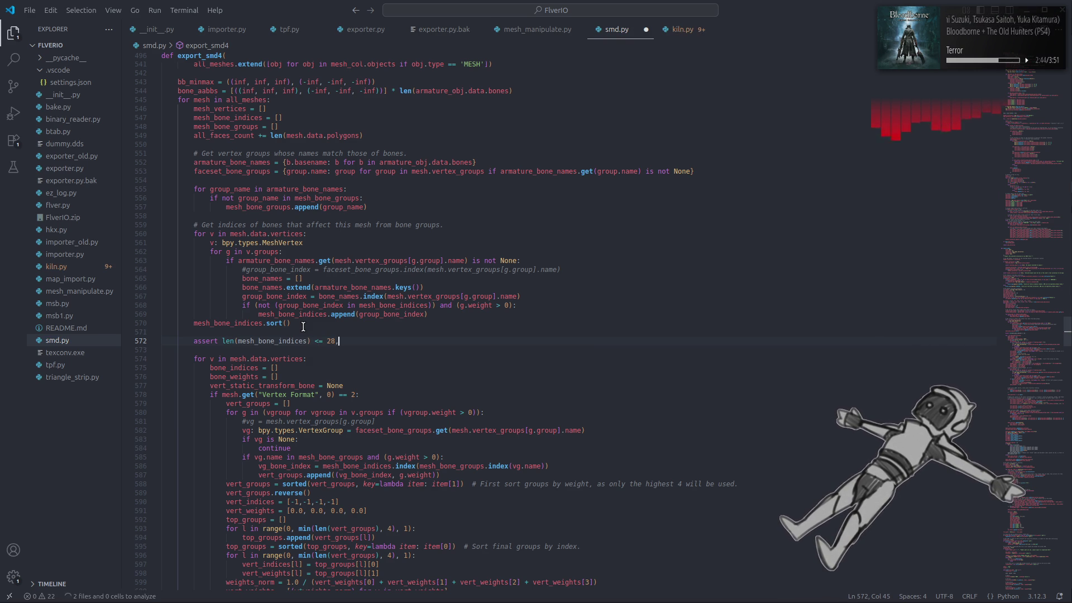
text(")
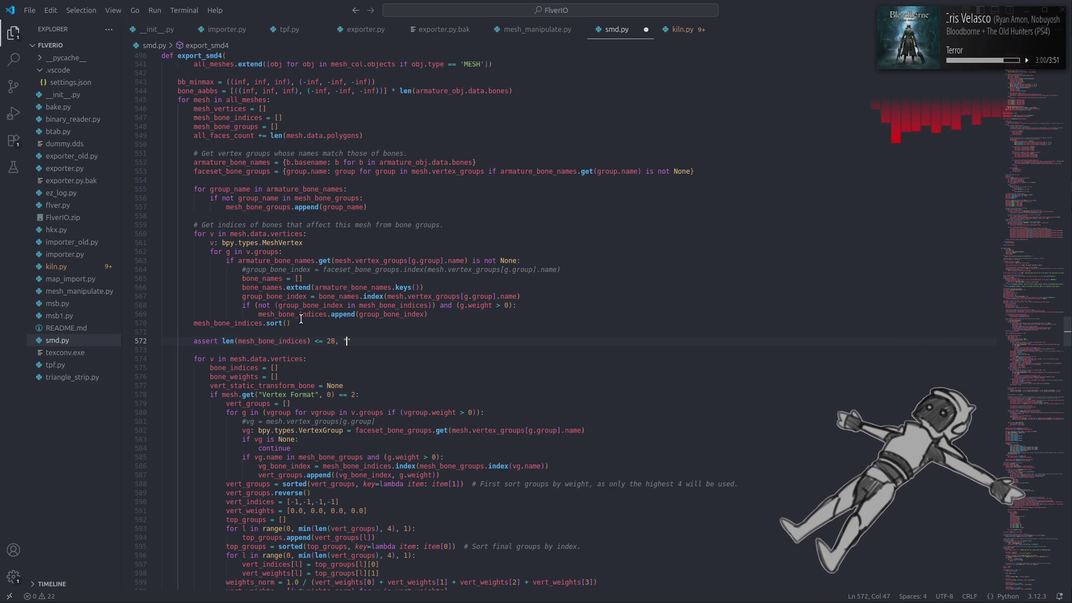
scroll(300, 318, up, 3)
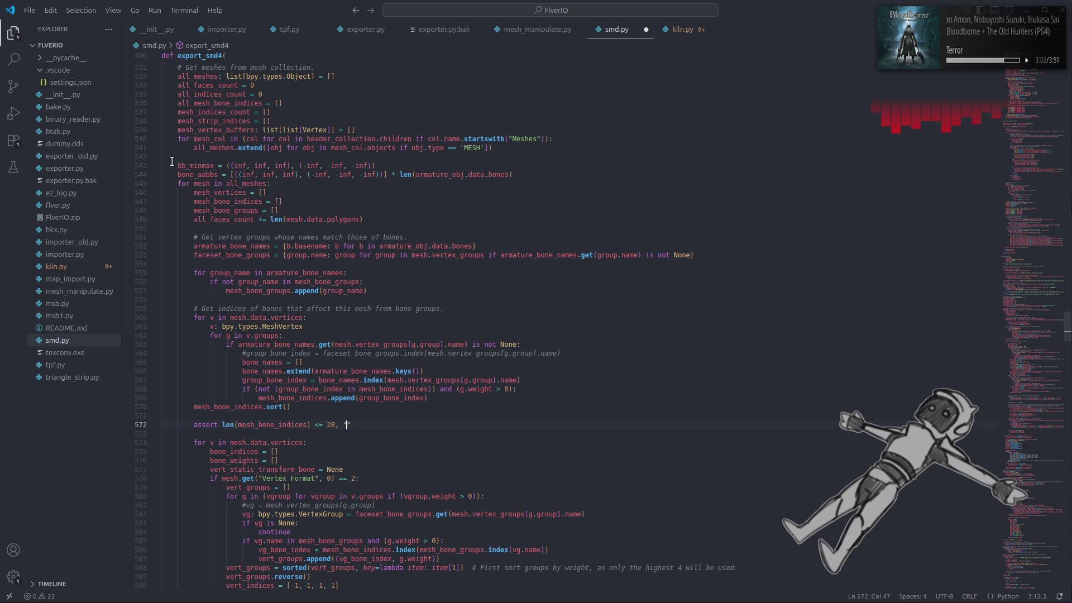
Change line 545 to 'for mesh_idx, mesh in enumerate(all_meshes):' and make the assert message an f-string.
click(189, 183)
text(mesh)
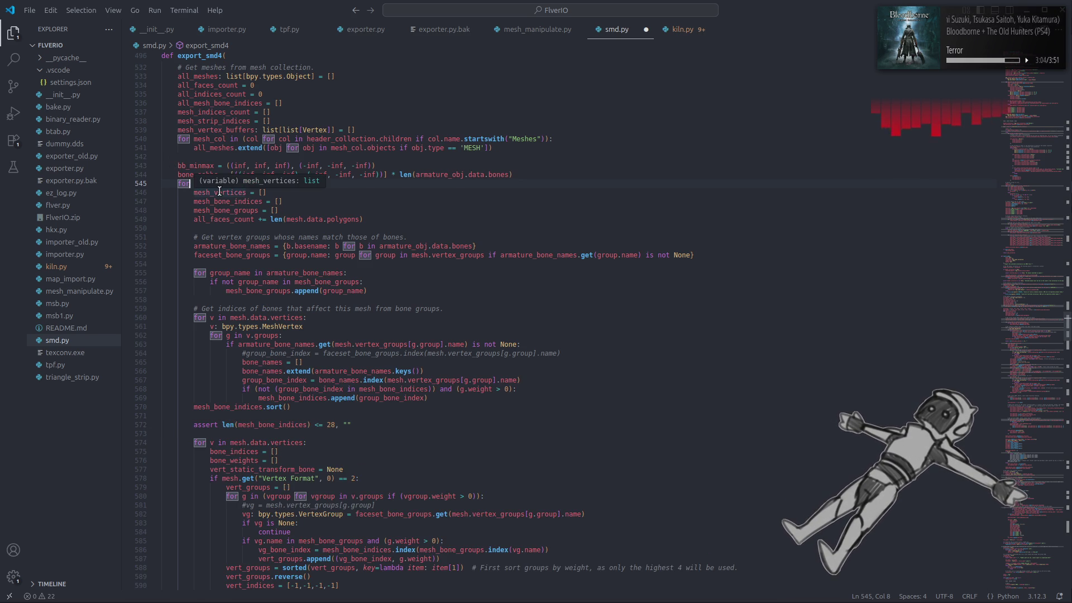
text(_idx, mesh in all_meshes:)
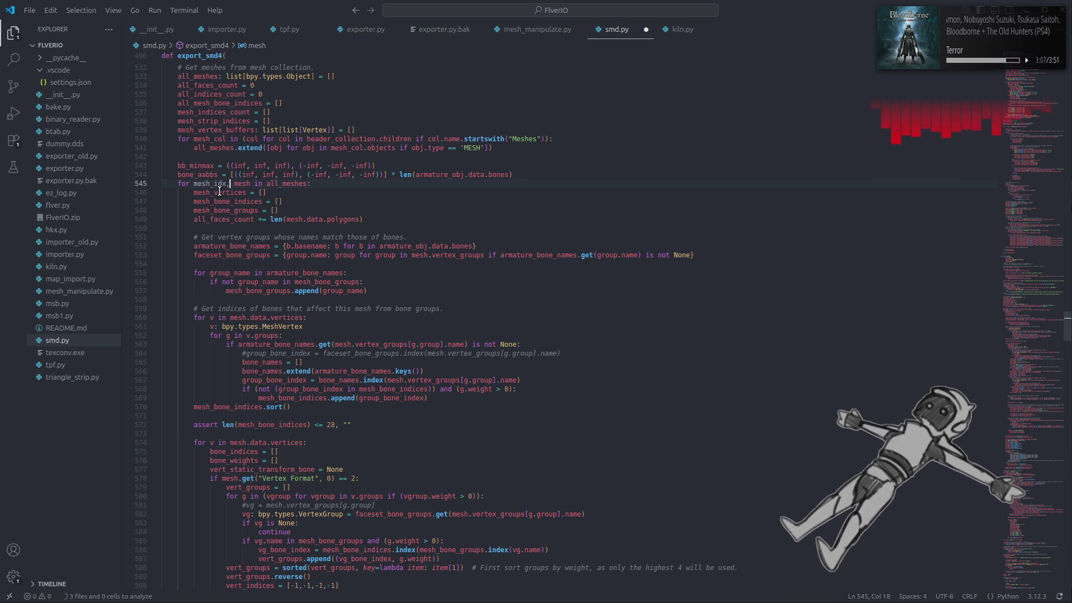
key(Right)
key(Right)
text(enumerate)
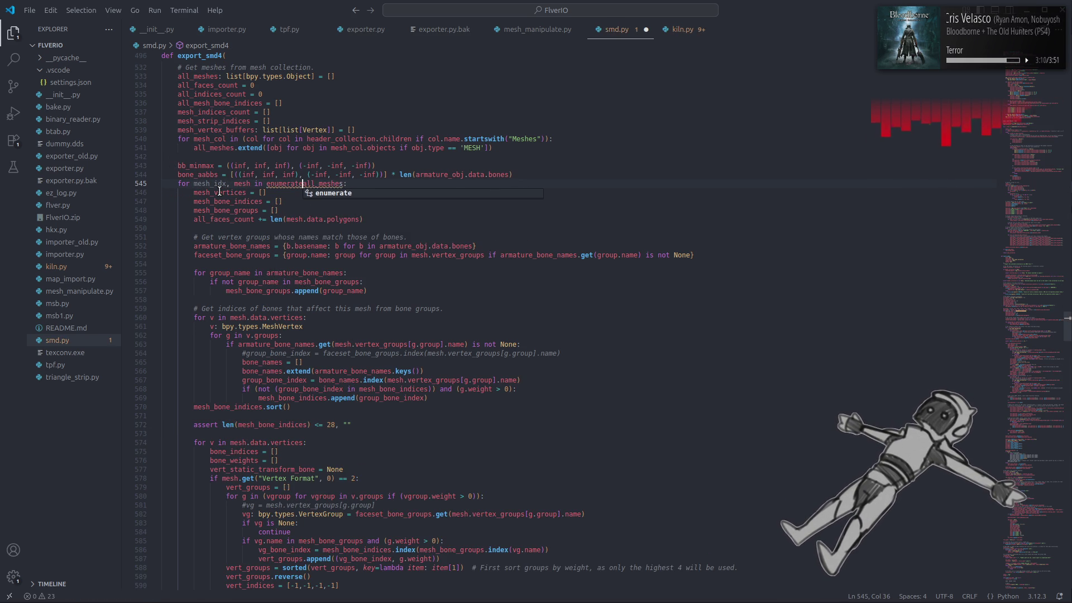
text(()
key(Right)
key(Right)
key(Right)
key(Right)
text())
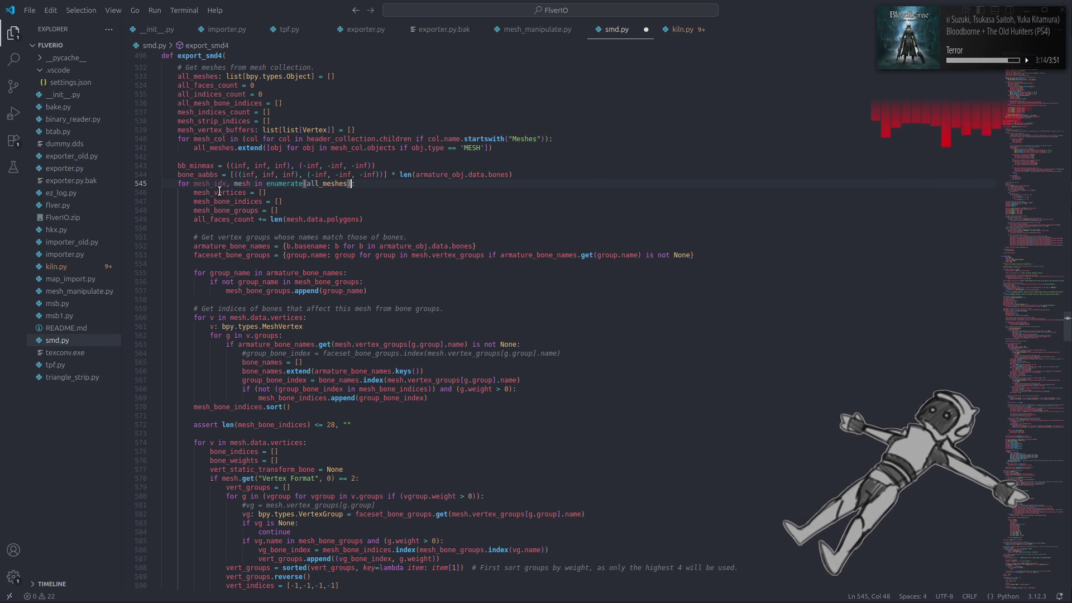
double_click(205, 176)
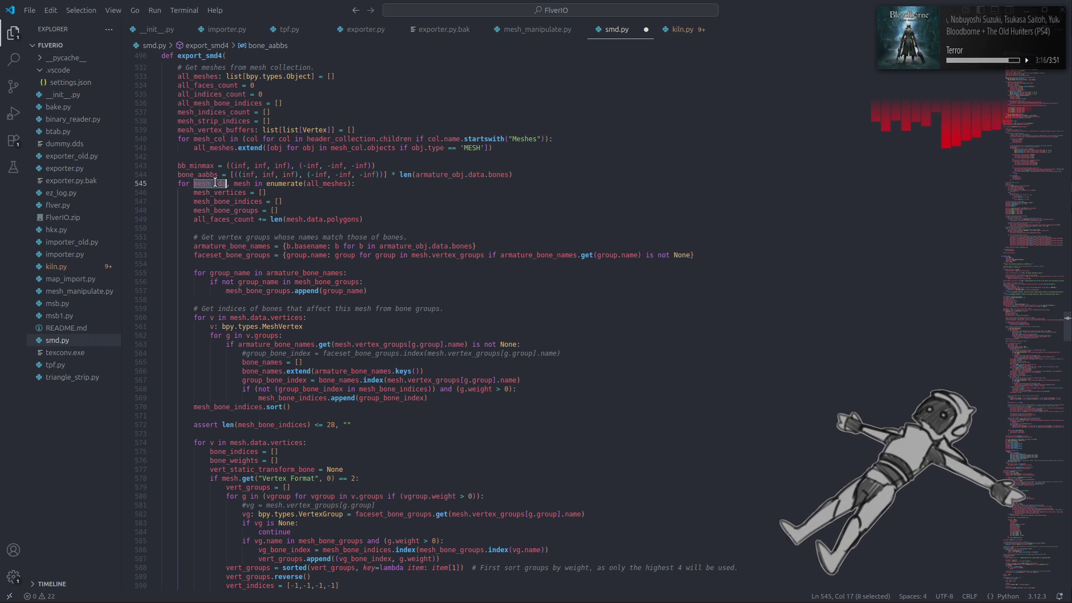
click(340, 424)
text(f")
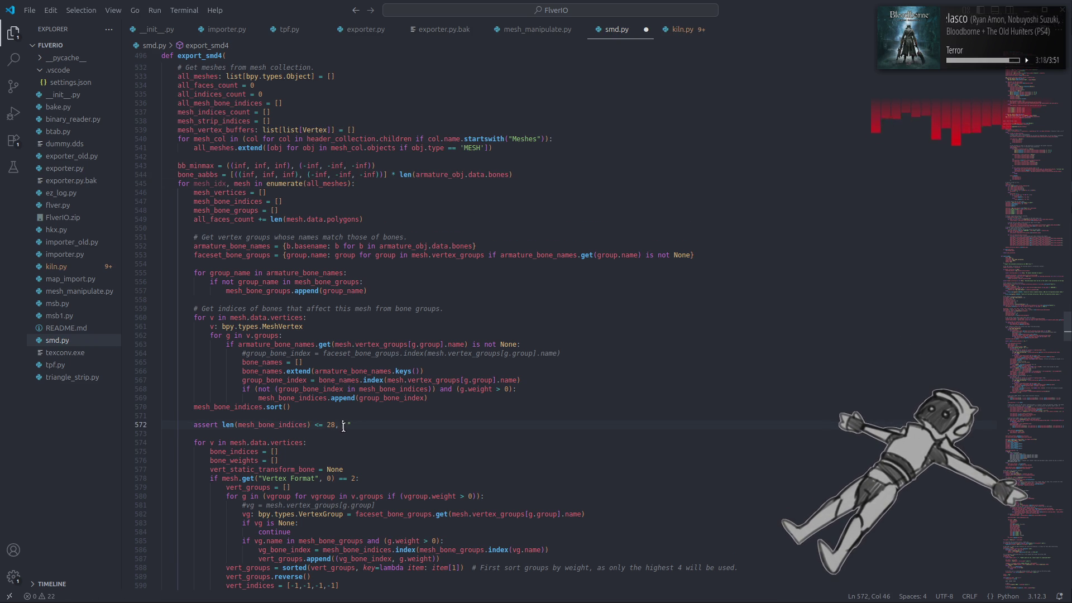
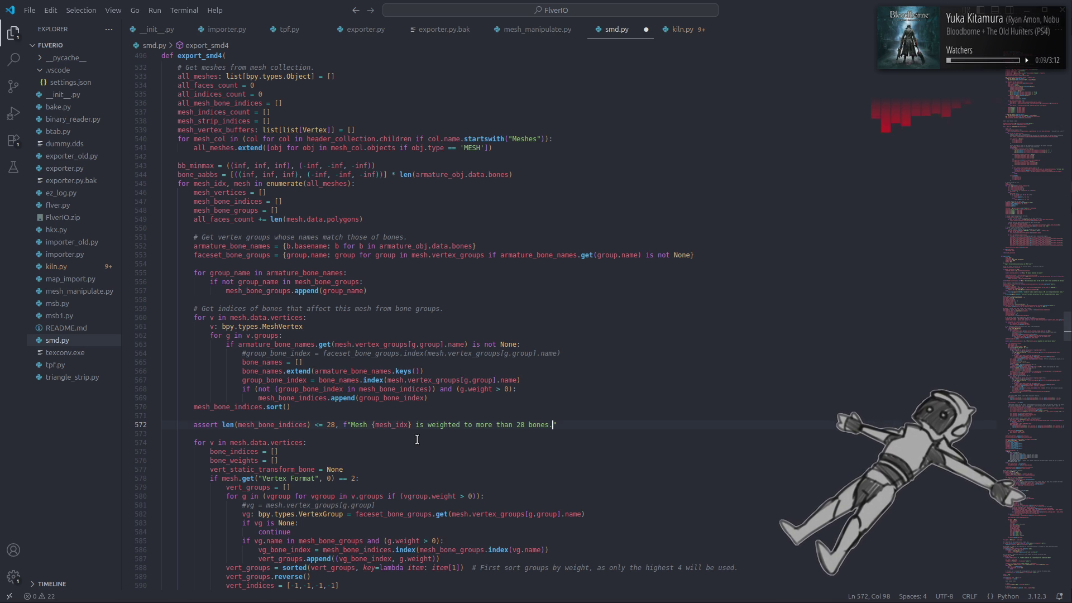
Move into the smd.py line 572 assert message to make it read 'more than the maximum of 28 bones.'.
key(Left)
key(Left)
key(Left)
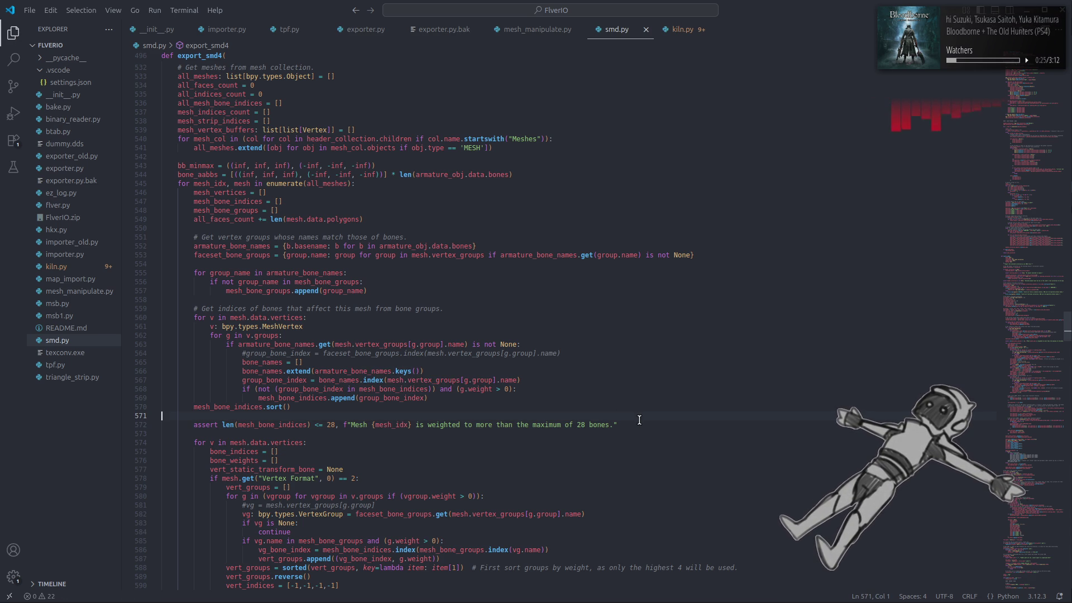
Back in Blender, reselect and deselect the leg mesh, then save lg2110.blend.
click(207, 583)
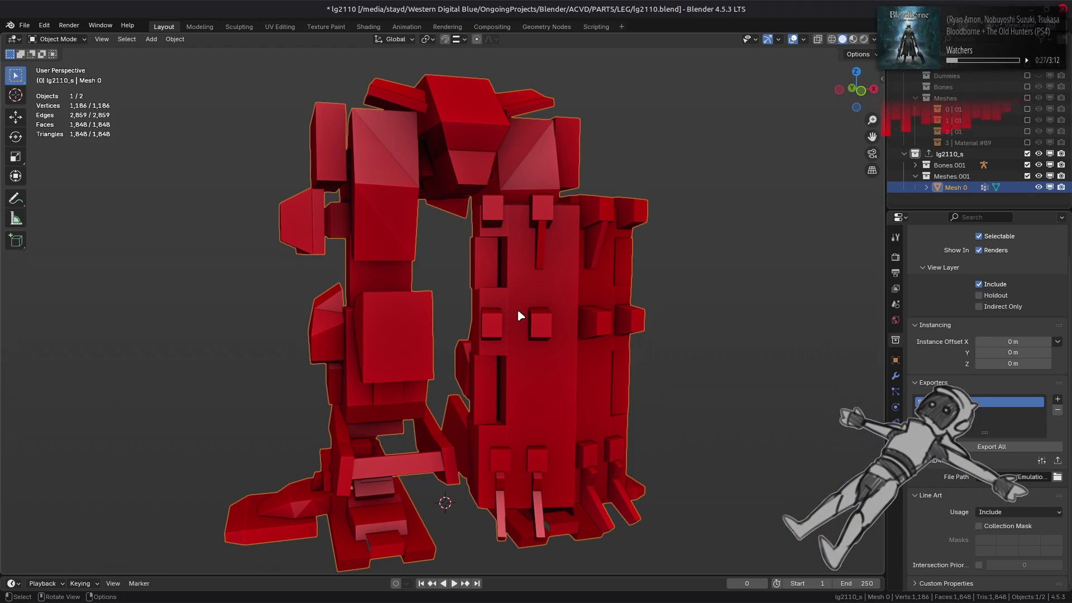
ctrl+click(589, 234)
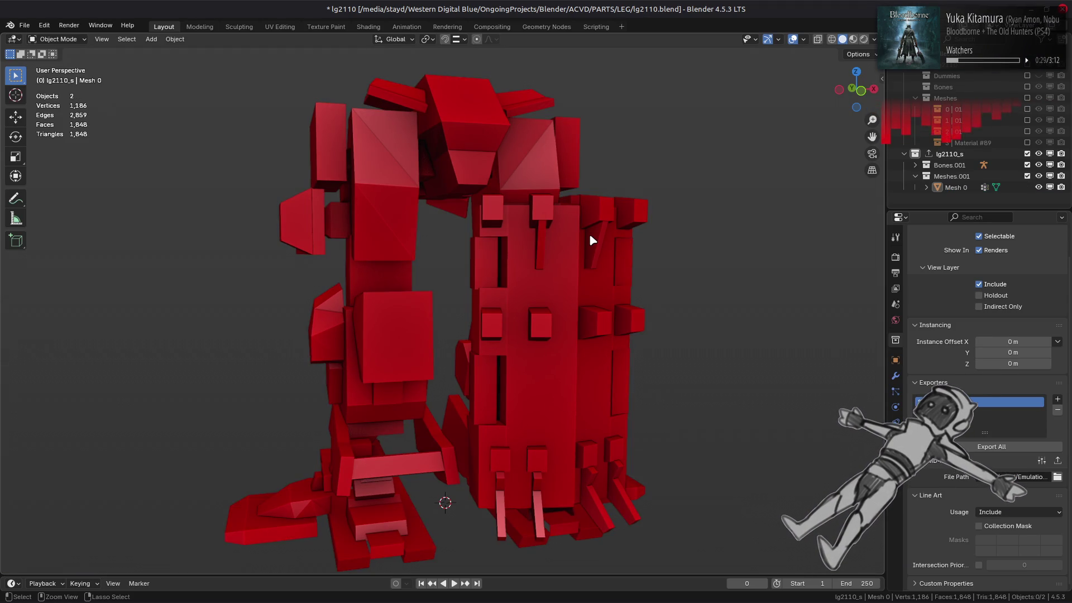
shift+click(590, 236)
shift+click(589, 236)
shift+click(590, 236)
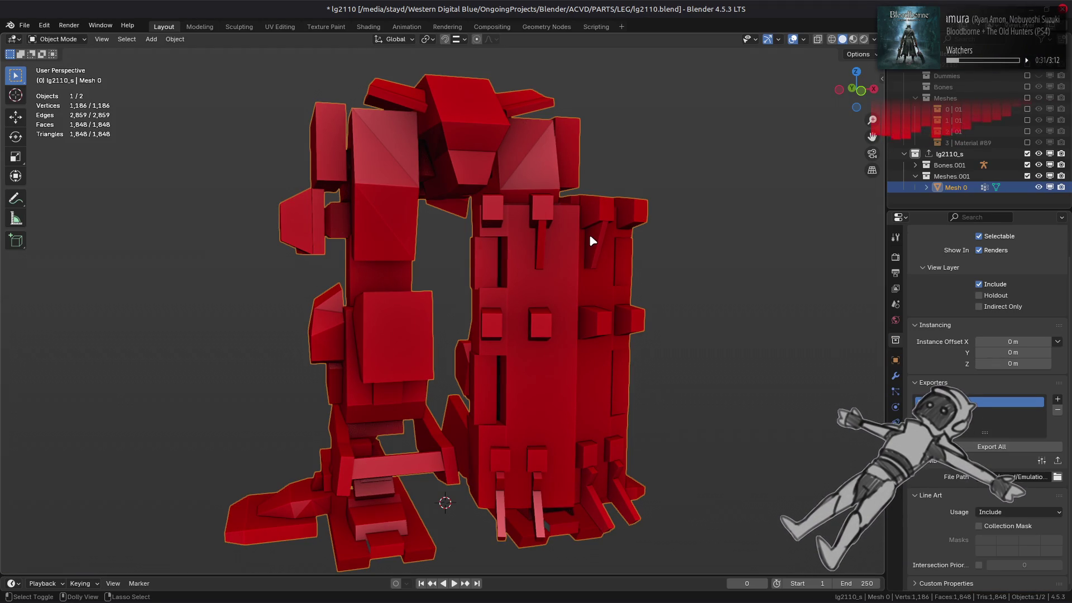
ctrl+click(589, 234)
key(ctrl+s)
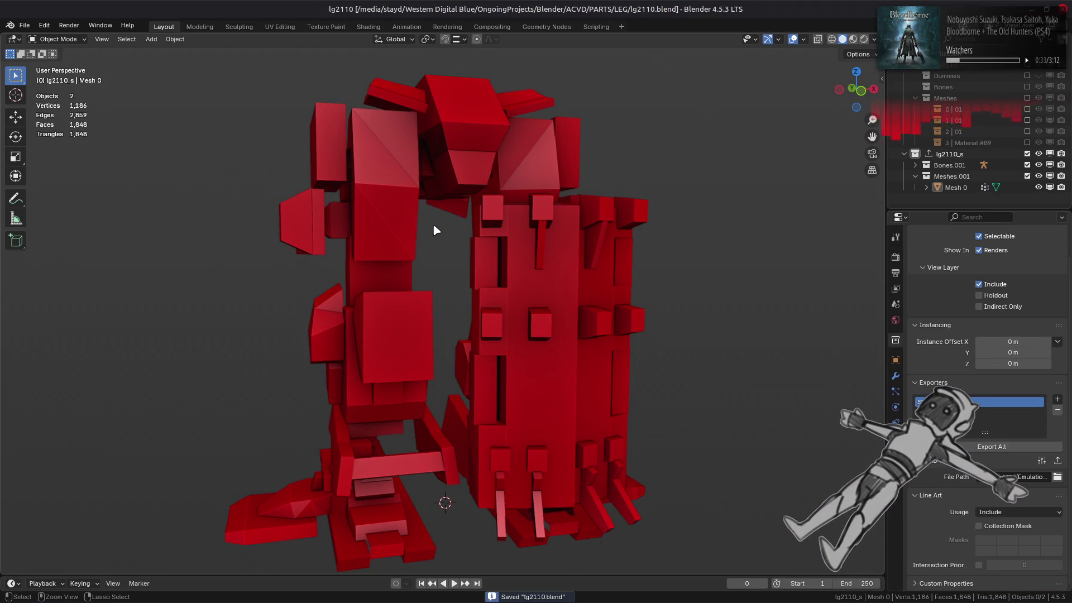
Restart Blender, reopen lg2110.blend from Recent Files and export it to SMD.
key(ctrl+q)
key(super)
text(bl)
click(227, 314)
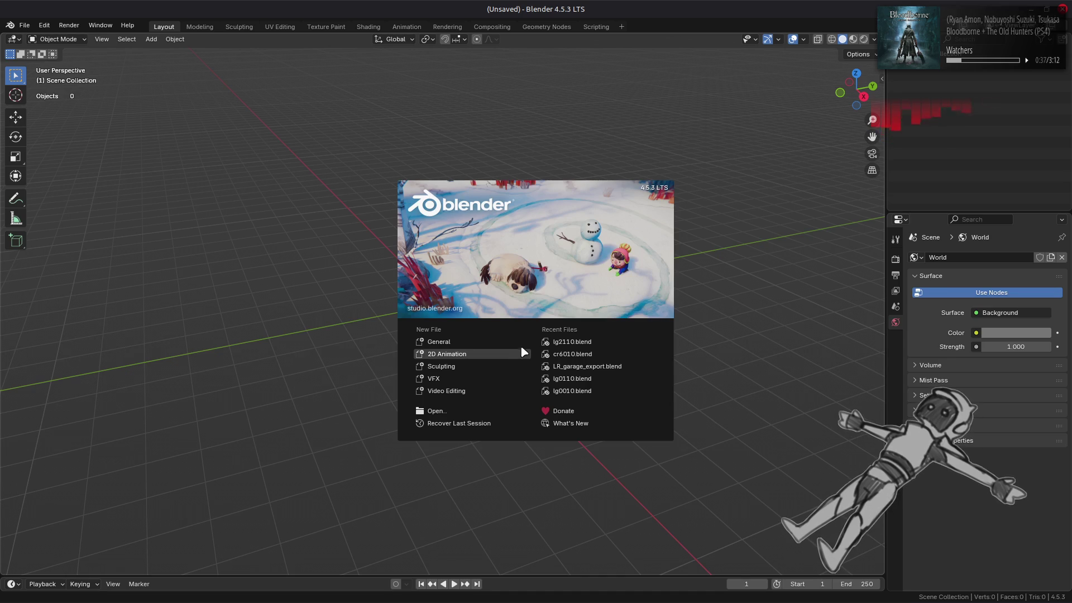
click(572, 342)
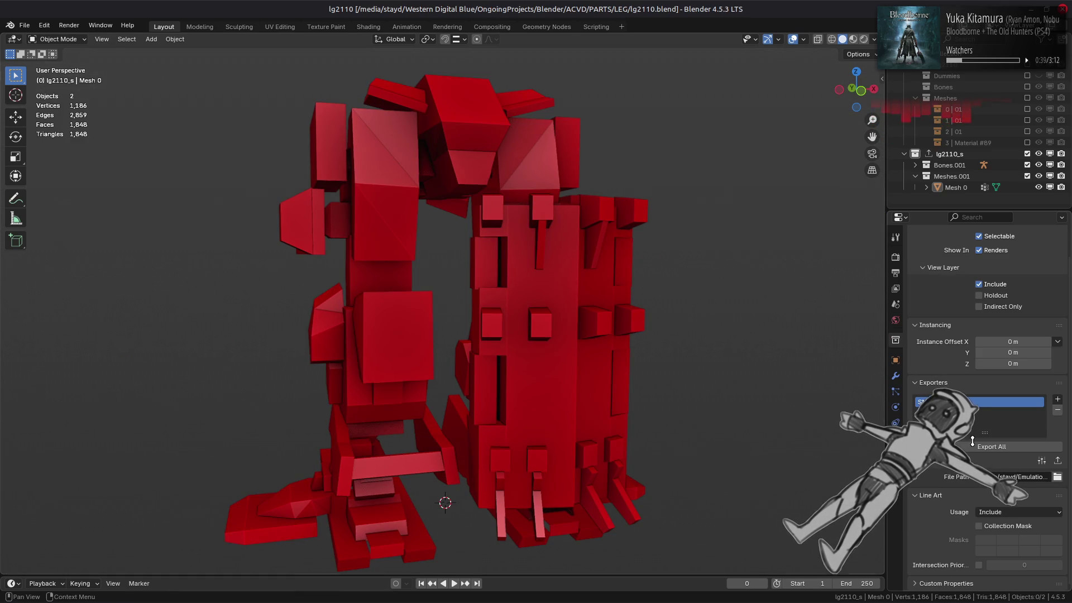
click(991, 447)
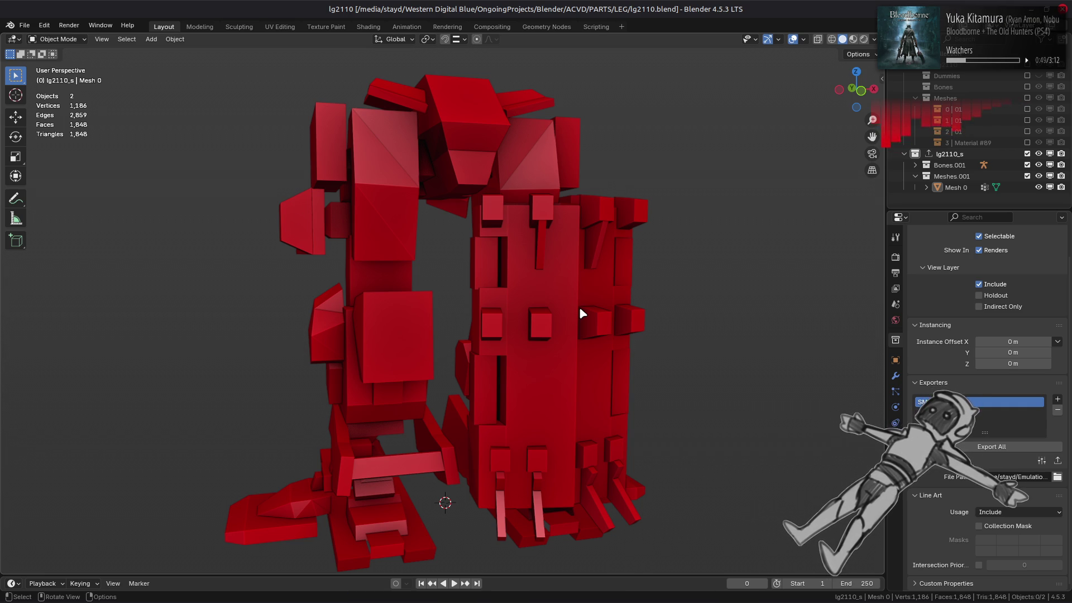
click(955, 188)
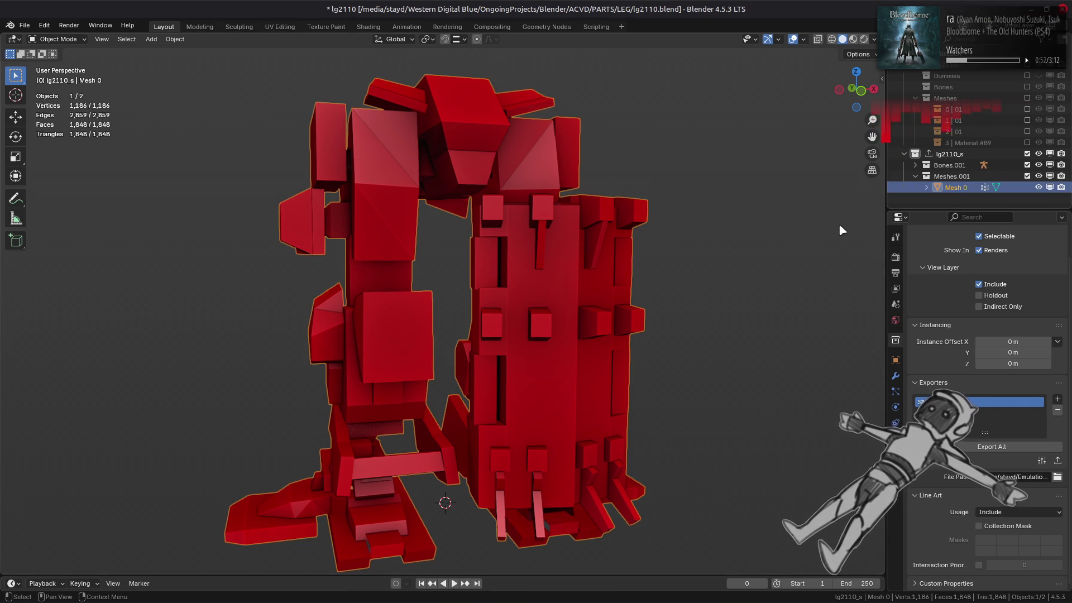
Purge unused data from the file via File > Clean Up.
click(25, 27)
mouse_move(49, 232)
click(147, 232)
click(137, 305)
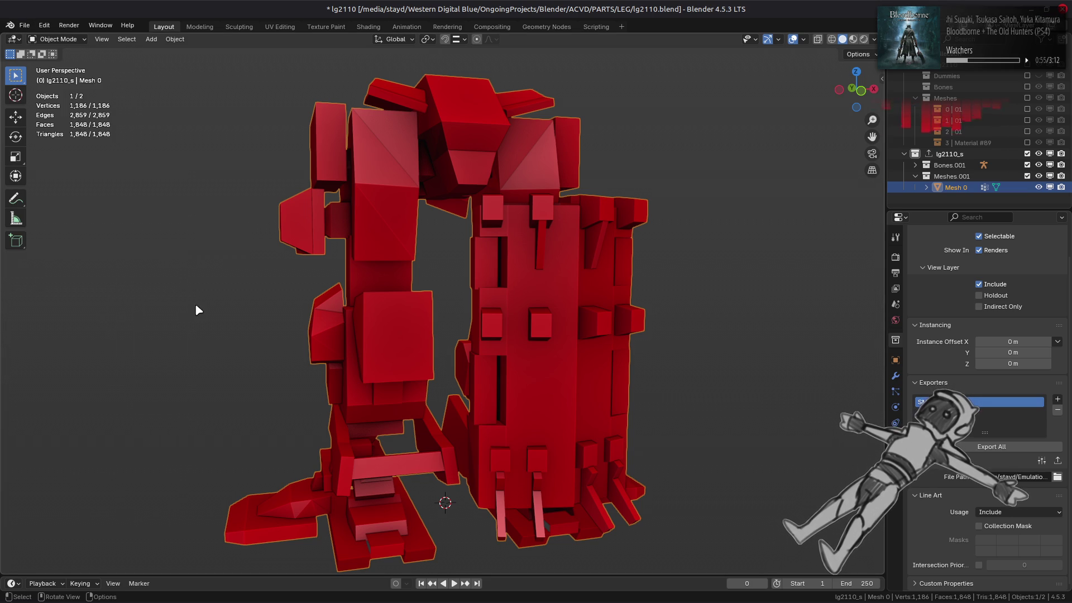
Show the leg mesh's empty material slot list and inspect it briefly in Edit Mode.
mouse_move(407, 263)
middle_down()
mouse_move(372, 301)
mouse_move(184, 260)
mouse_move(190, 252)
middle_up()
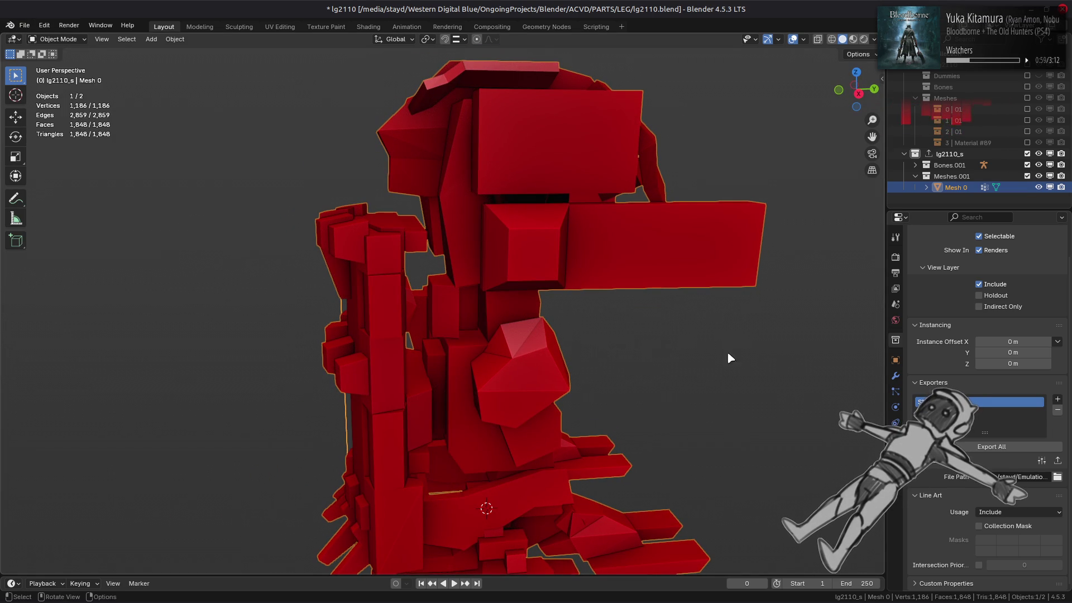
click(895, 453)
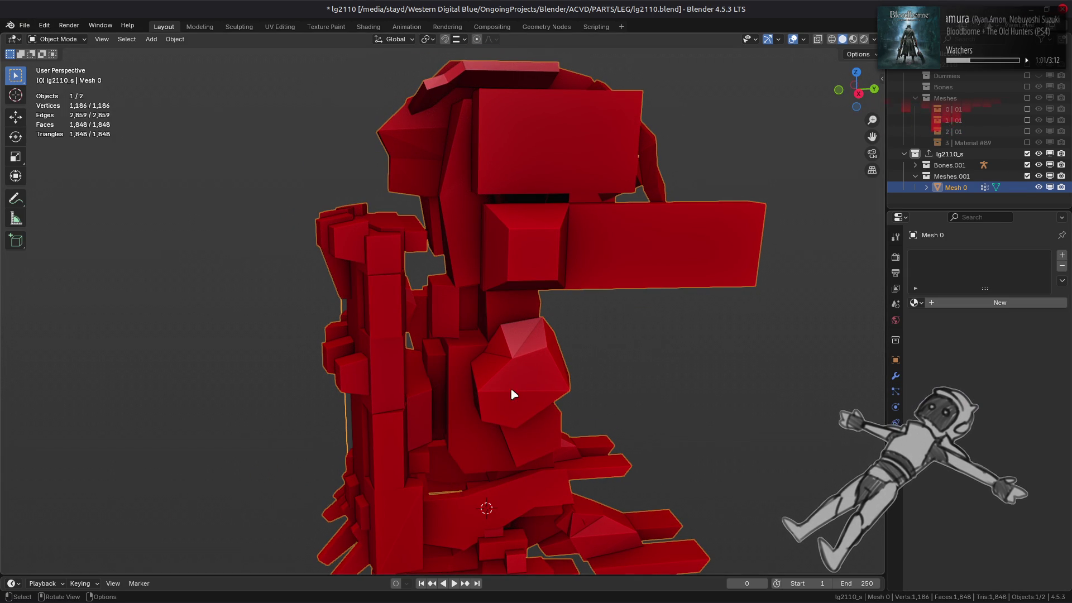
key(Tab)
mouse_move(507, 378)
middle_down()
mouse_move(545, 390)
mouse_move(620, 386)
mouse_move(627, 366)
mouse_move(549, 314)
middle_up()
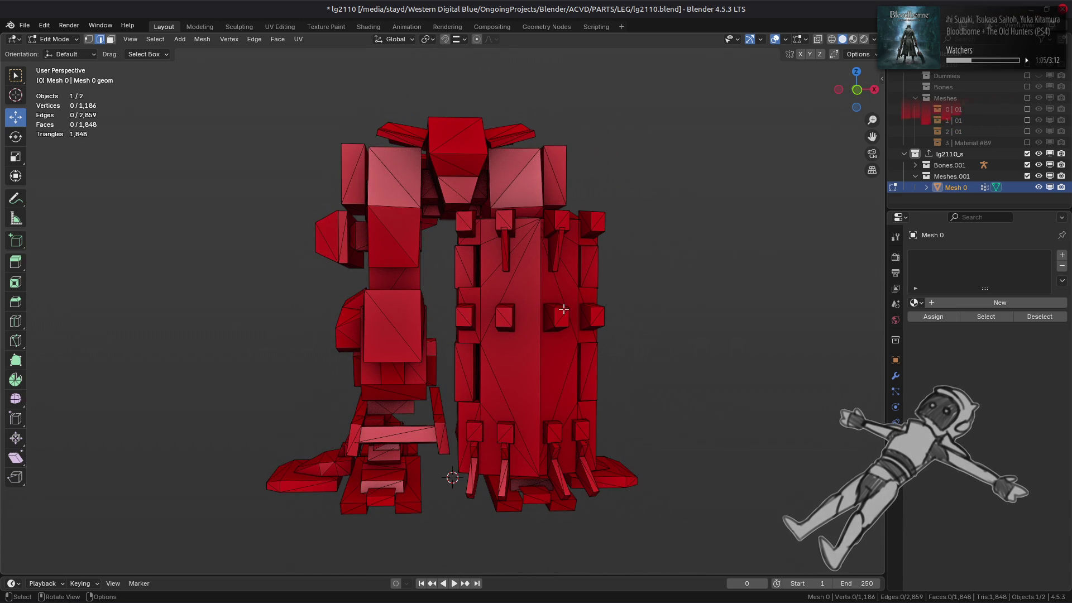
key(Tab)
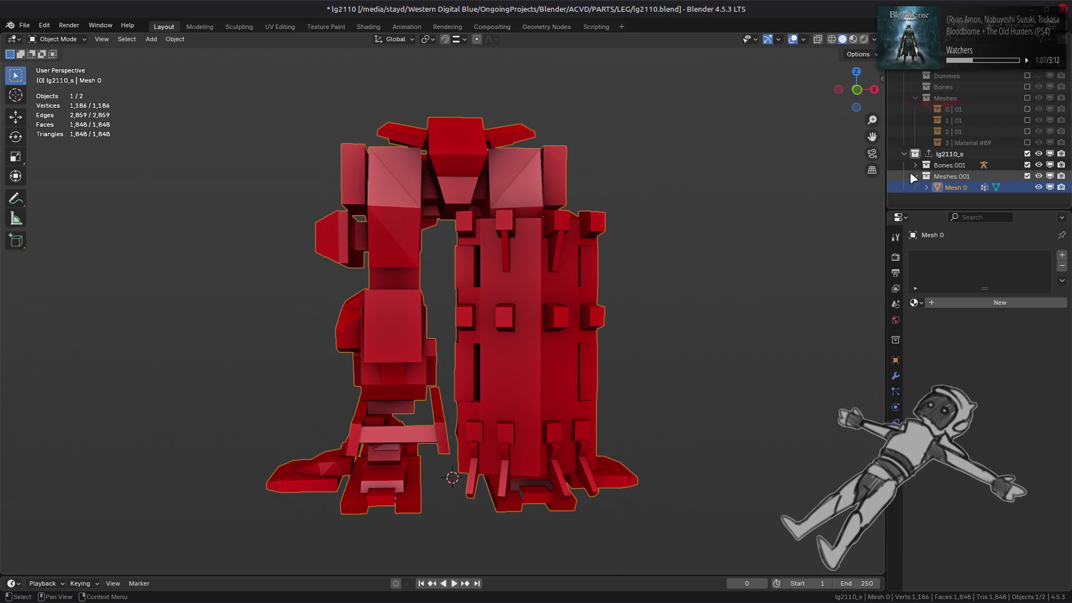
Enable bone name overlays so labels like kosi and r_legshield01 appear over the leg.
click(803, 39)
click(823, 162)
mouse_move(642, 240)
middle_down()
mouse_move(488, 246)
mouse_move(486, 224)
mouse_move(324, 228)
mouse_move(419, 240)
mouse_move(535, 226)
middle_up()
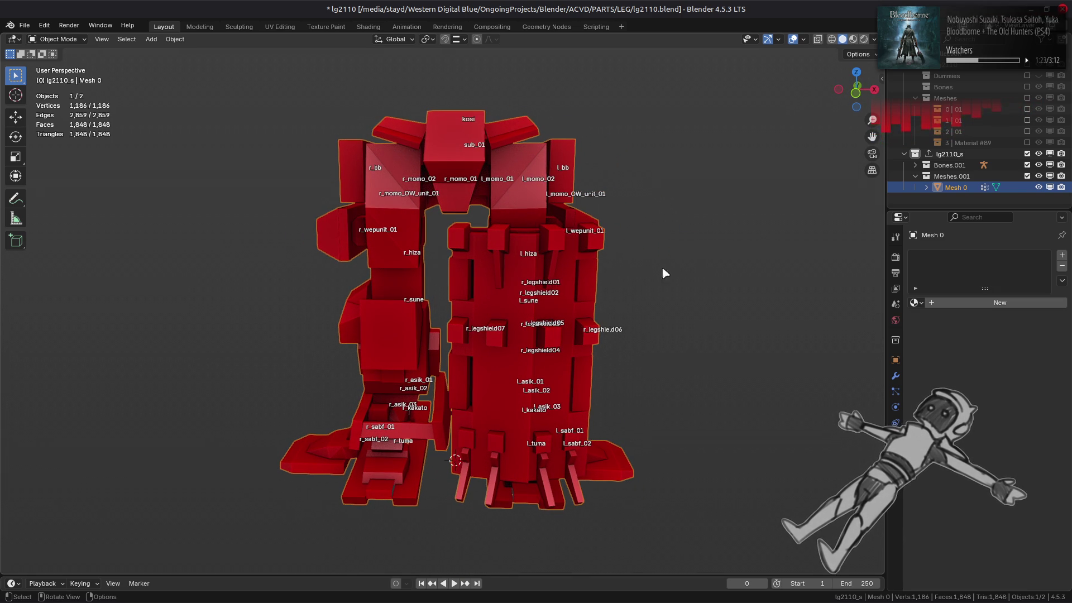
List the mesh's vertex groups and inspect the leg from above in face-select Edit Mode.
click(895, 438)
key(Tab)
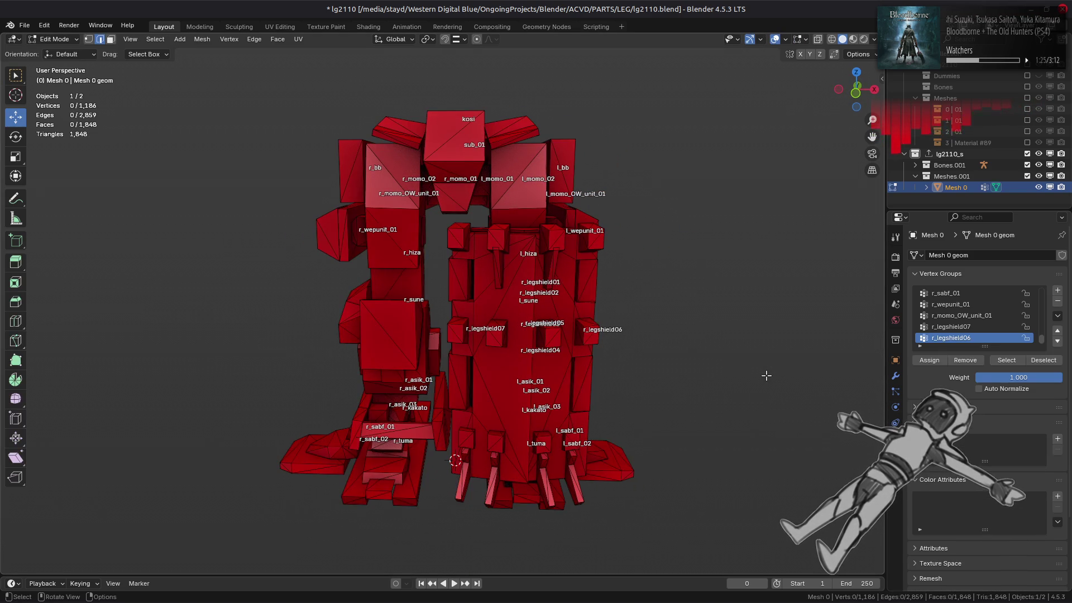
key(3)
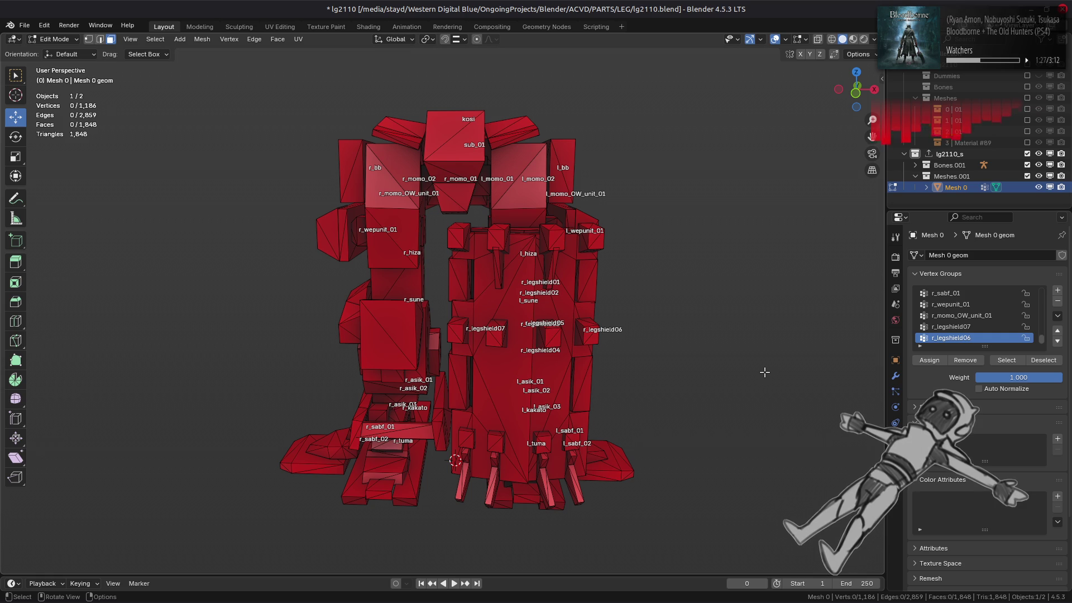
middle_drag(764, 372, 764, 398)
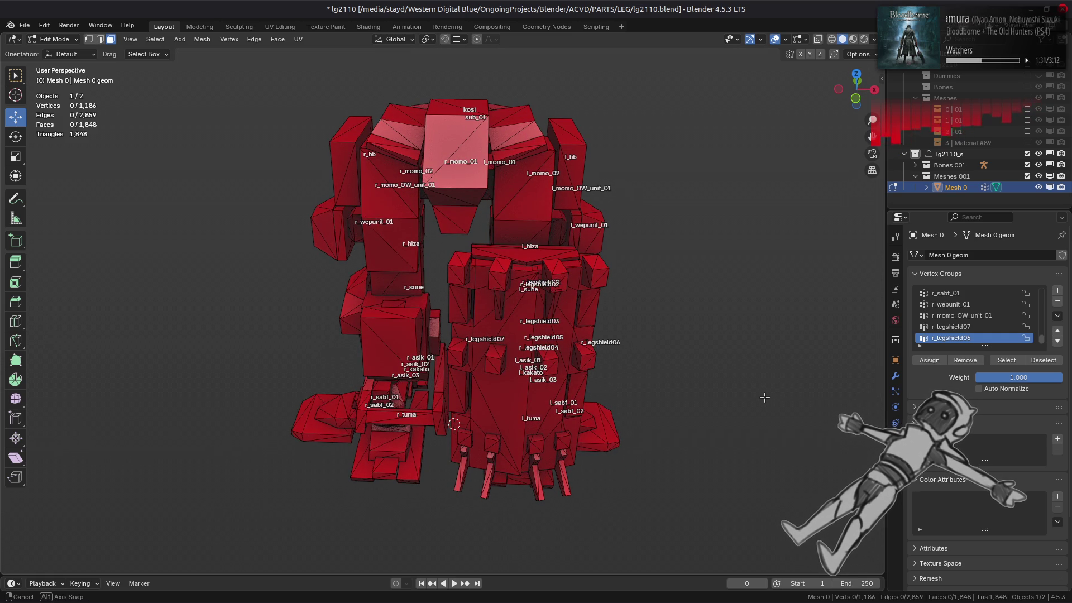
middle_drag(764, 397, 764, 397)
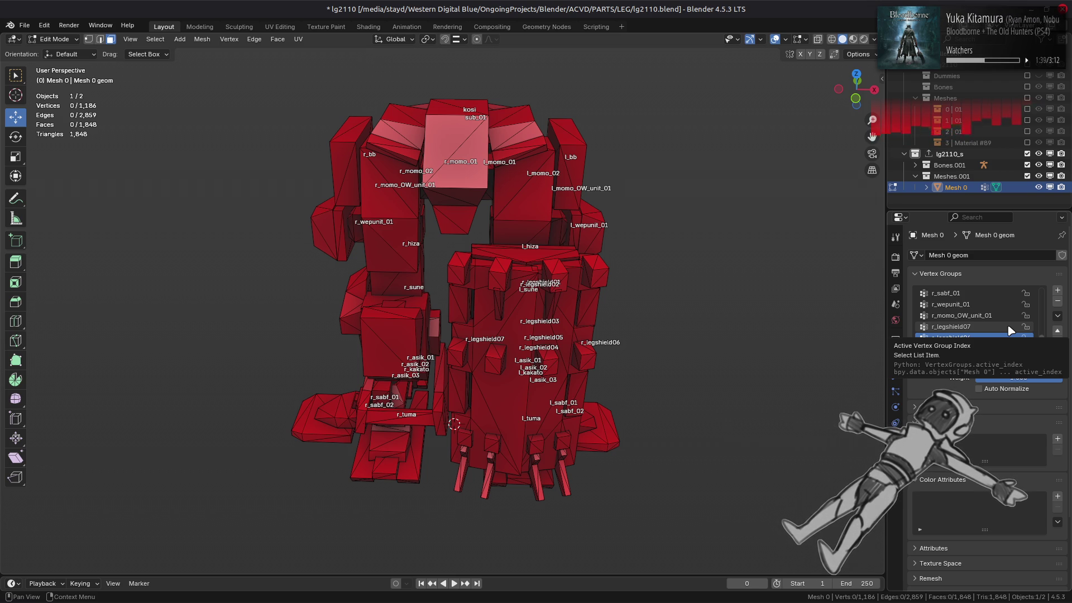
key(Tab)
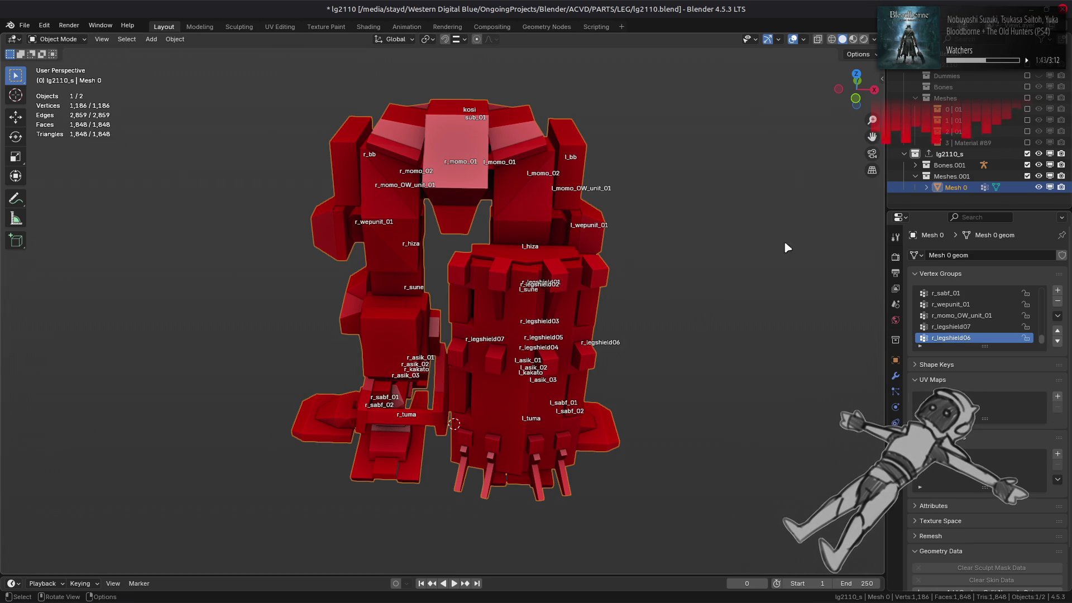
click(1027, 154)
click(1028, 65)
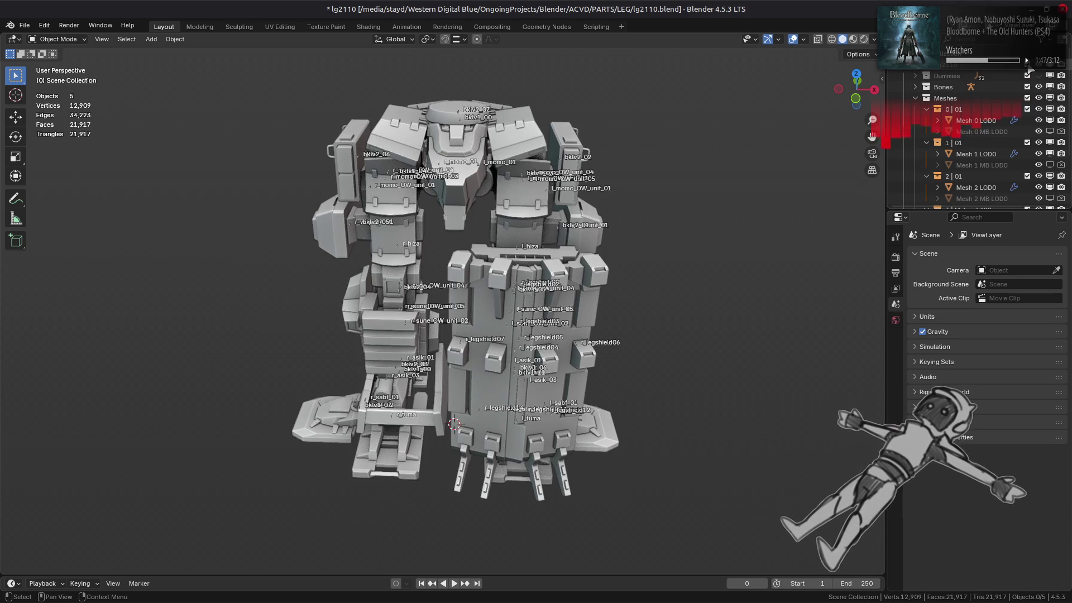
scroll(664, 304, up, 2)
middle_drag(665, 303, 683, 321)
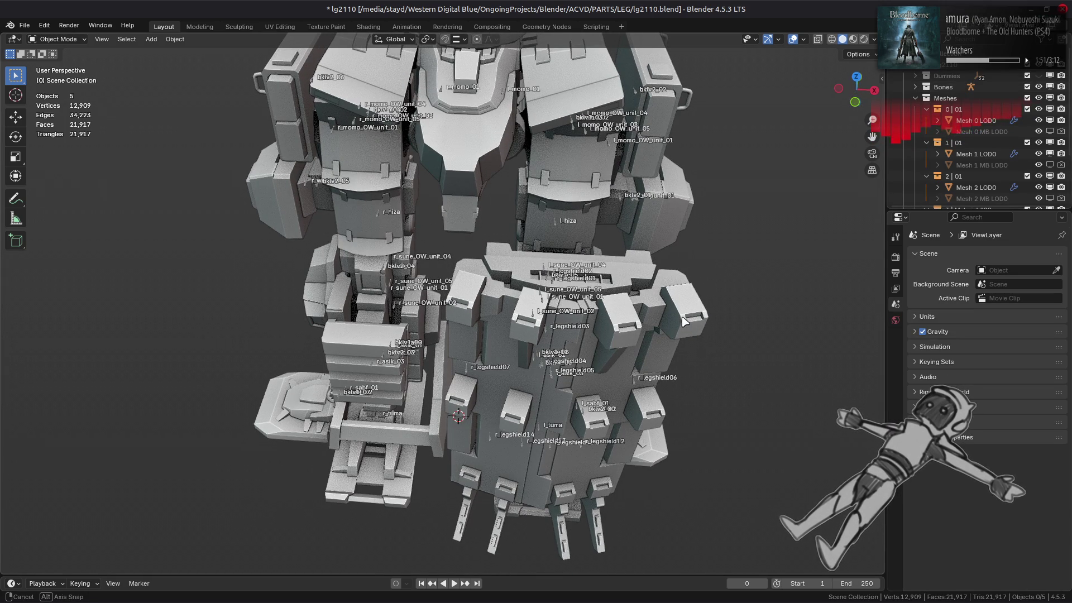
middle_drag(684, 321, 684, 321)
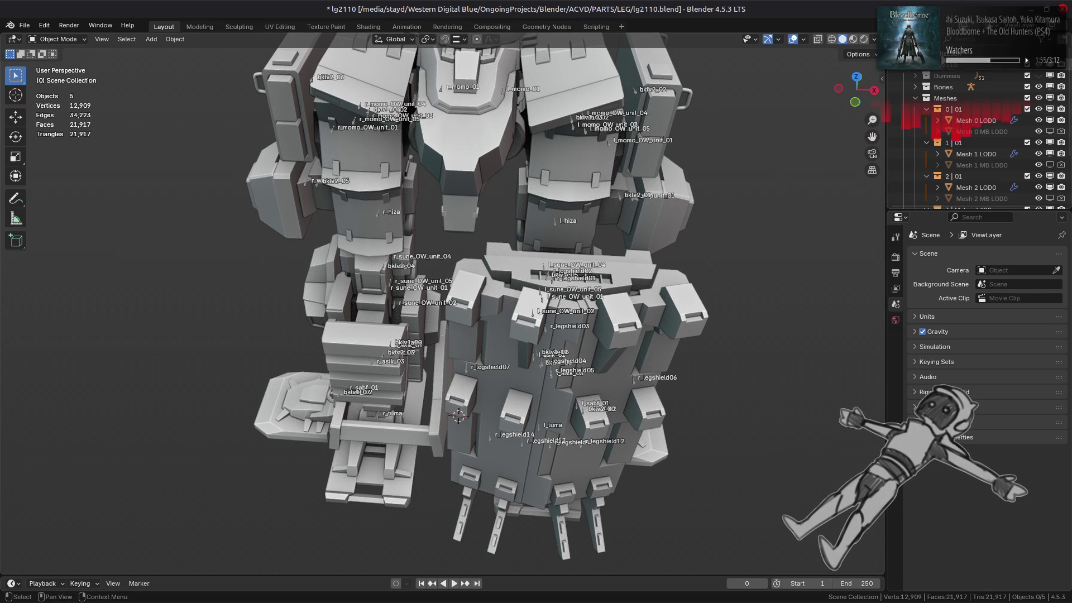
key(ctrl+z)
key(ctrl+shift+z)
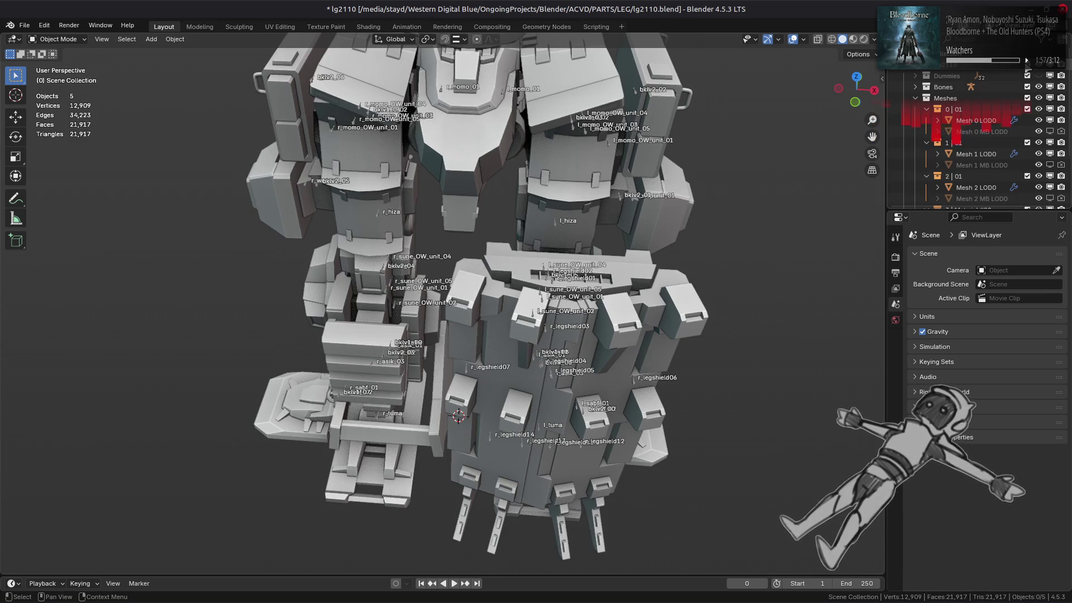
click(1027, 66)
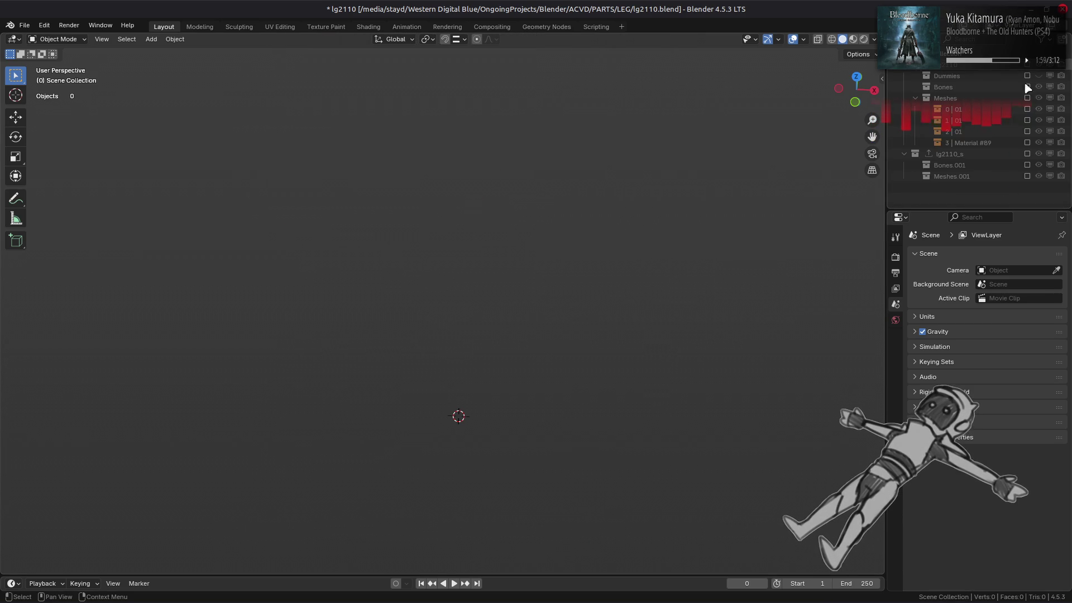
click(1027, 153)
mouse_move(810, 223)
middle_down()
mouse_move(622, 253)
mouse_move(602, 197)
middle_up()
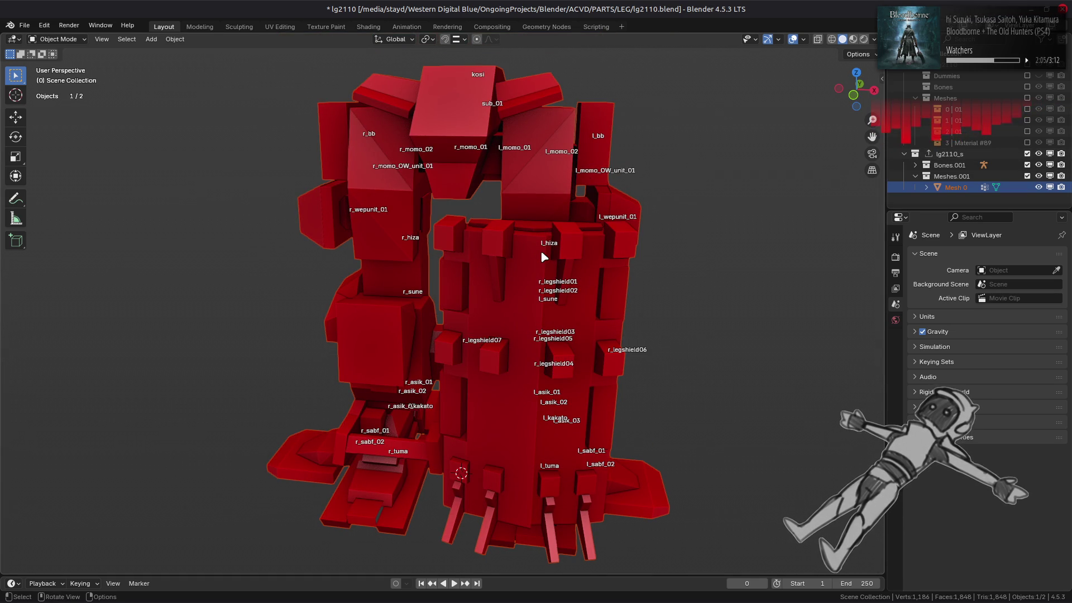
In Edit Mode, add the leg-shield vertex groups (legshield07, 04, 03, 01) to the selection.
key(Tab)
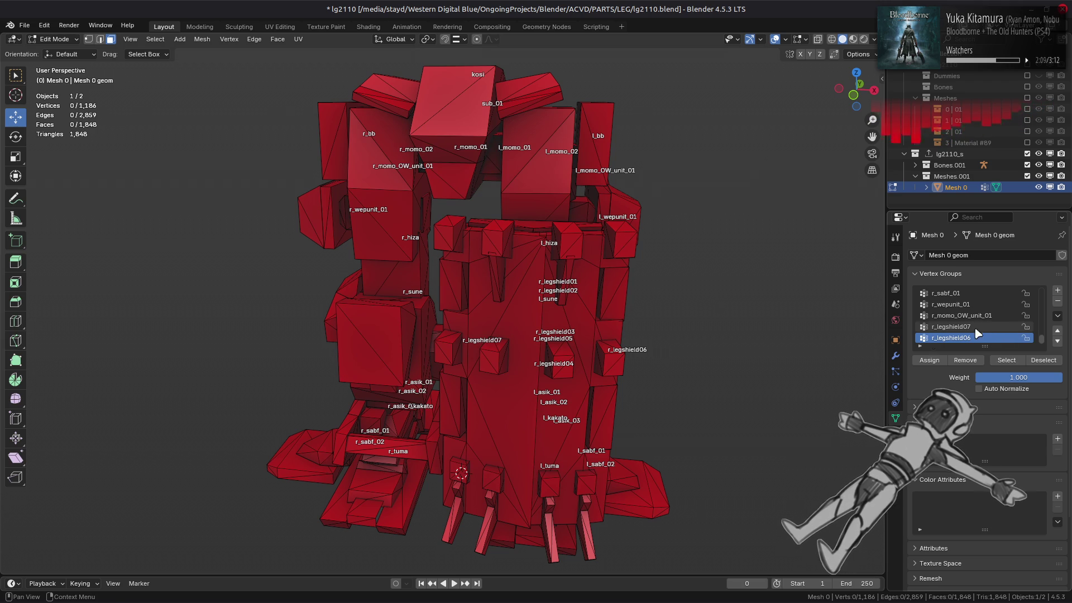
click(1003, 360)
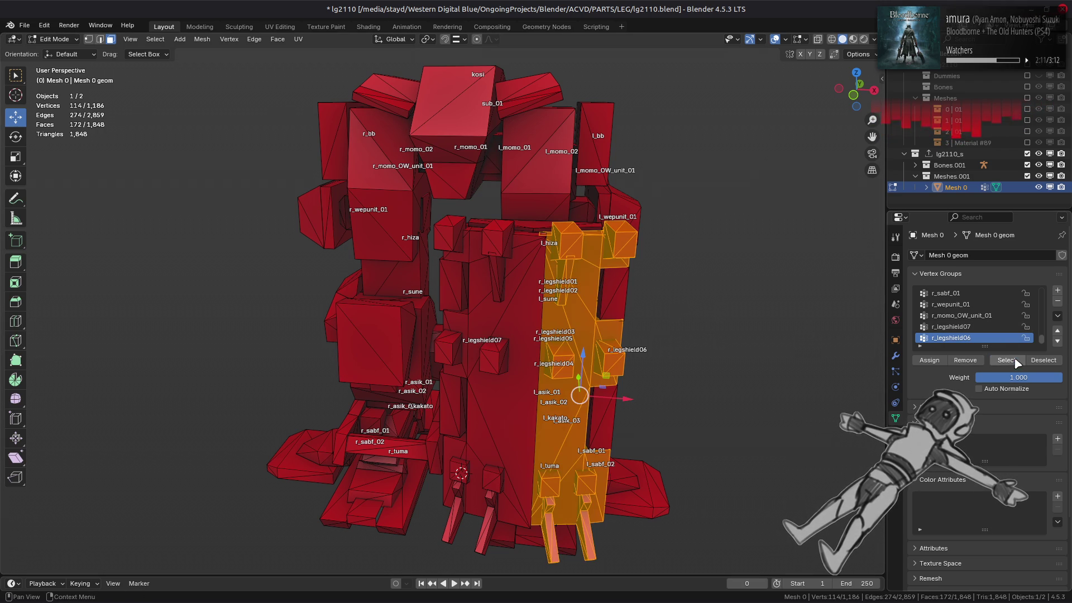
click(950, 326)
click(1006, 360)
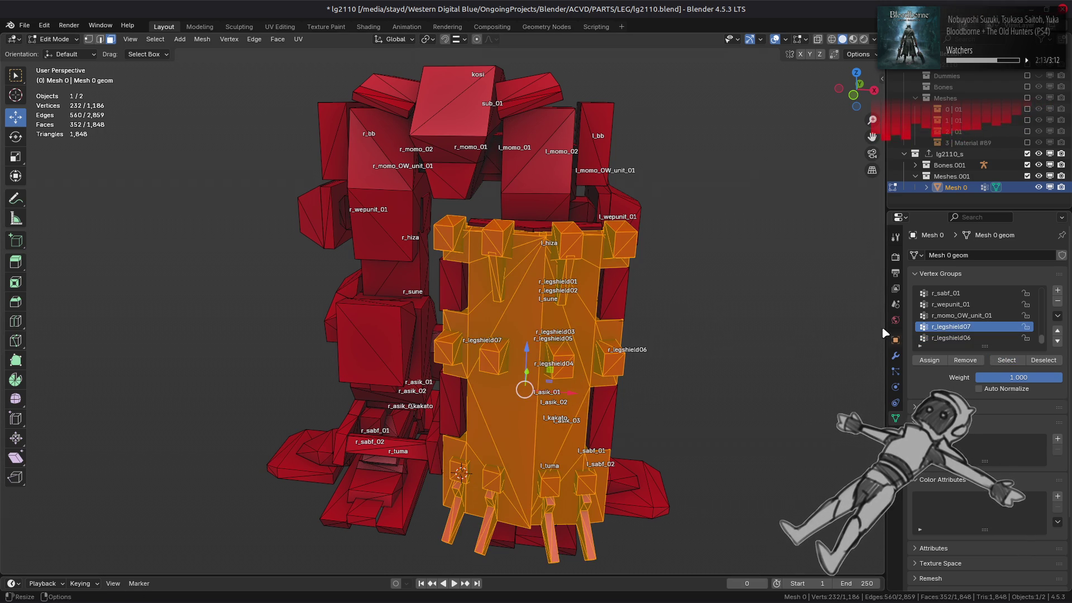
scroll(985, 318, up, 10)
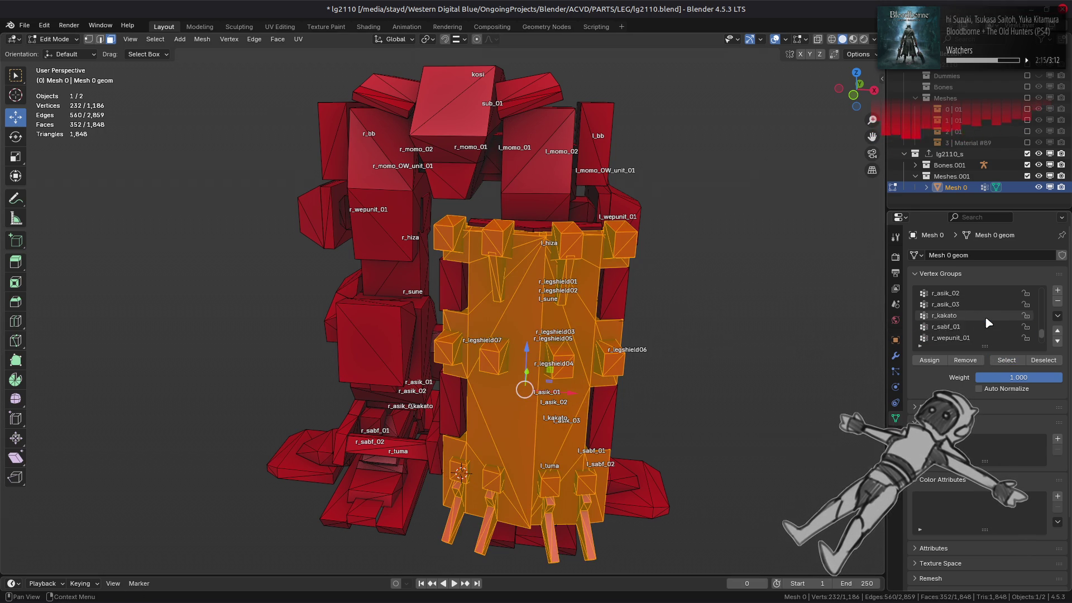
scroll(984, 318, up, 10)
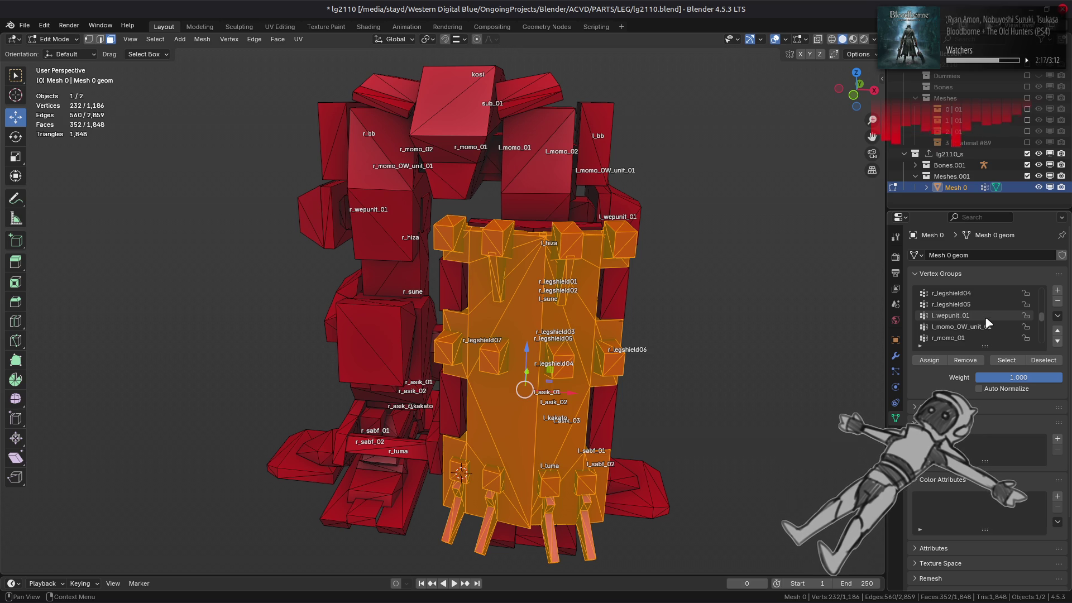
click(984, 316)
click(1006, 360)
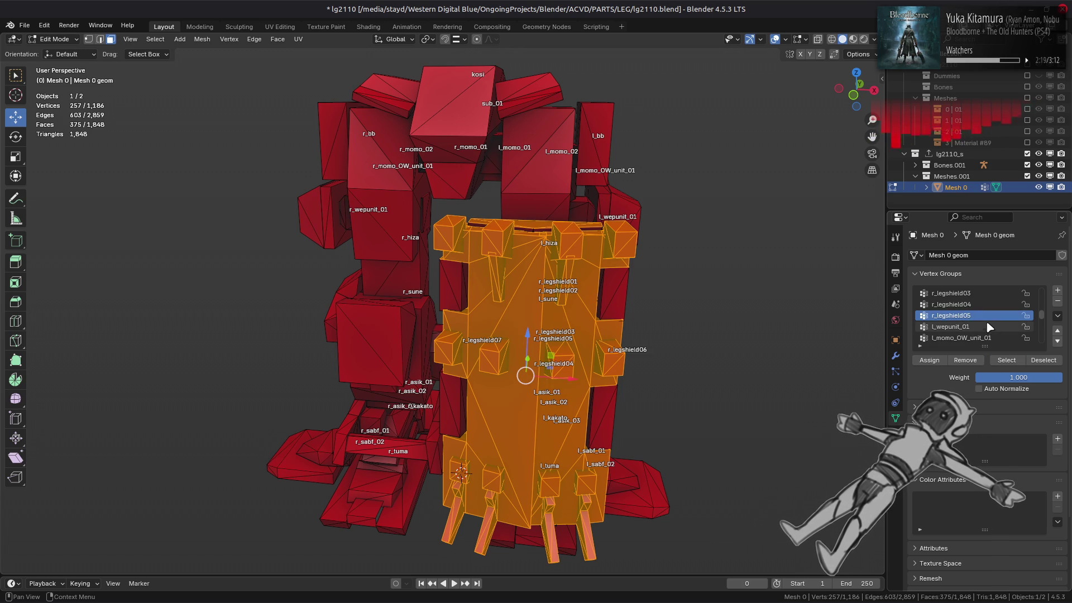
click(986, 304)
click(1006, 360)
scroll(989, 324, up, 2)
click(989, 316)
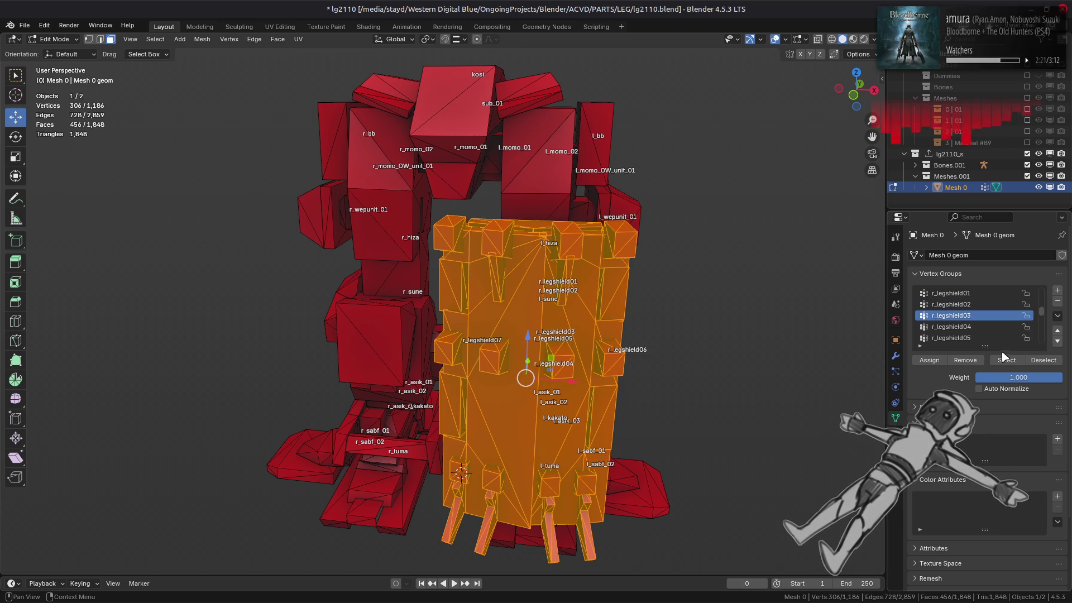
click(1007, 360)
scroll(979, 315, up, 1)
click(980, 304)
click(1006, 360)
scroll(975, 327, down, 4)
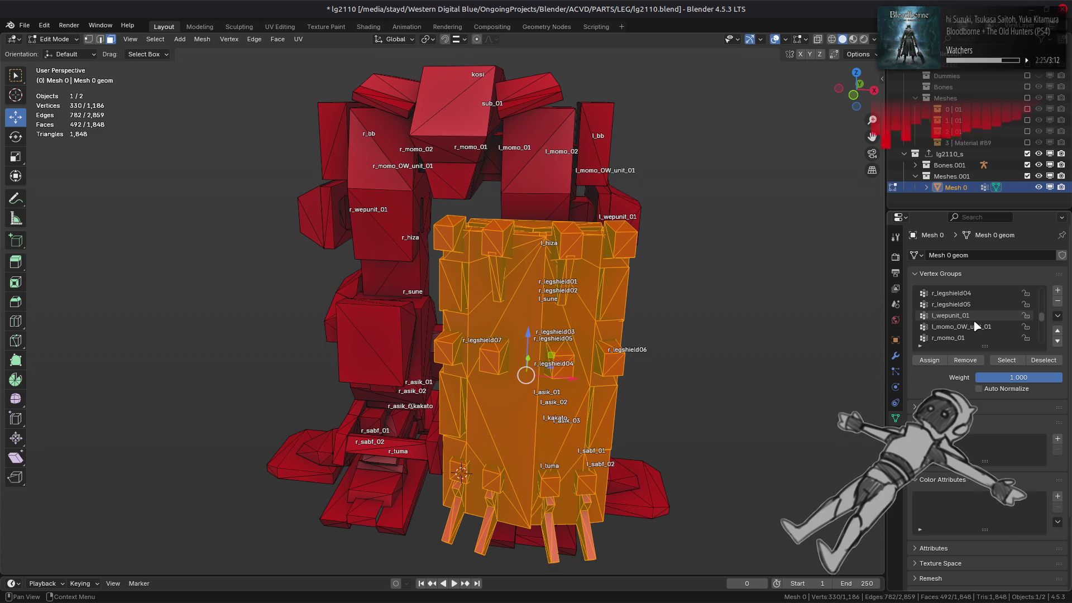
scroll(975, 326, up, 1)
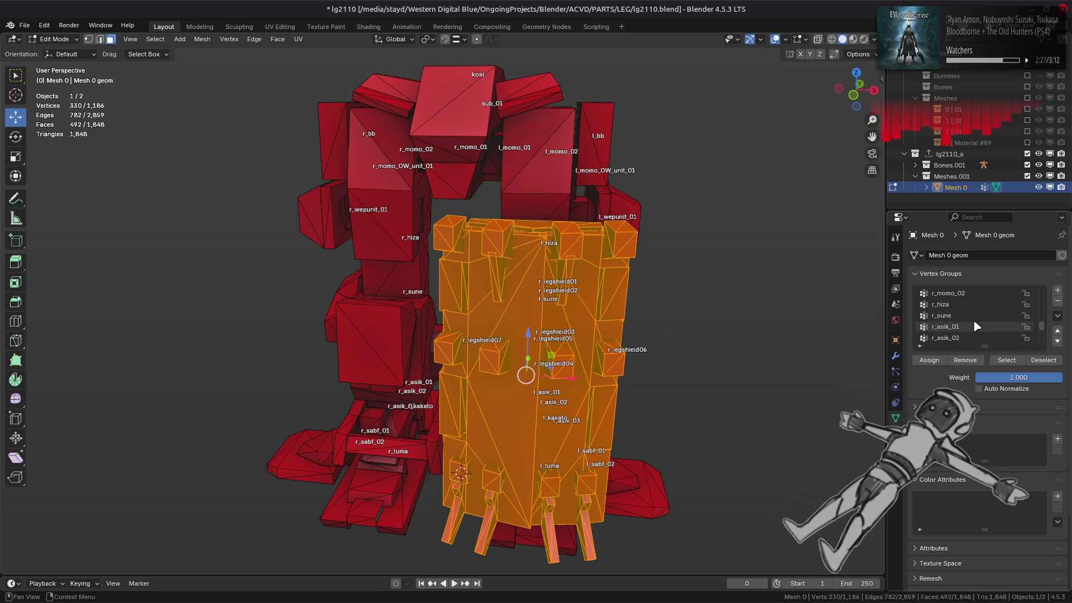
scroll(976, 326, up, 5)
Add the l_sabf_01, l_kakato, l_asik, l_sune, l_hiza and l_momo groups to the selection.
click(977, 315)
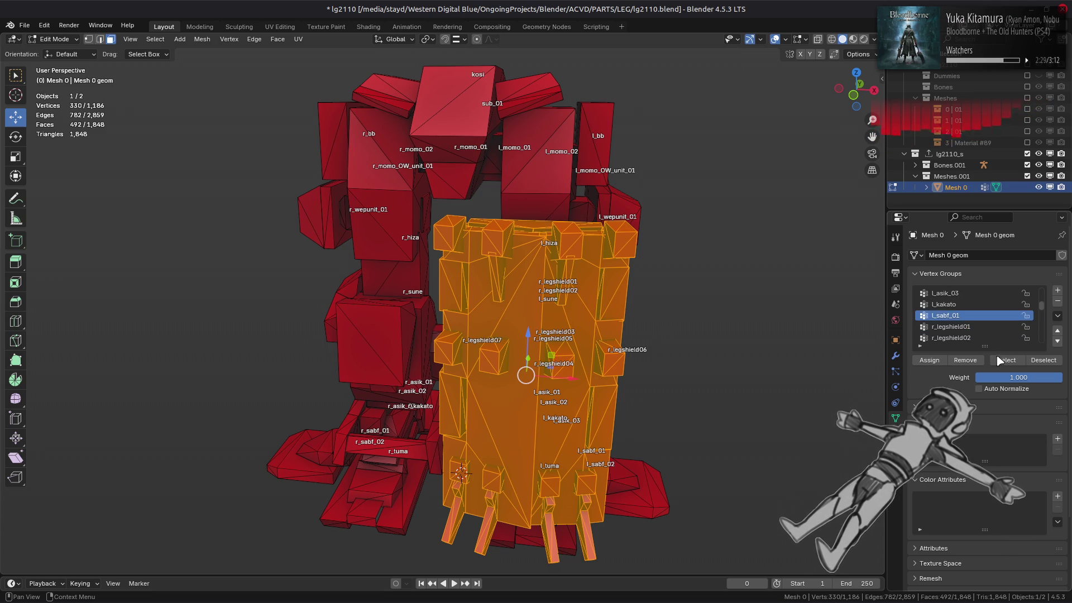
click(1006, 360)
click(976, 304)
click(1007, 360)
scroll(967, 318, up, 2)
click(967, 315)
click(1007, 360)
click(967, 304)
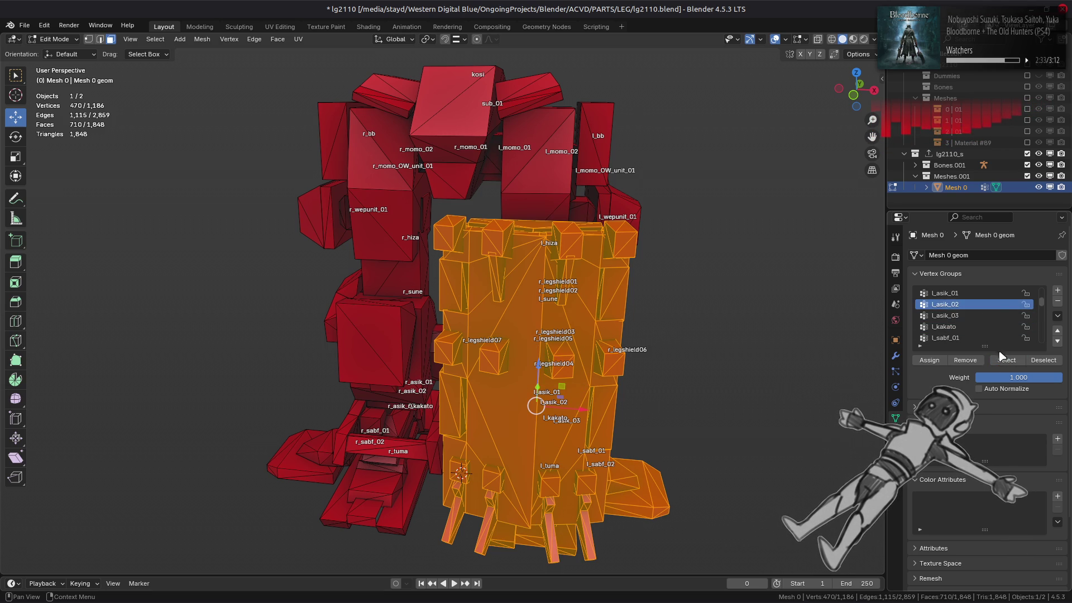
click(1006, 360)
scroll(972, 326, up, 2)
click(972, 316)
click(1006, 360)
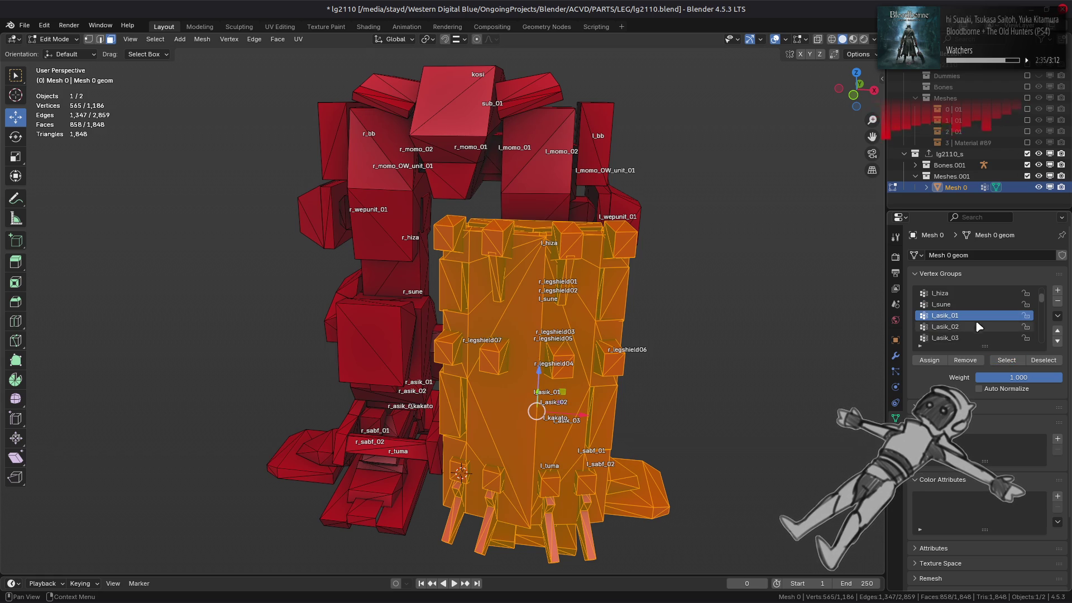
click(971, 306)
click(1006, 360)
scroll(988, 336, up, 2)
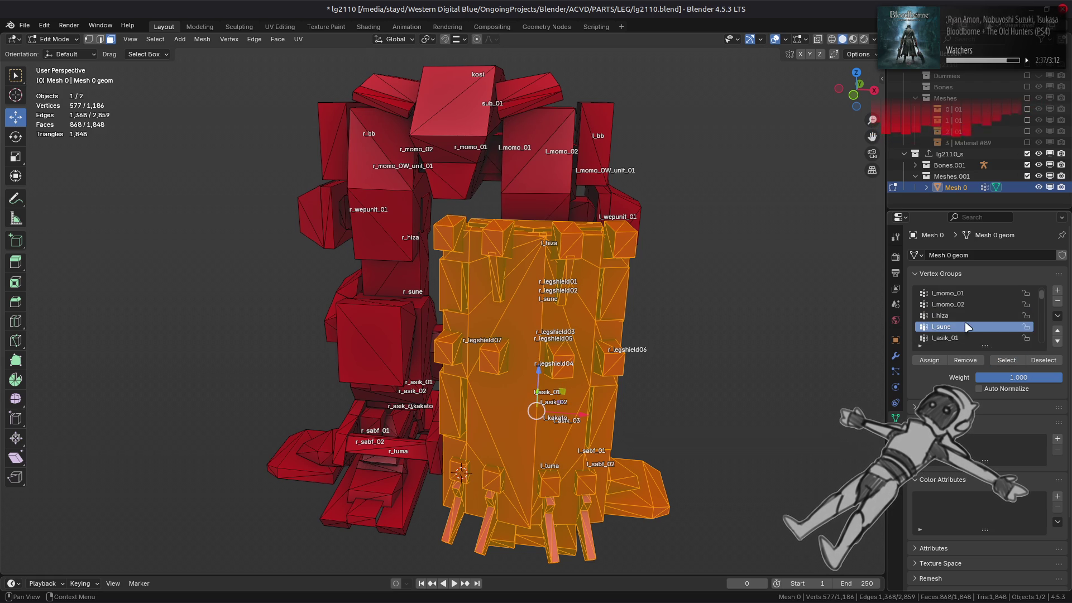
click(985, 316)
click(1006, 360)
scroll(982, 324, up, 1)
click(971, 316)
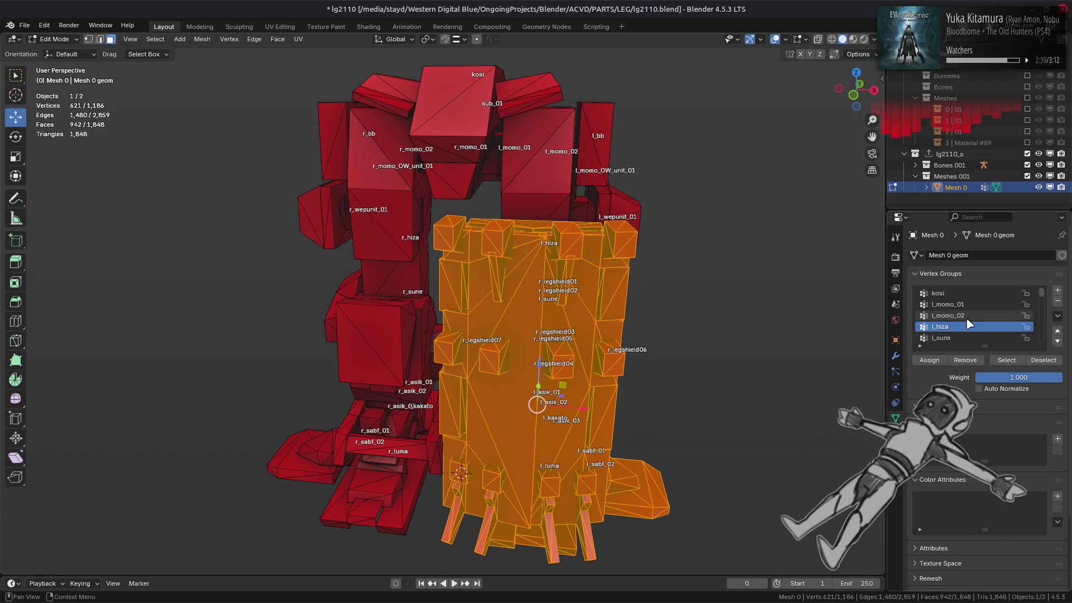
click(1006, 360)
click(974, 304)
click(1007, 360)
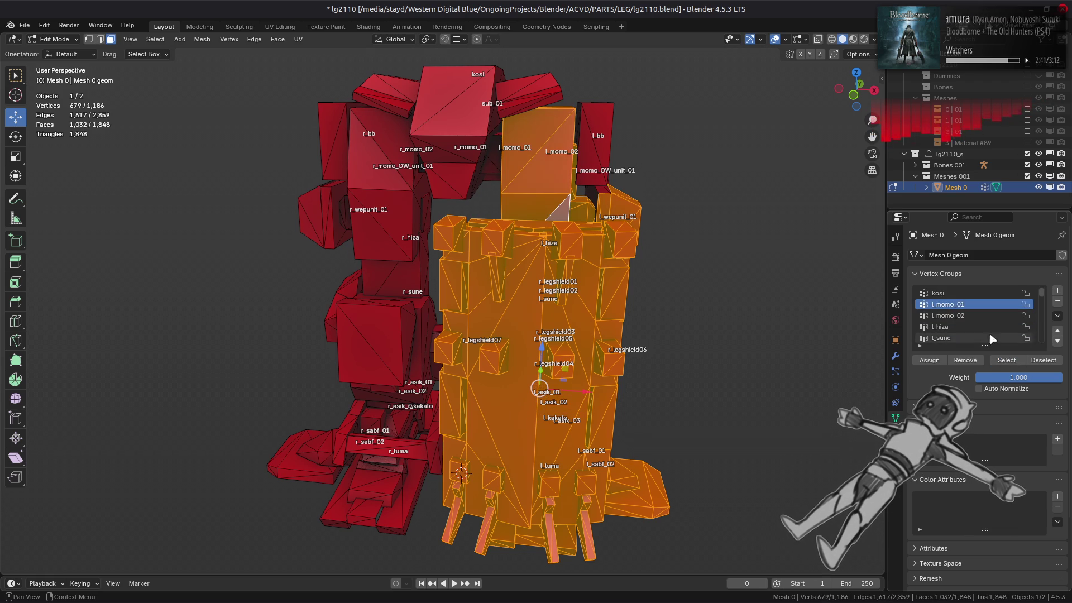
middle_drag(639, 272, 546, 285)
Add the l_momo_OW_unit_01 and l_wepunit_01 blocks, then check the selection from the front.
scroll(1003, 301, down, 10)
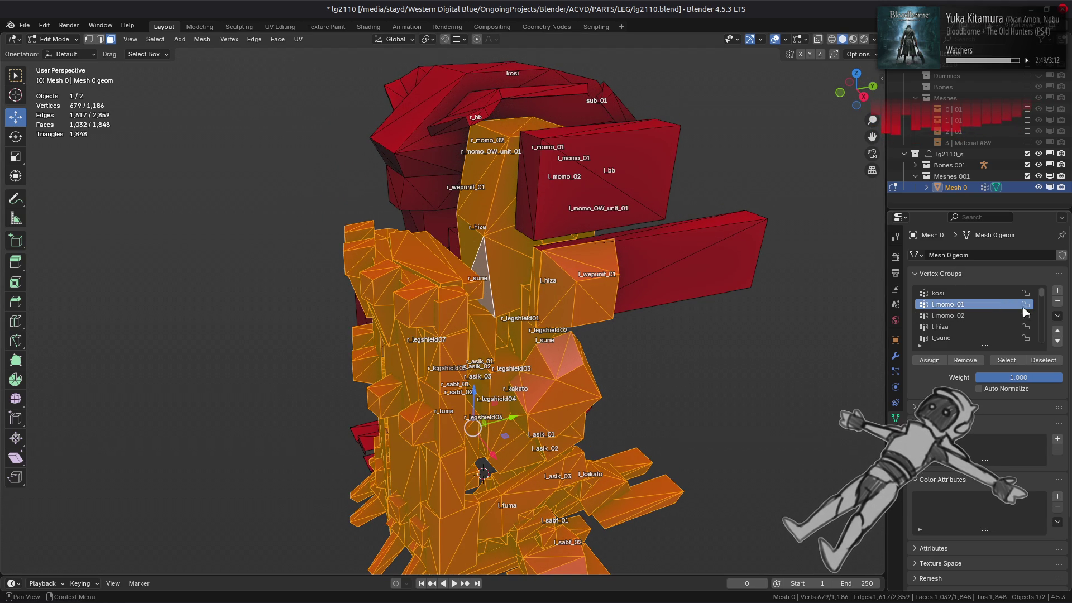
scroll(987, 328, up, 8)
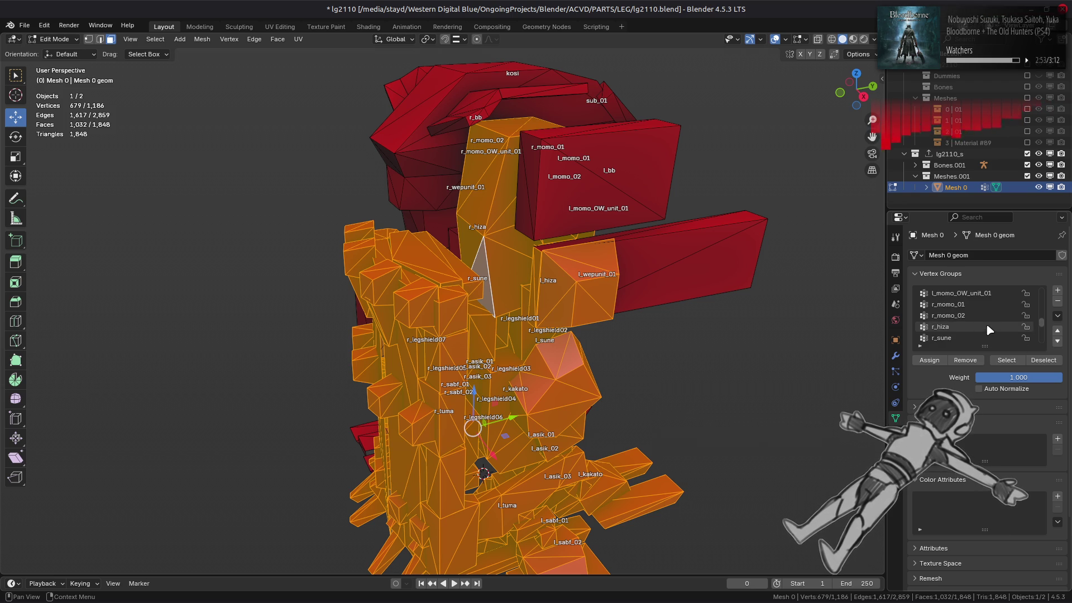
scroll(987, 325, up, 1)
click(971, 304)
scroll(971, 304, up, 1)
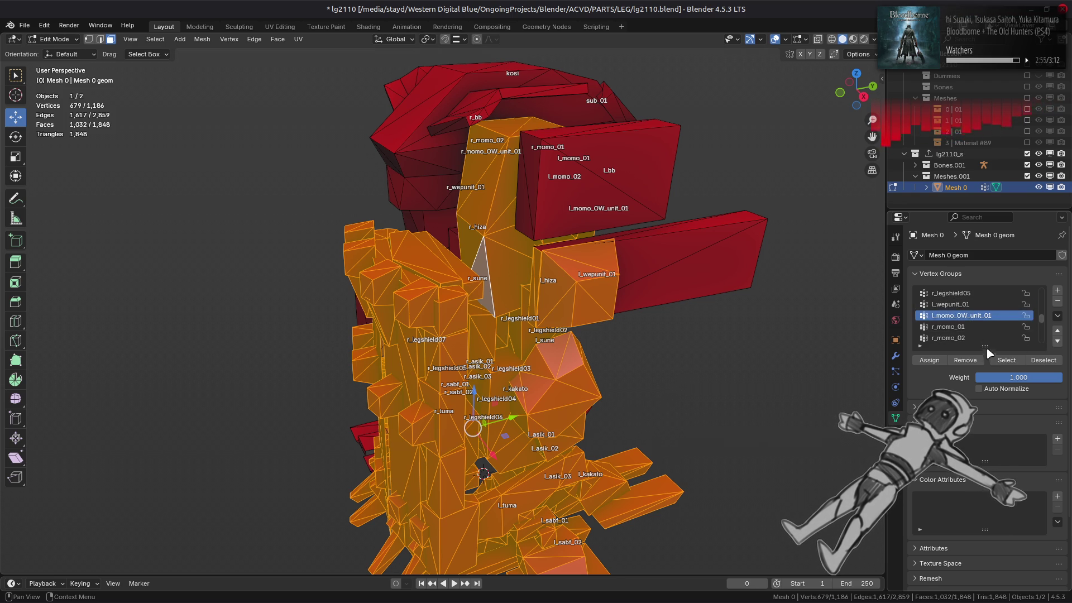
click(1006, 360)
click(960, 304)
click(1006, 360)
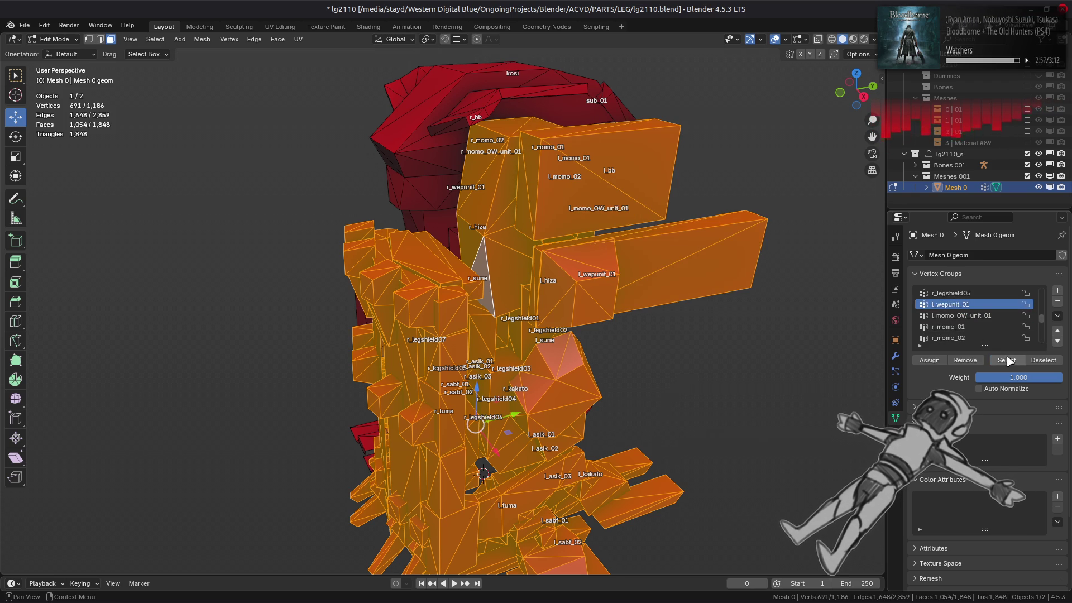
scroll(993, 320, up, 5)
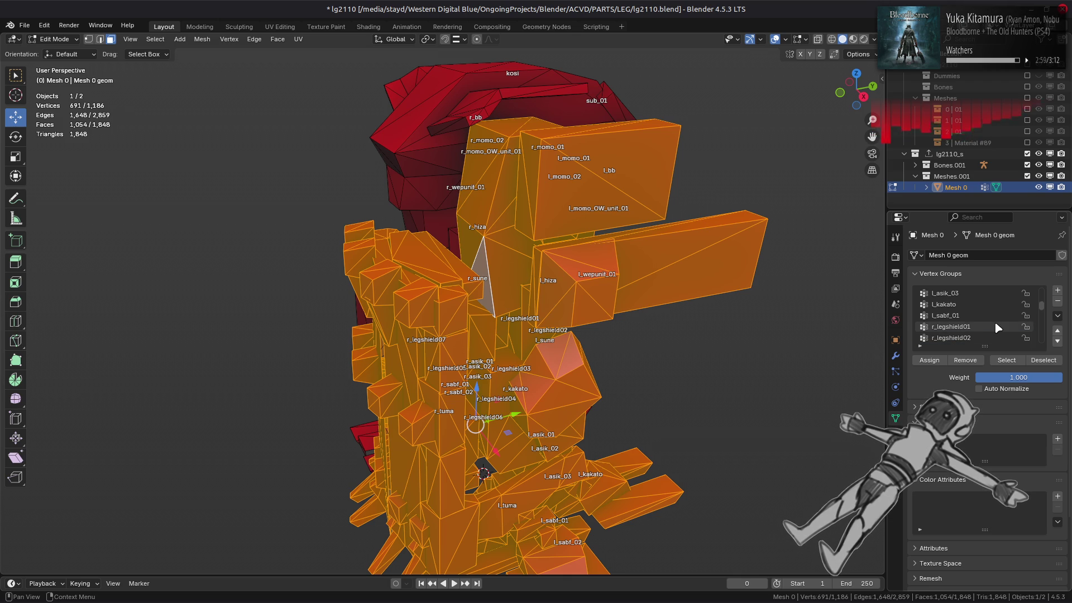
scroll(982, 313, up, 5)
mouse_move(734, 285)
middle_down()
mouse_move(712, 230)
mouse_move(725, 225)
middle_up()
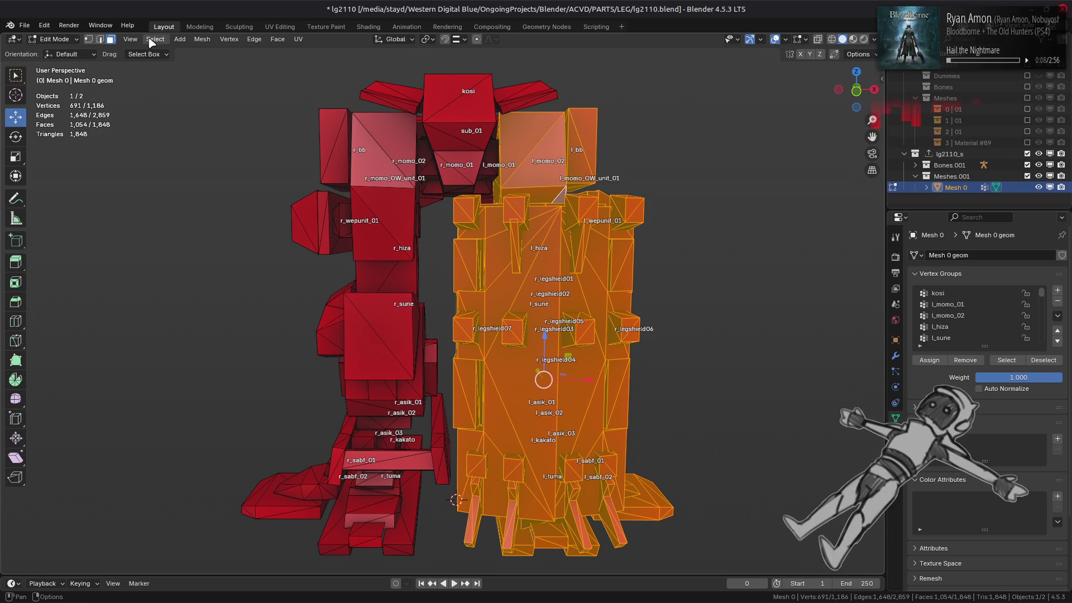
click(202, 39)
Extend the selection to linked geometry and separate it into a new object, Mesh 0.001.
mouse_move(263, 138)
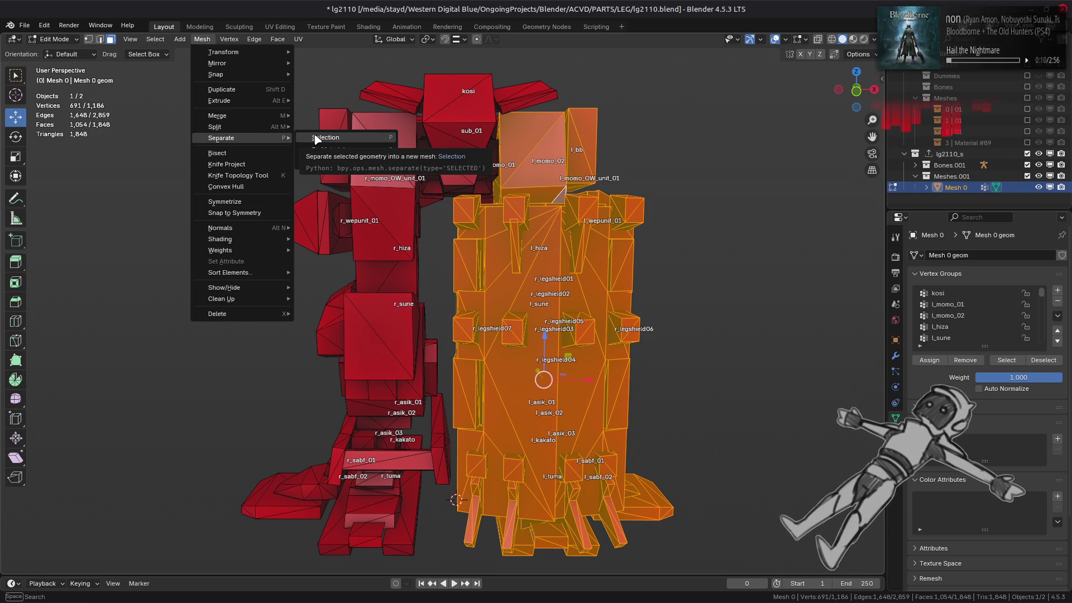
mouse_move(491, 268)
middle_down()
mouse_move(541, 304)
mouse_move(382, 300)
middle_up()
key(ctrl+l)
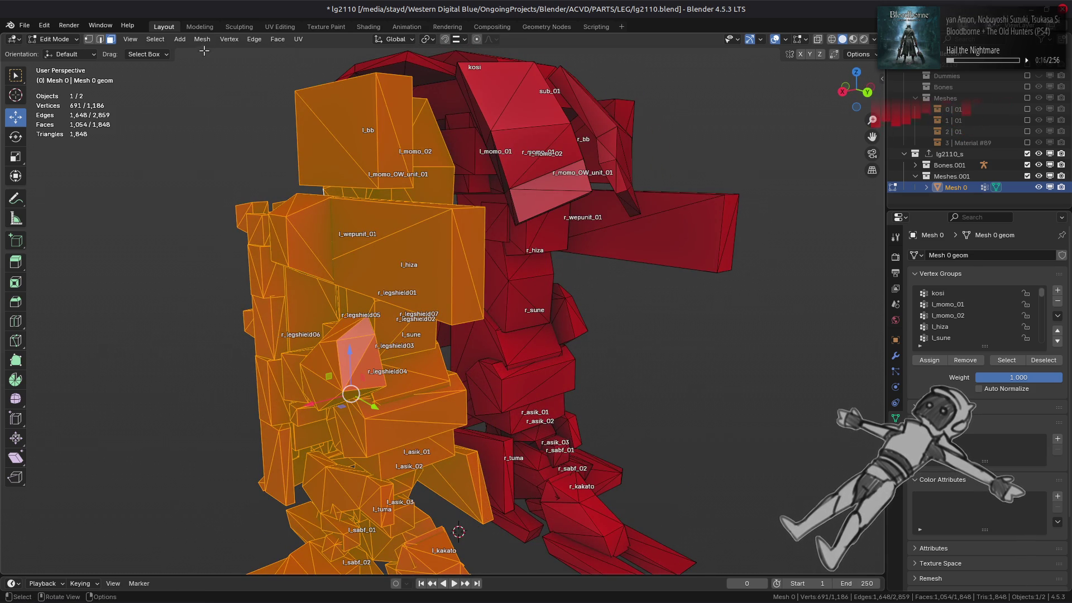
click(202, 39)
mouse_move(263, 145)
click(327, 138)
Return to Object Mode, hide bone name overlays, and start renaming Mesh 0.001.
click(54, 39)
click(56, 52)
middle_drag(448, 209, 614, 212)
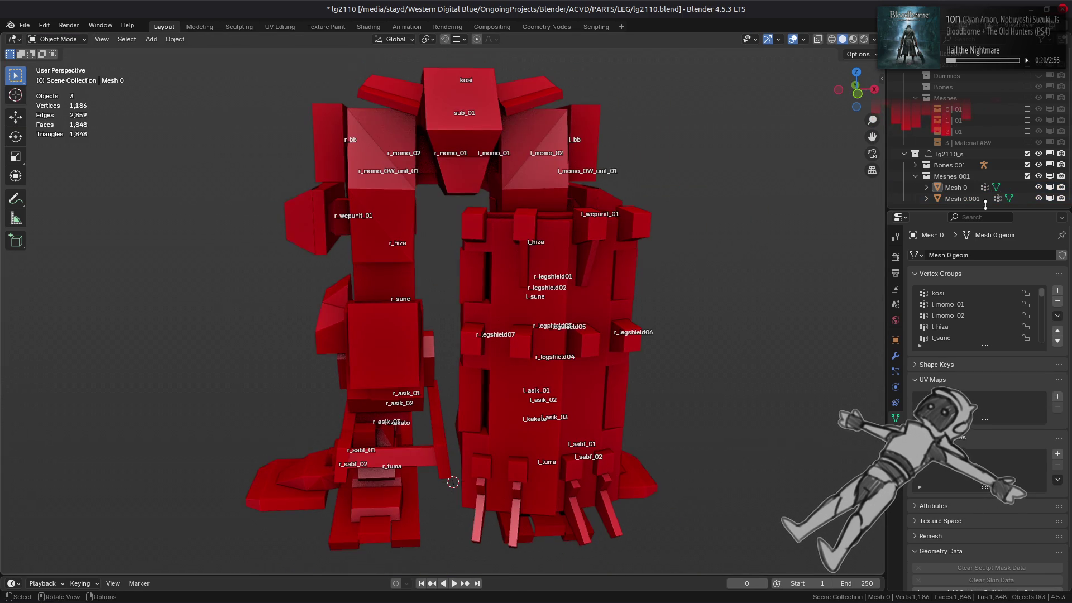
key(alt+a)
click(804, 39)
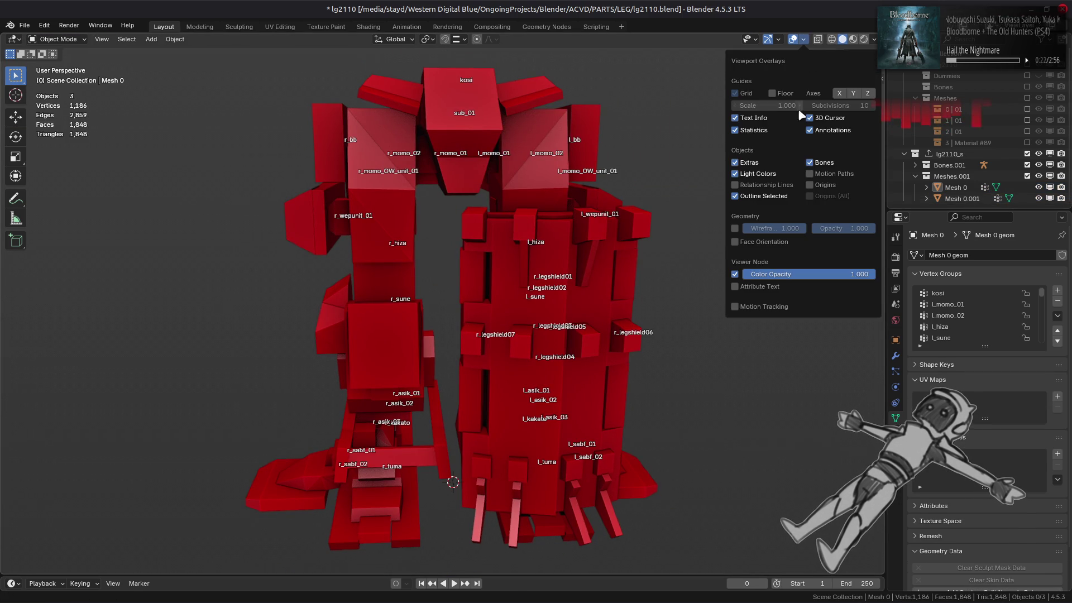
click(824, 160)
click(940, 198)
double_click(1004, 198)
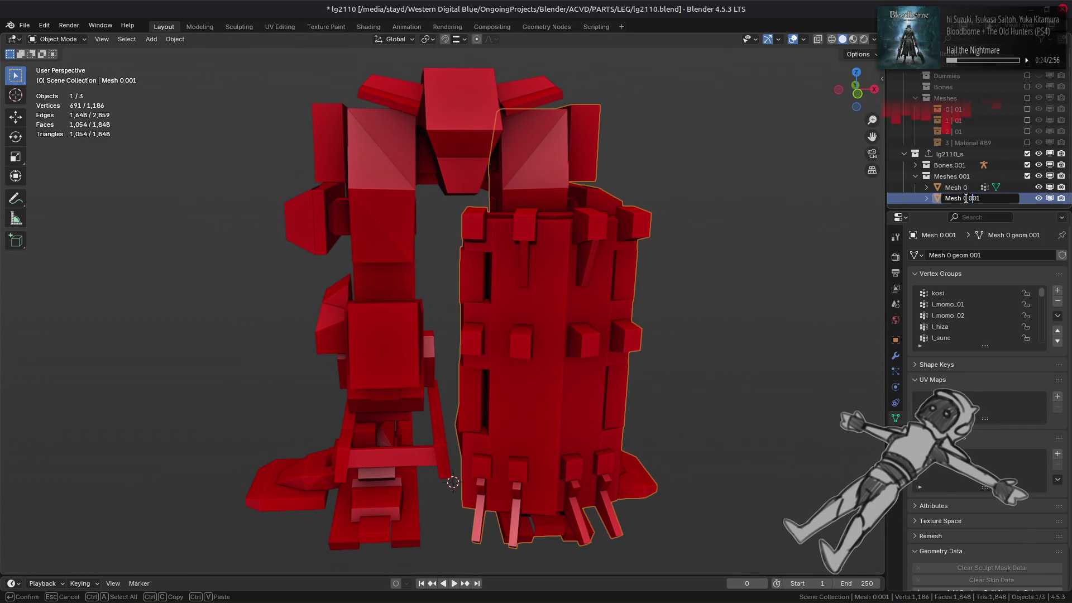
Rename the split leg to Mesh 1 and review its object properties.
key(BackSpace)
key(BackSpace)
key(BackSpace)
text(1)
key(Return)
scroll(936, 567, down, 2)
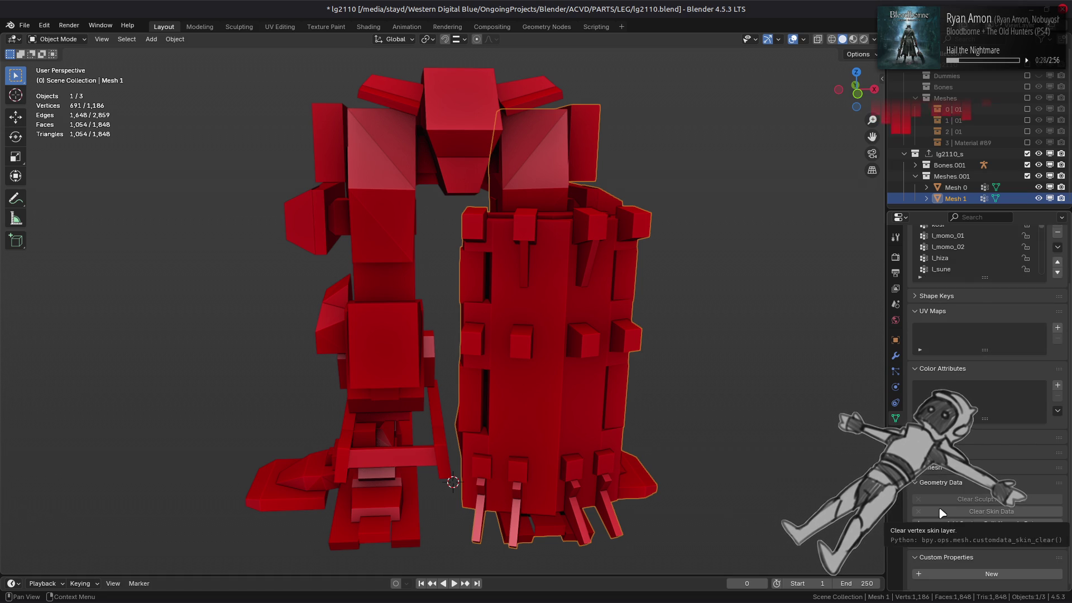
click(895, 340)
scroll(956, 486, down, 5)
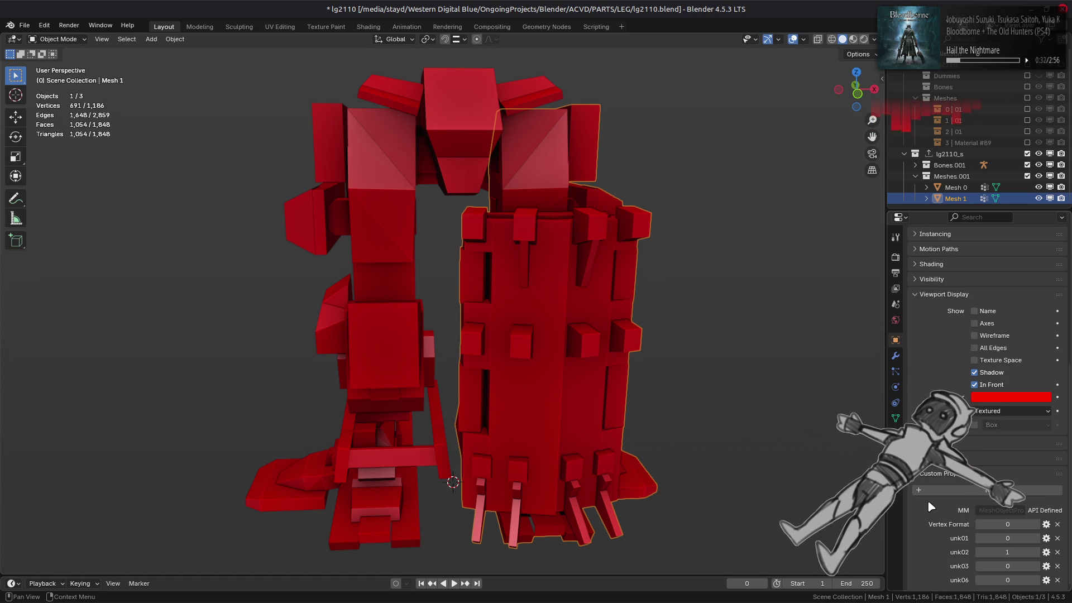
scroll(931, 502, up, 10)
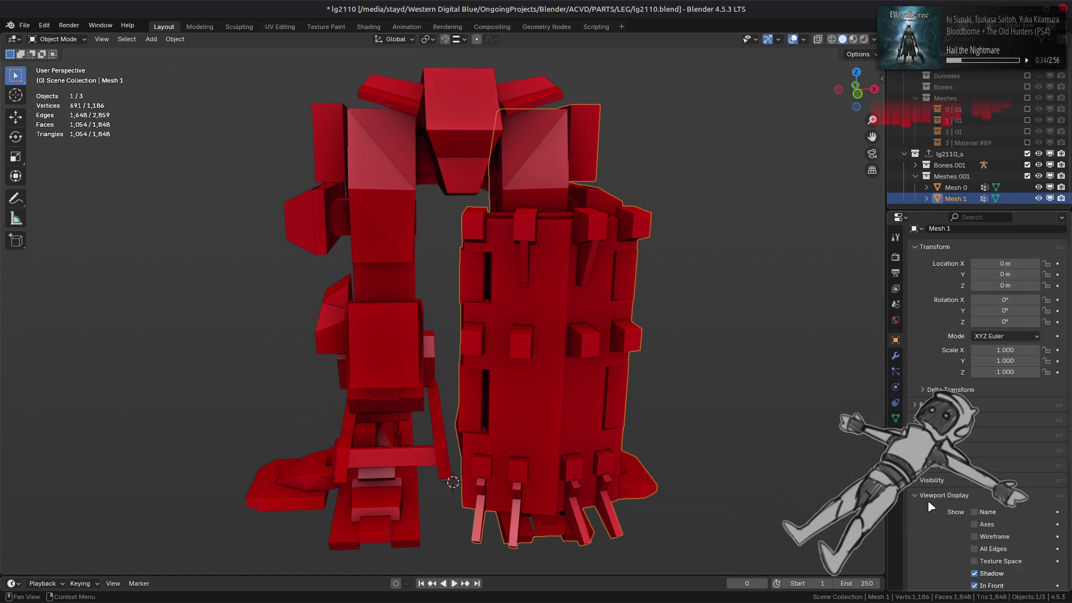
Check each leg mesh by selecting it, then save lg2110.blend.
click(689, 388)
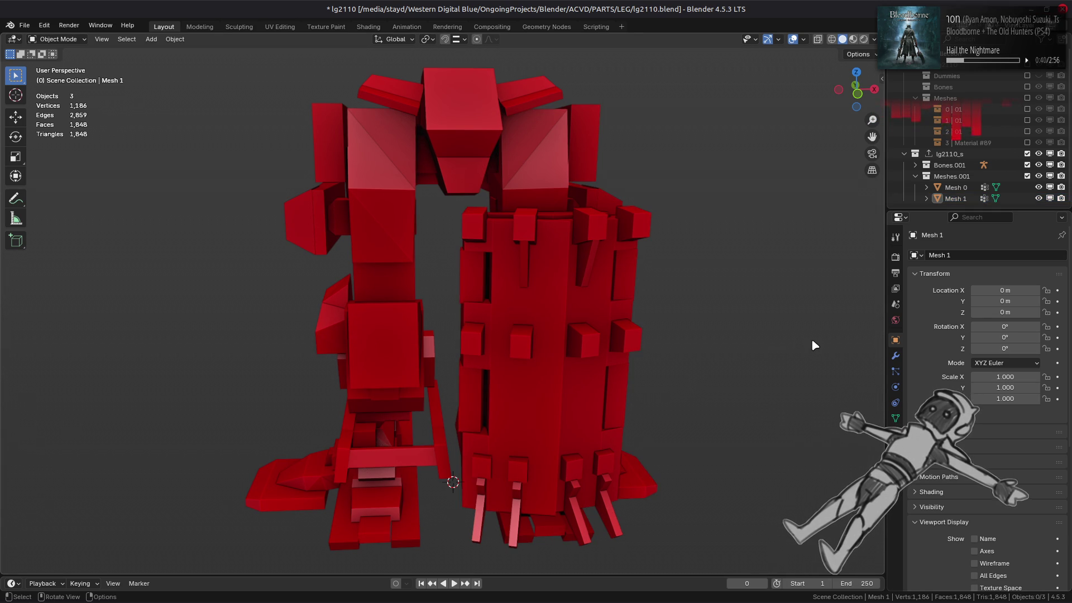
click(552, 330)
click(356, 294)
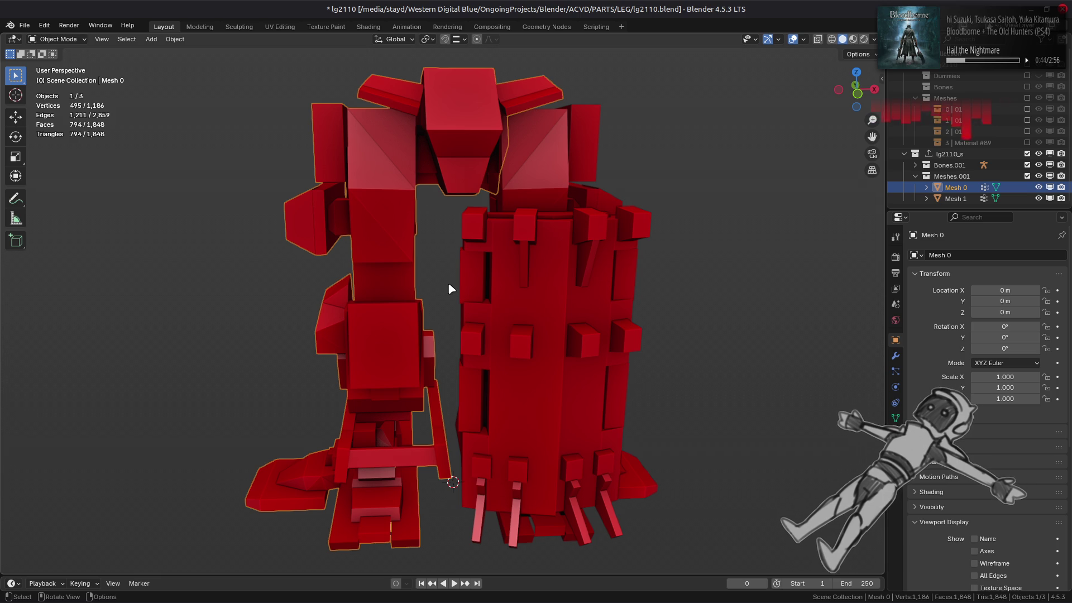
key(alt+a)
scroll(536, 241, down, 2)
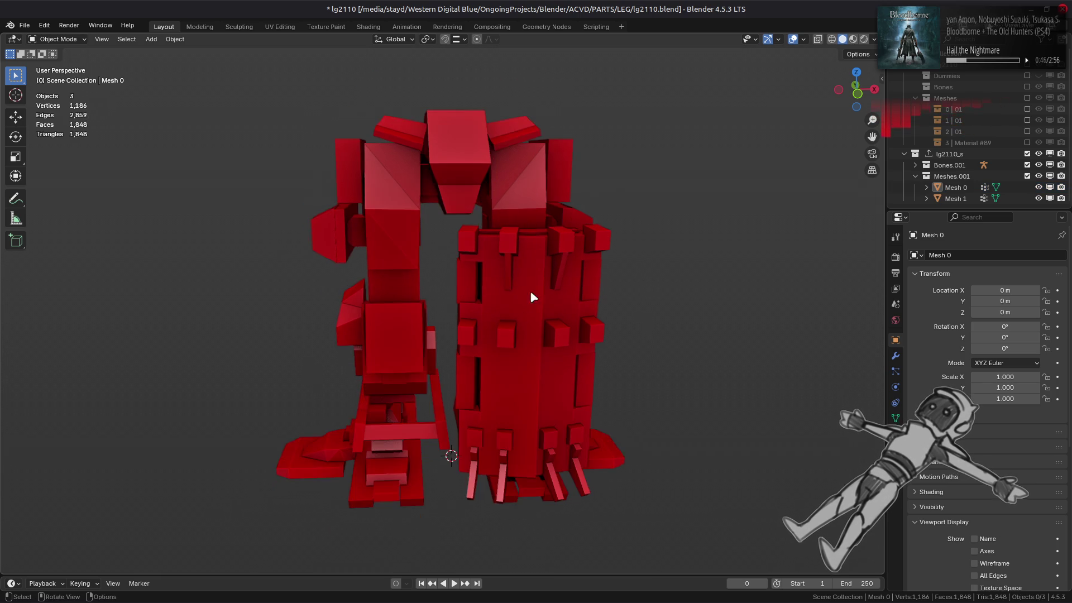
key(ctrl+s)
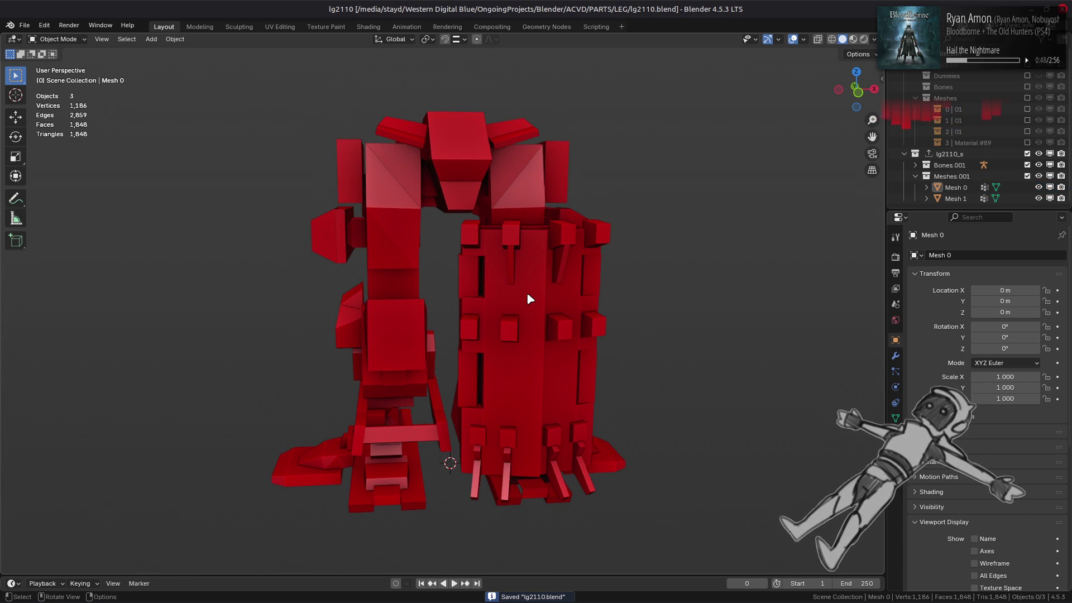
Export the lg2110_s collection as lg2110_s.smd from its Collection properties.
click(948, 153)
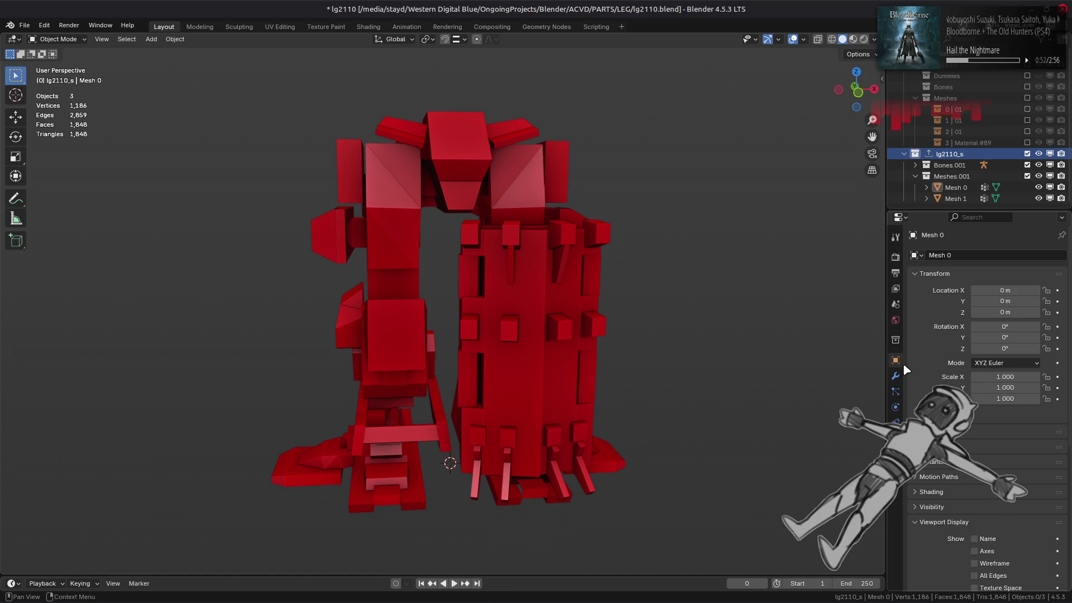
click(896, 340)
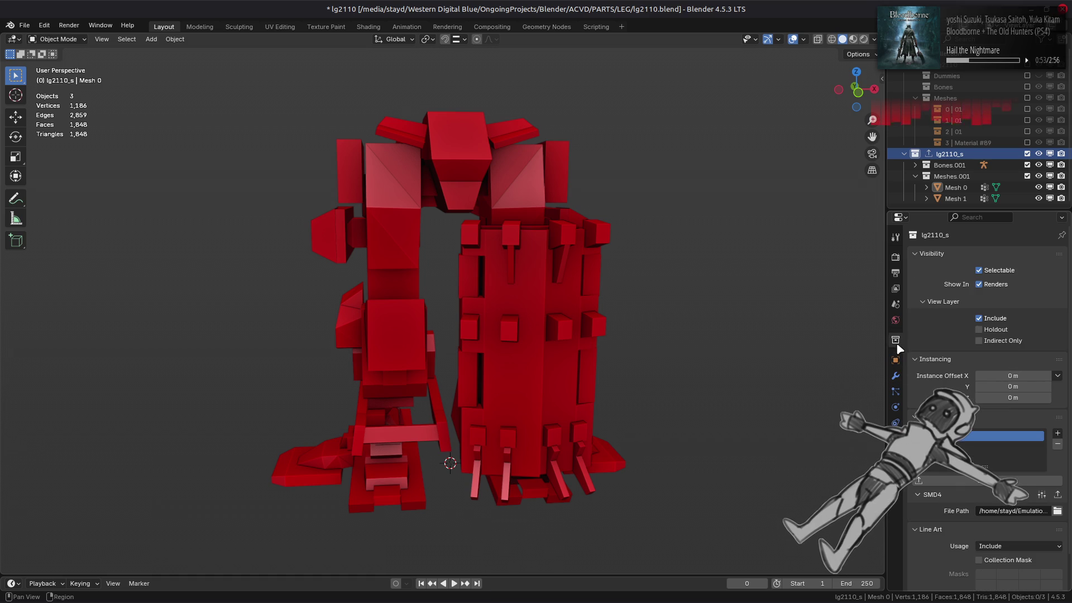
click(1057, 495)
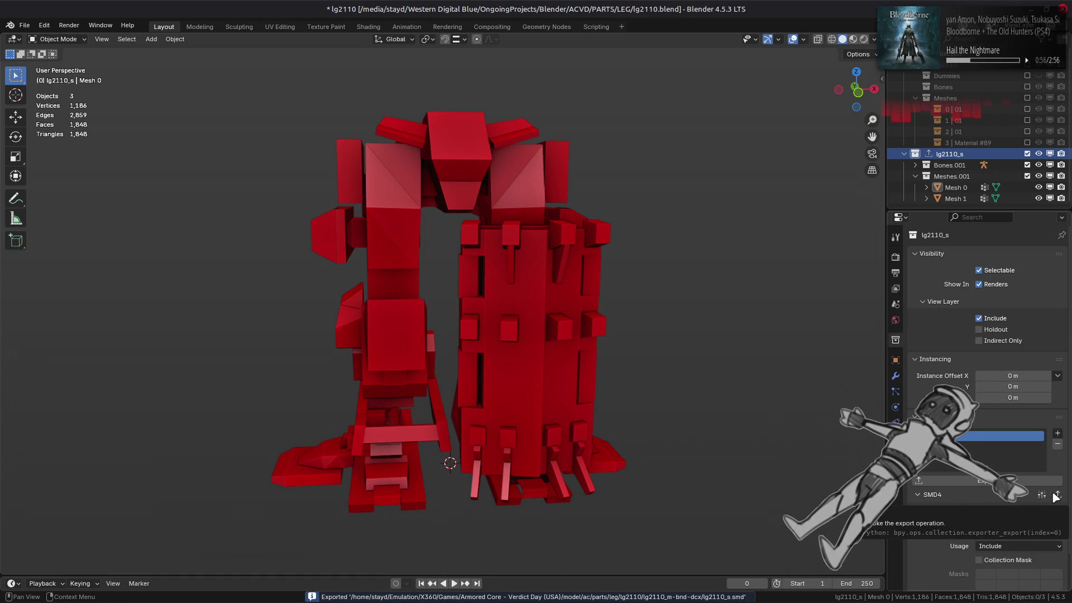
mouse_move(365, 591)
click(255, 590)
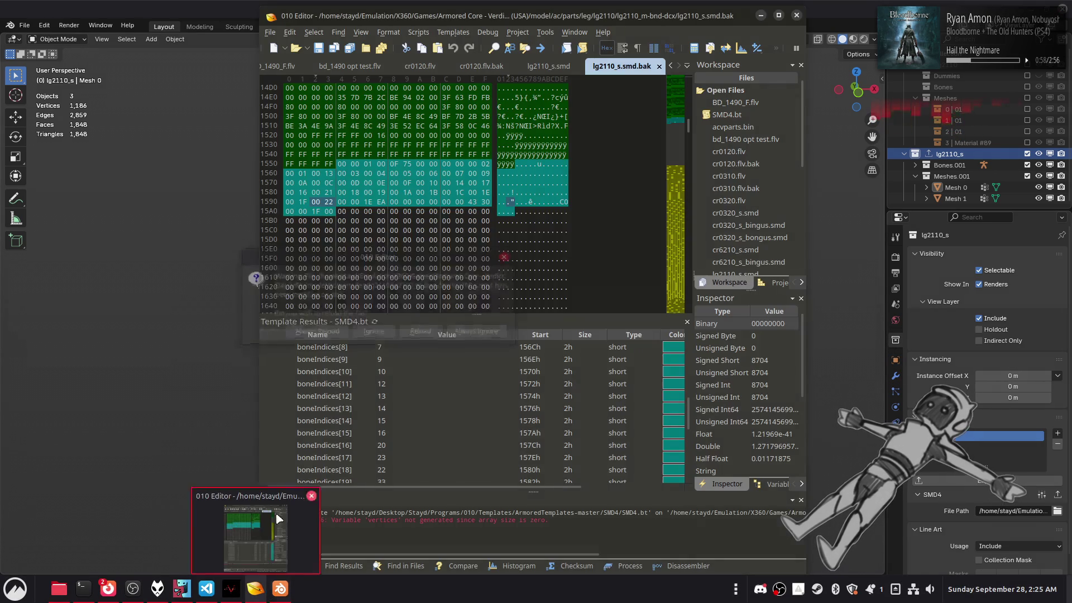
Reload lg2110_s.smd in 010 Editor and inspect its template results, which show only meshes[1].
click(428, 334)
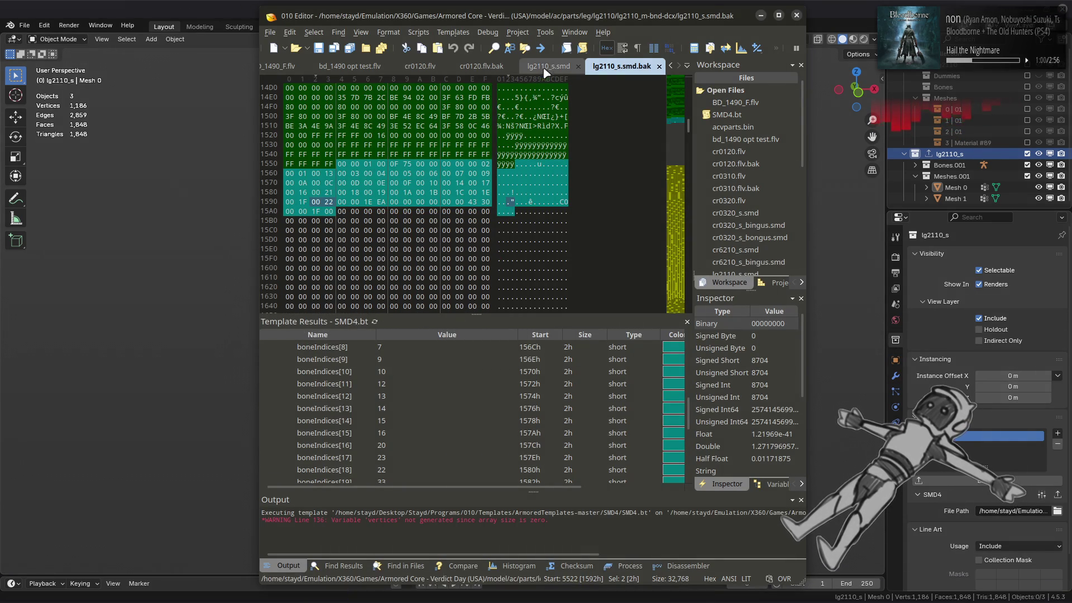
click(548, 65)
scroll(422, 390, down, 8)
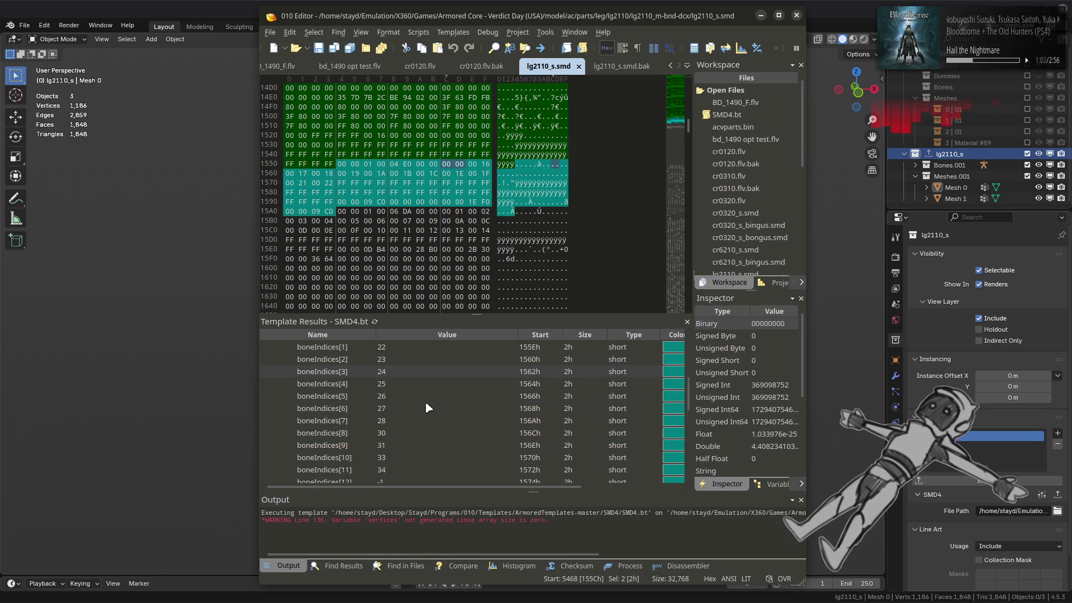
scroll(428, 408, up, 1)
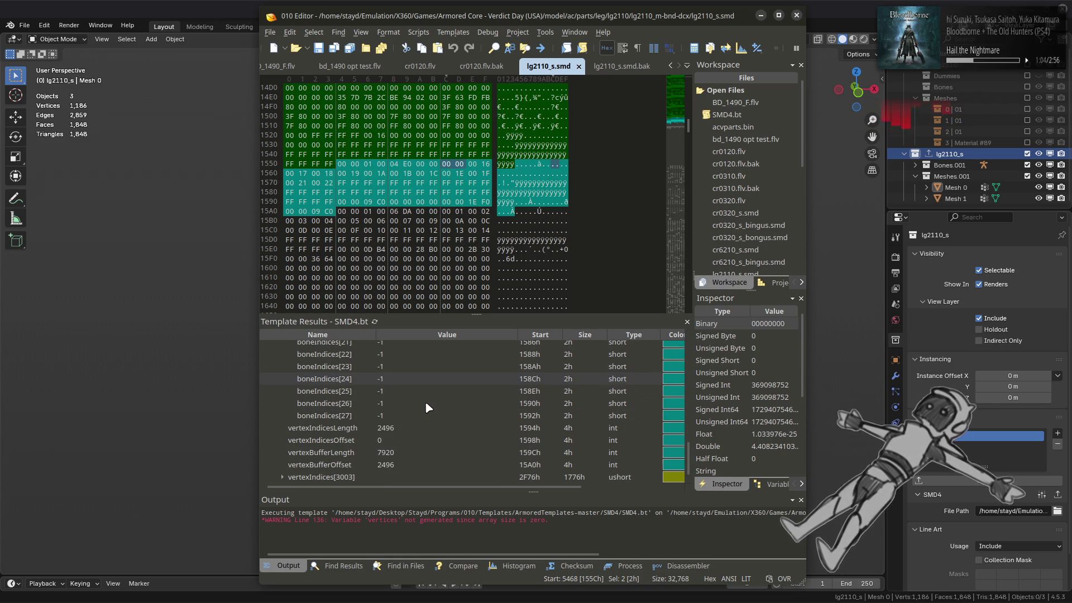
scroll(428, 408, up, 1)
scroll(427, 407, up, 8)
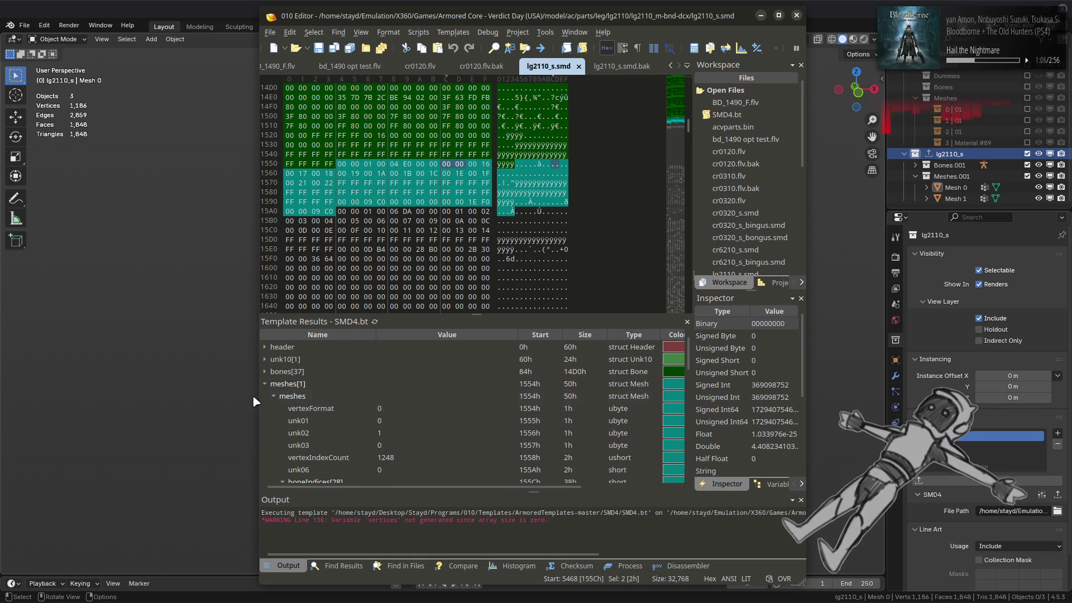
click(263, 388)
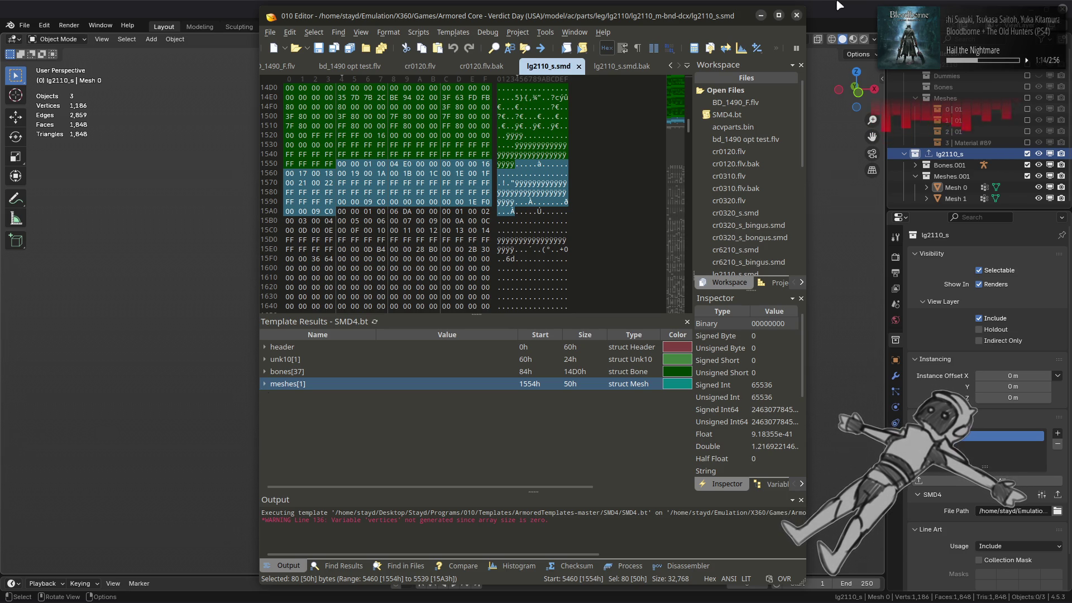
Return to Blender and view the red lg2110_s legs.
click(943, 538)
scroll(943, 537, down, 2)
scroll(942, 553, down, 1)
scroll(938, 564, up, 1)
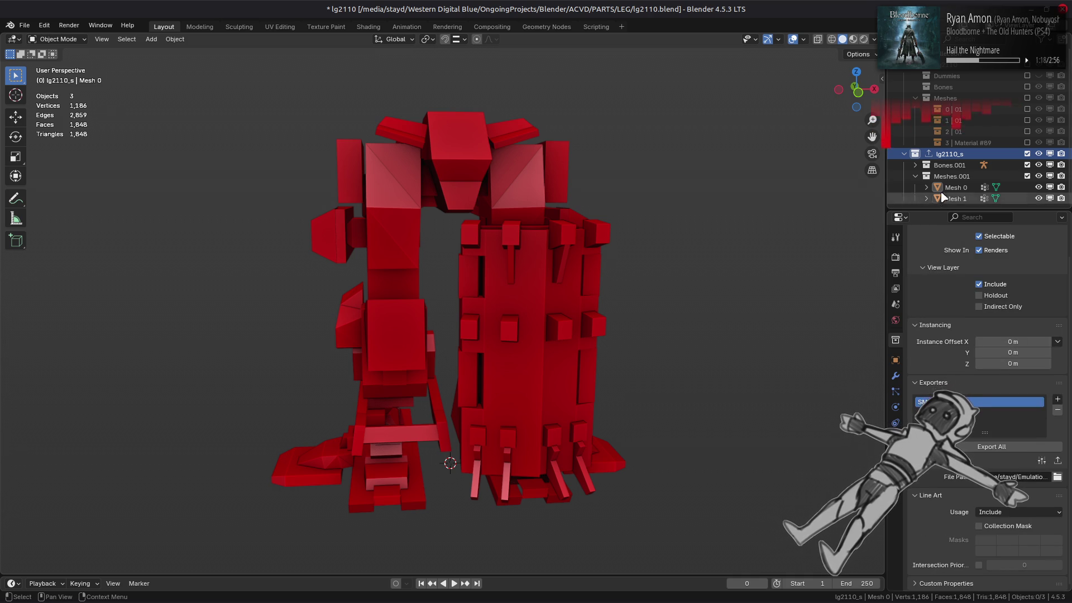
Select Meshes.001, then alternate between Mesh 0 and Mesh 1 in the Outliner to compare them.
click(947, 177)
scroll(938, 562, down, 1)
scroll(929, 560, up, 1)
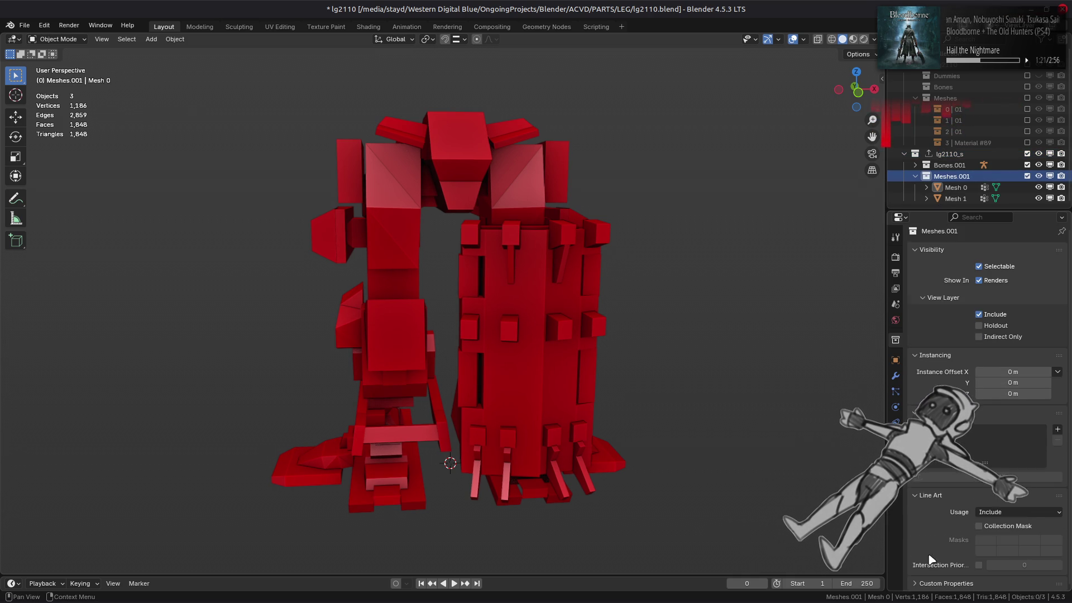
click(956, 199)
click(962, 189)
click(960, 200)
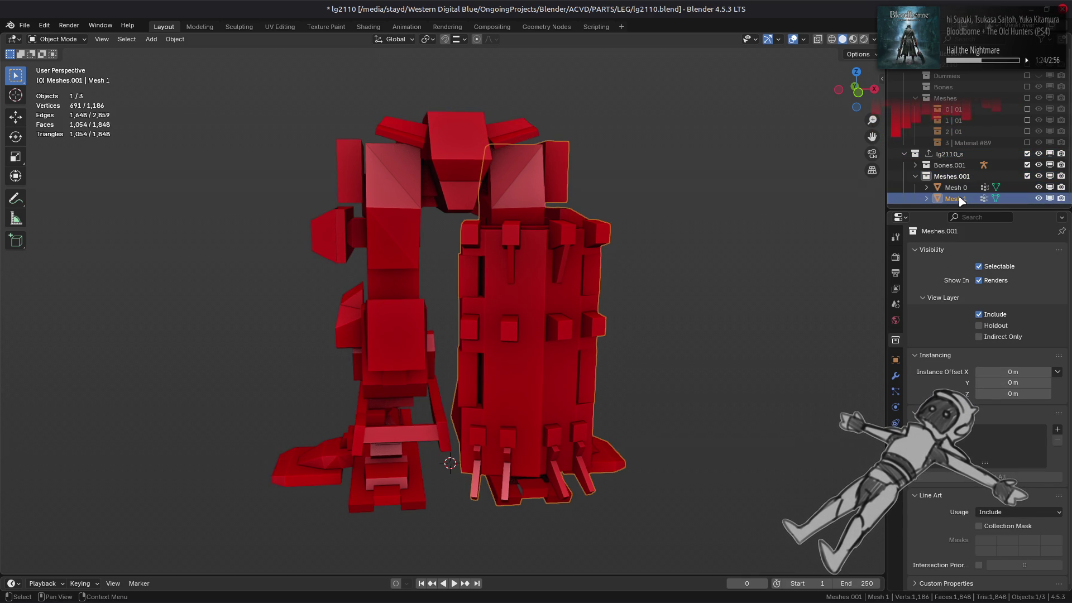
click(959, 188)
click(960, 200)
click(958, 188)
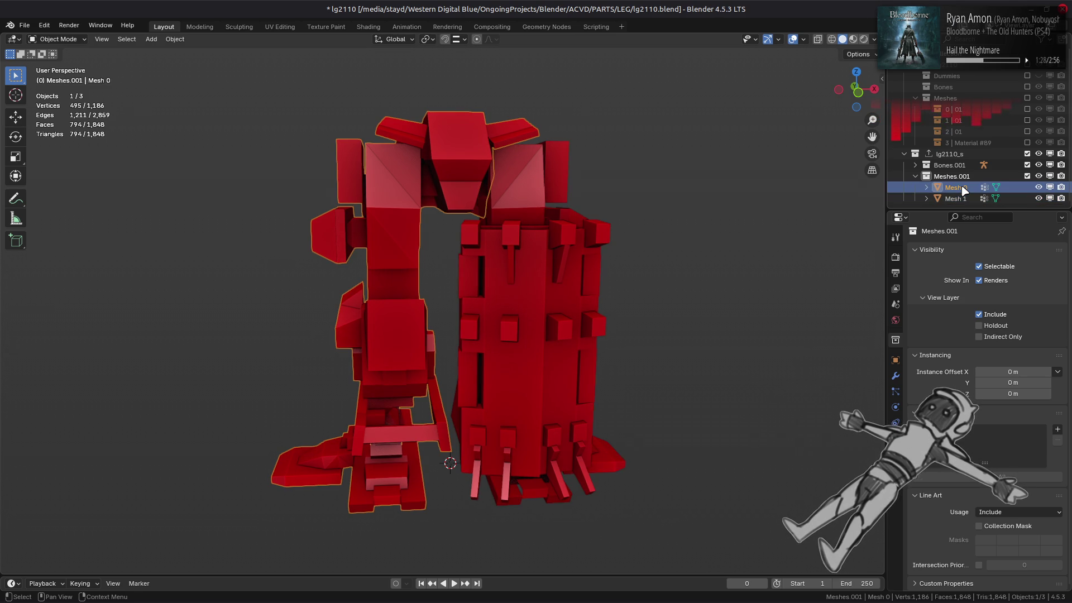
key(alt+Tab)
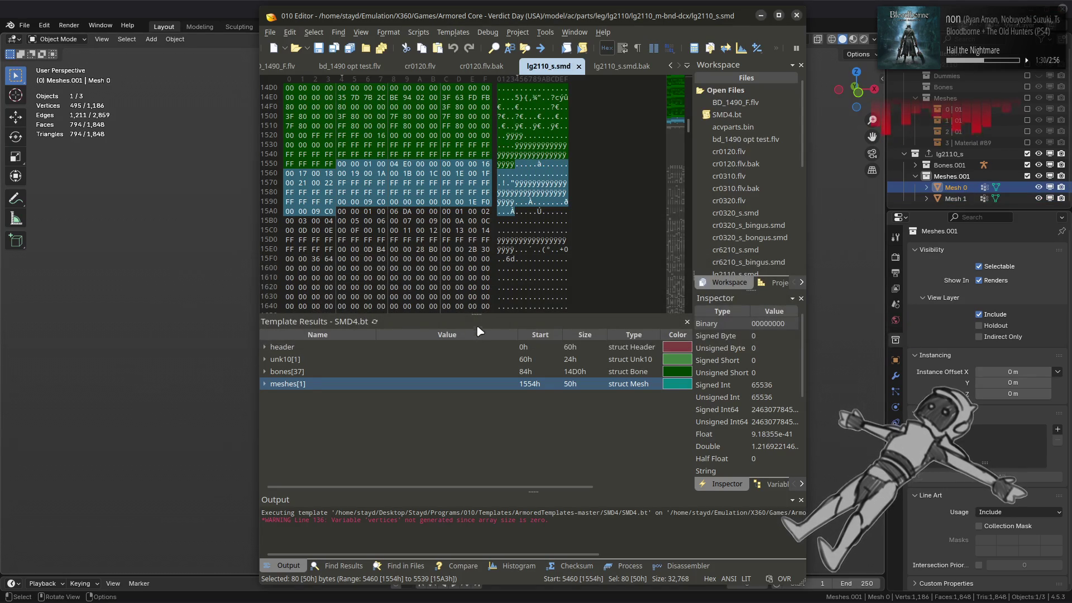
Re-run the SMD4 template and expand meshes[2] to inspect meshes[0] and meshes[1]'s bone indices.
click(375, 321)
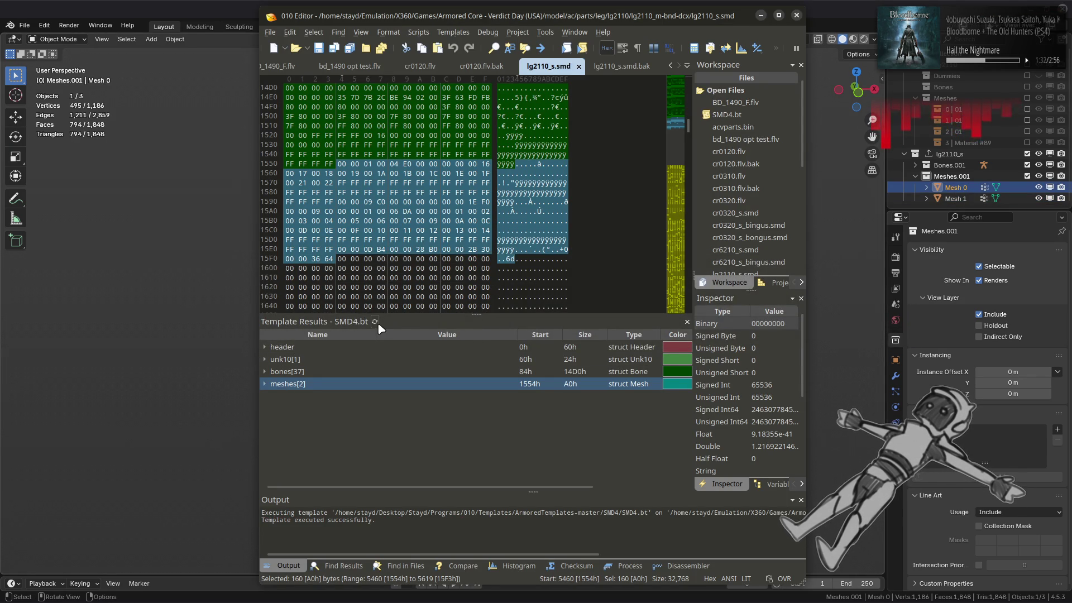
click(265, 384)
click(274, 397)
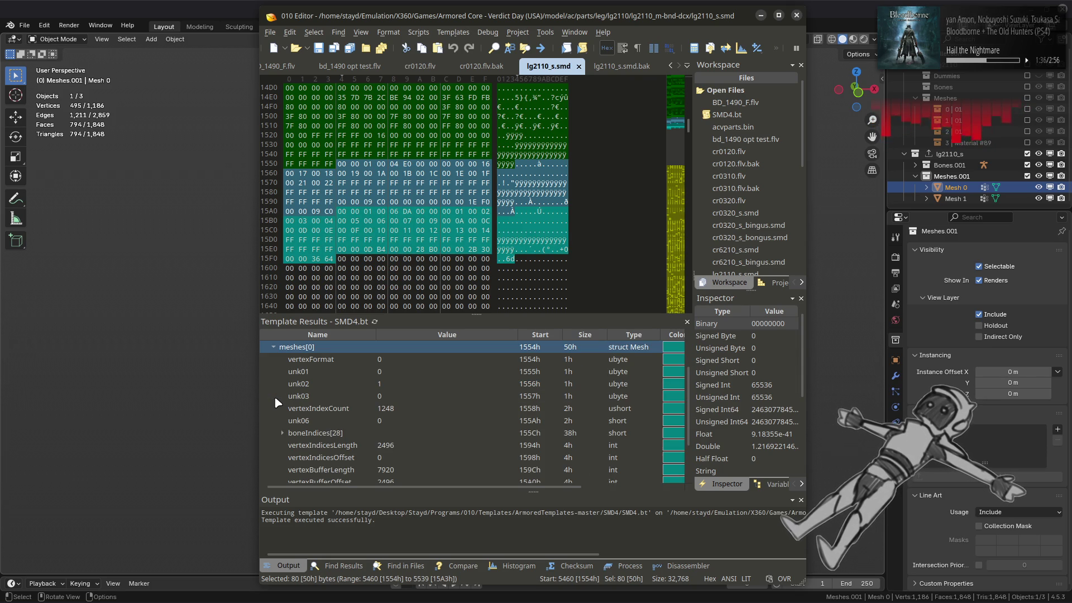
scroll(275, 397, down, 1)
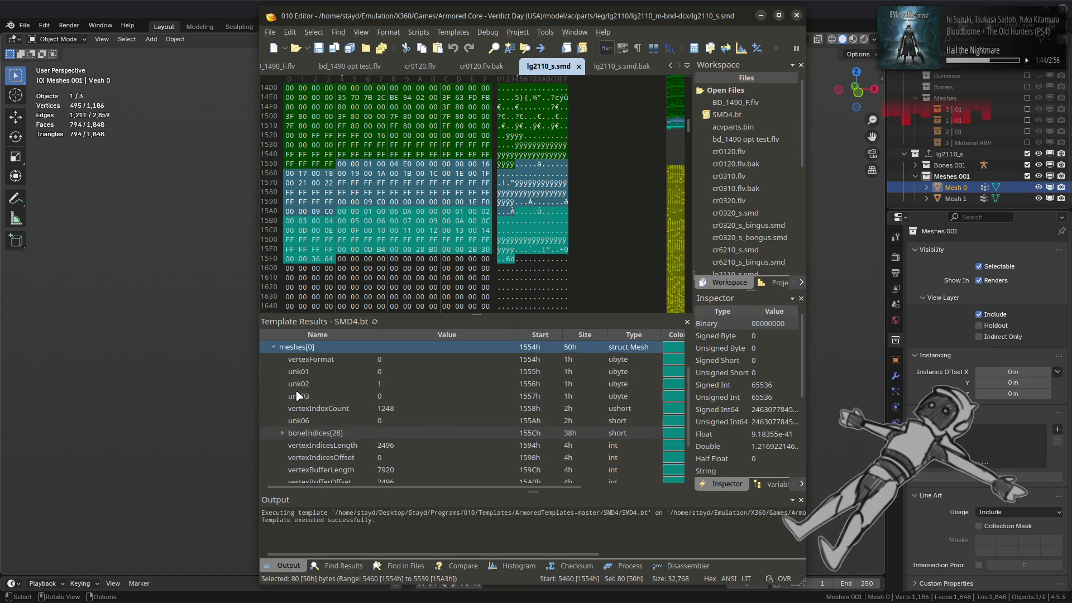
scroll(297, 396, up, 2)
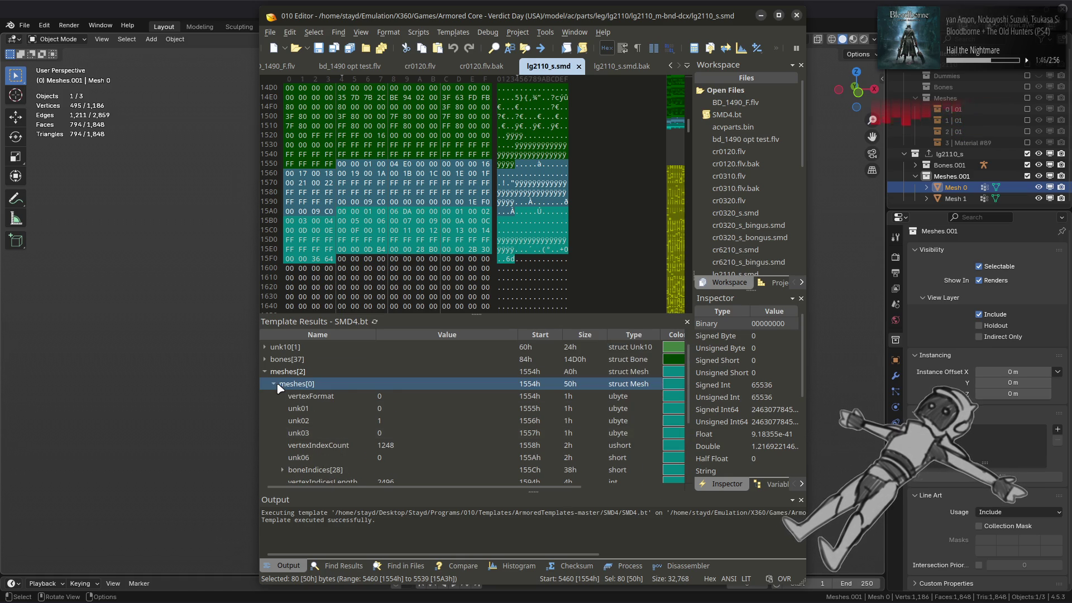
click(273, 384)
click(275, 396)
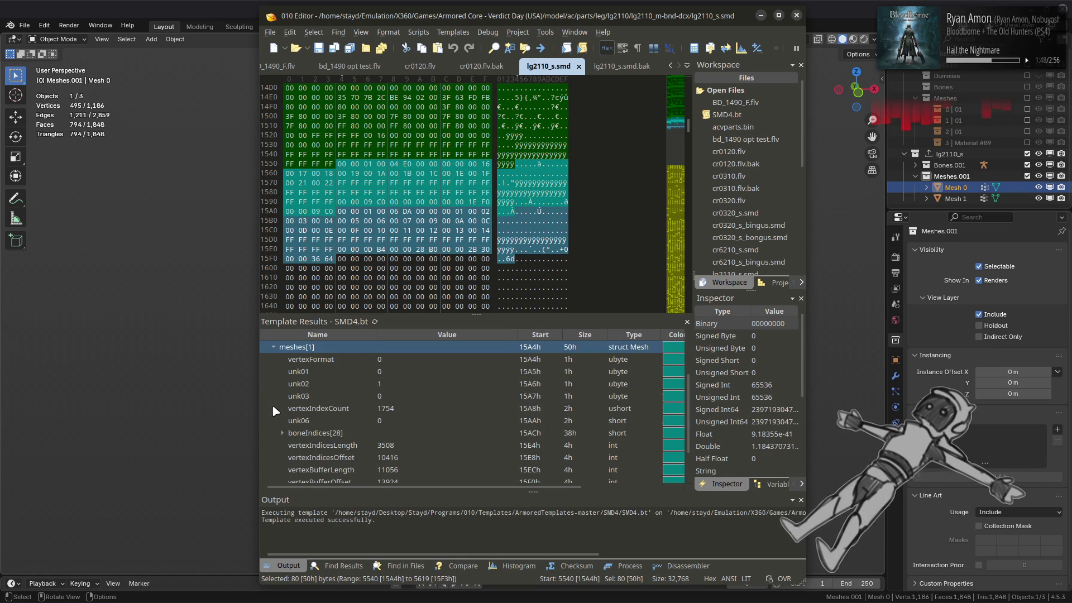
click(281, 432)
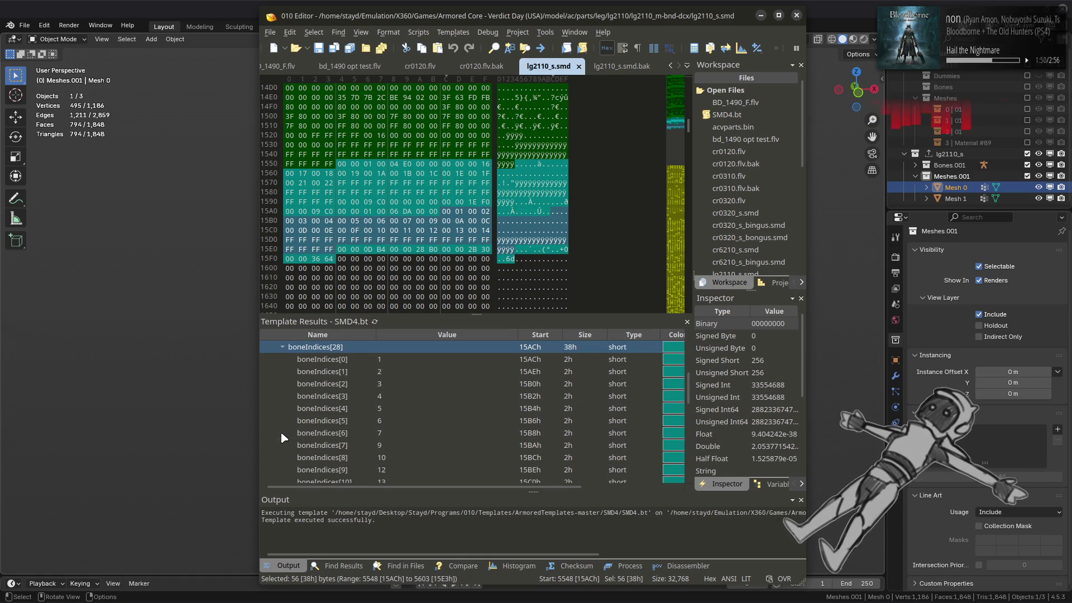
scroll(285, 424, down, 5)
scroll(286, 420, down, 2)
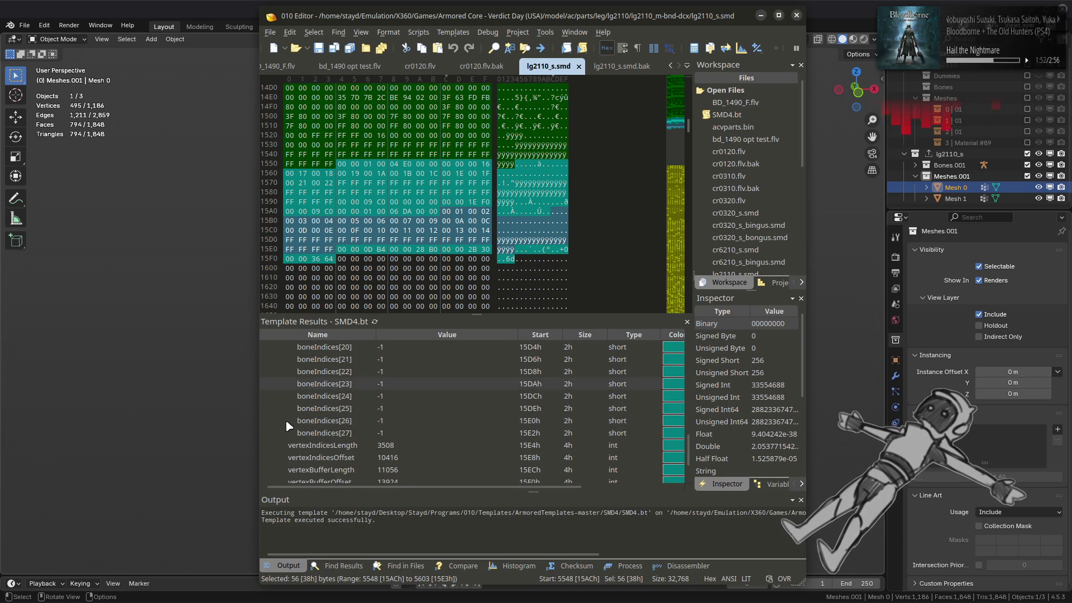
scroll(286, 419, up, 10)
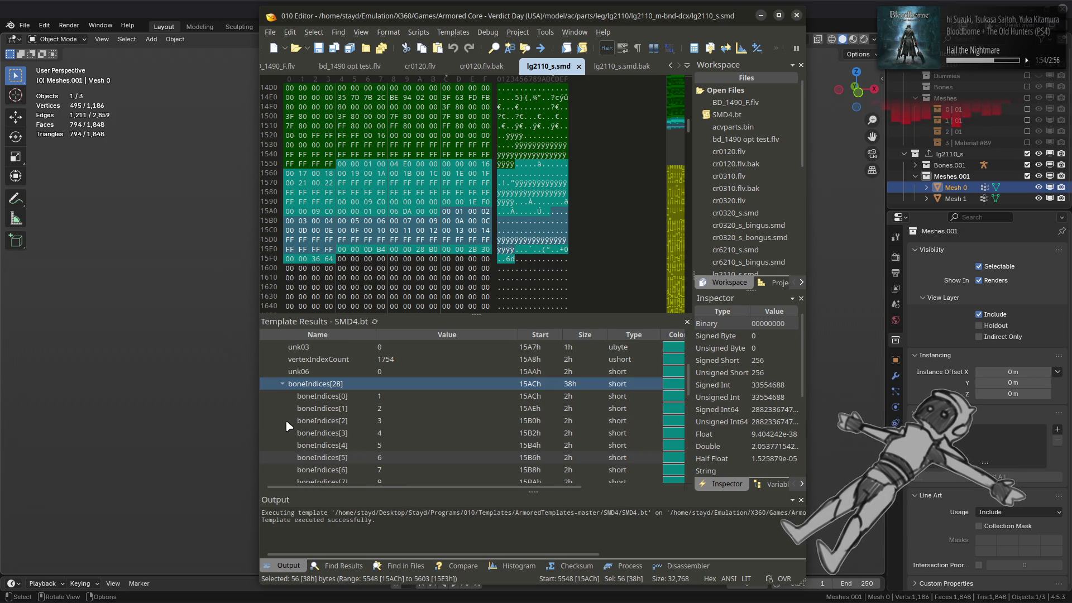
Inspect meshes[0] and its boneIndices[28], then list the bone names in bones[37].
click(273, 371)
click(273, 359)
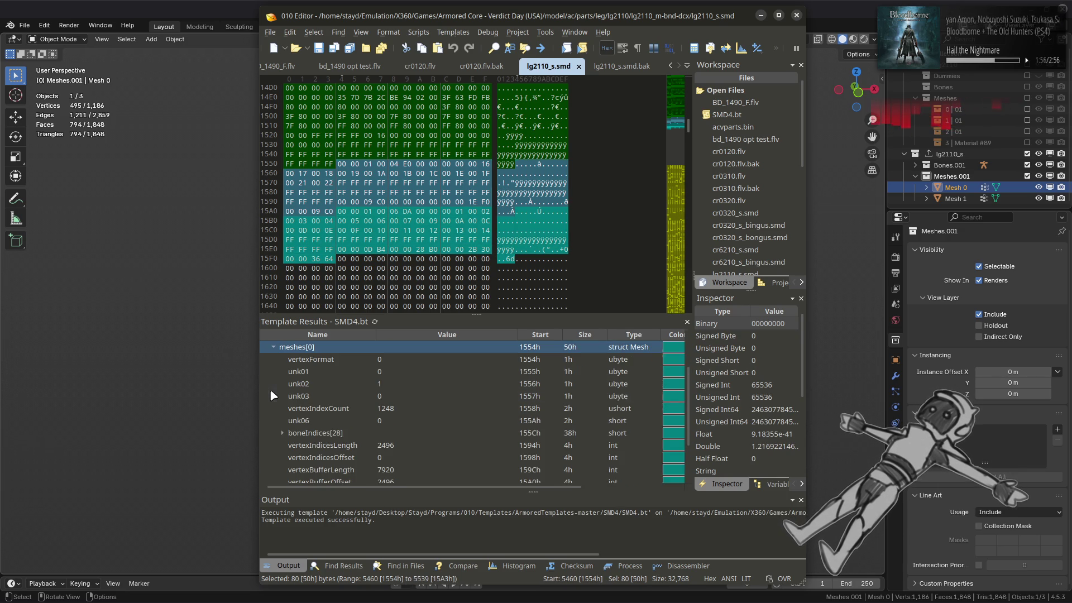
click(283, 433)
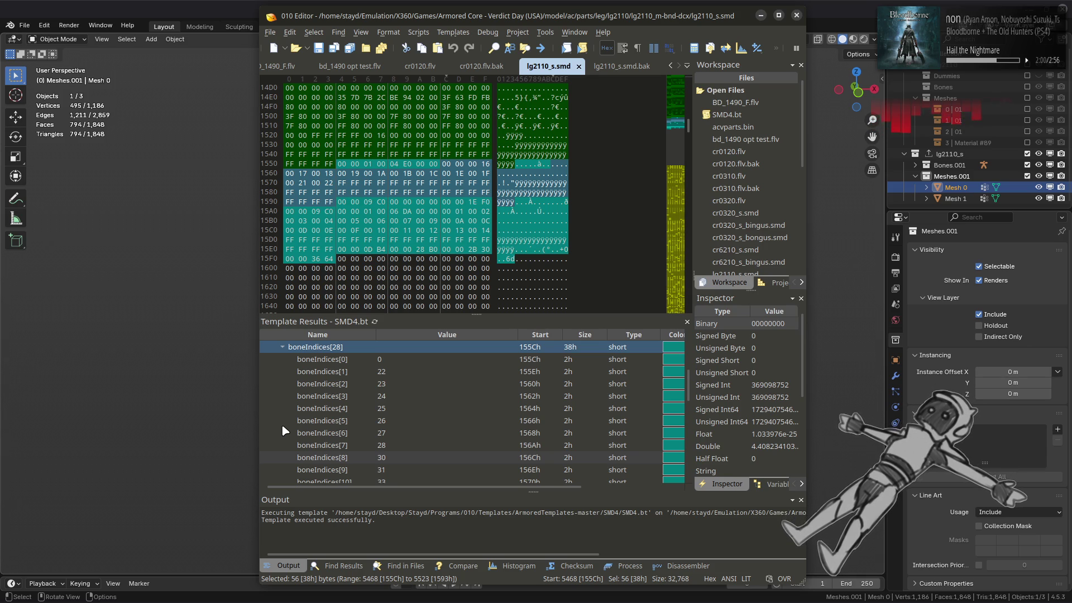
scroll(283, 426, up, 3)
click(271, 374)
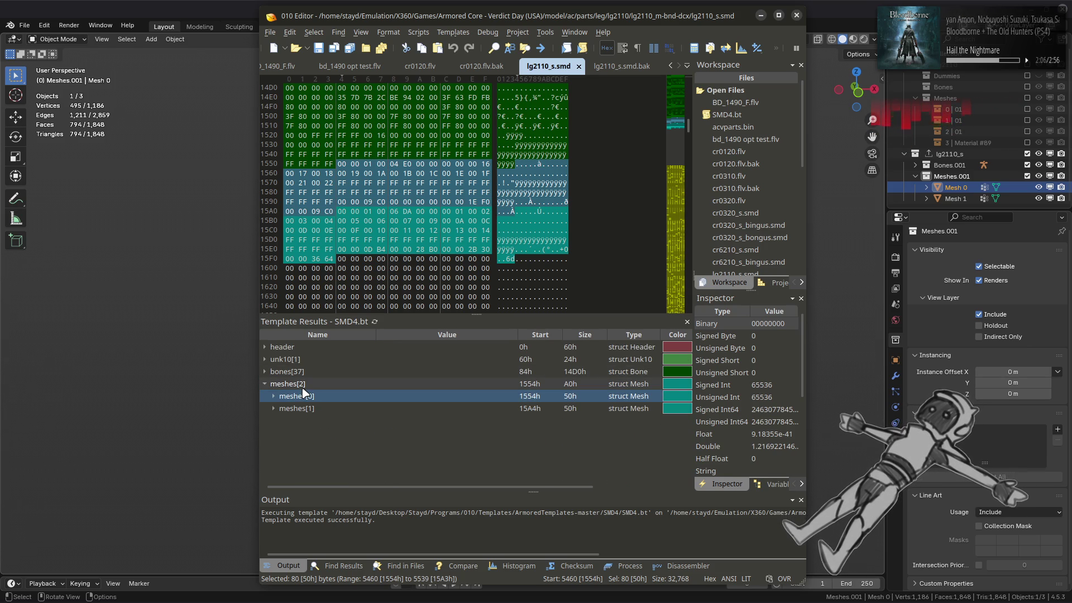
click(266, 385)
click(266, 372)
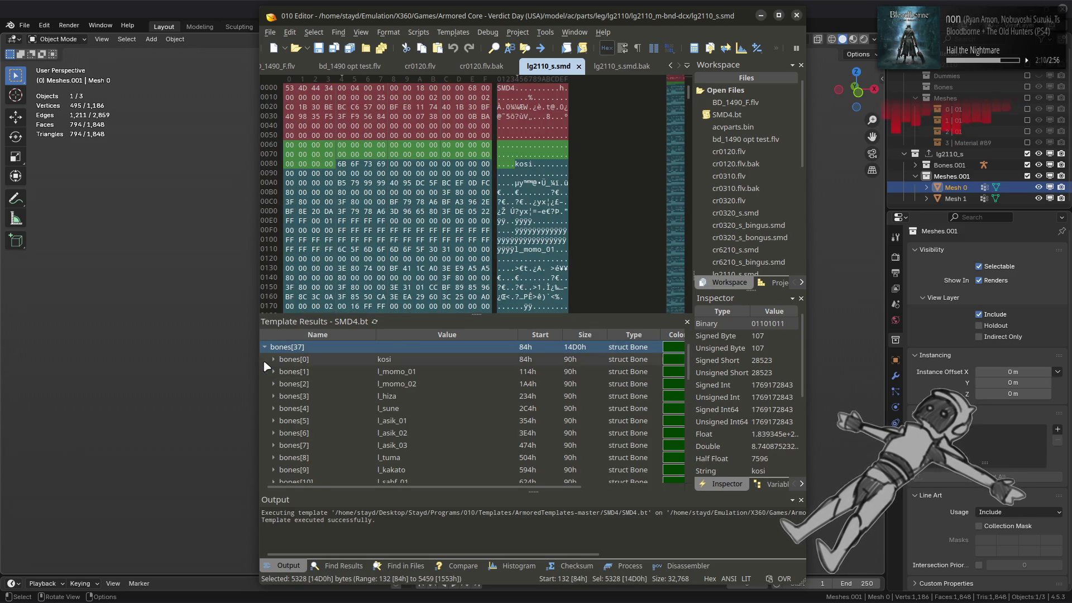
click(266, 347)
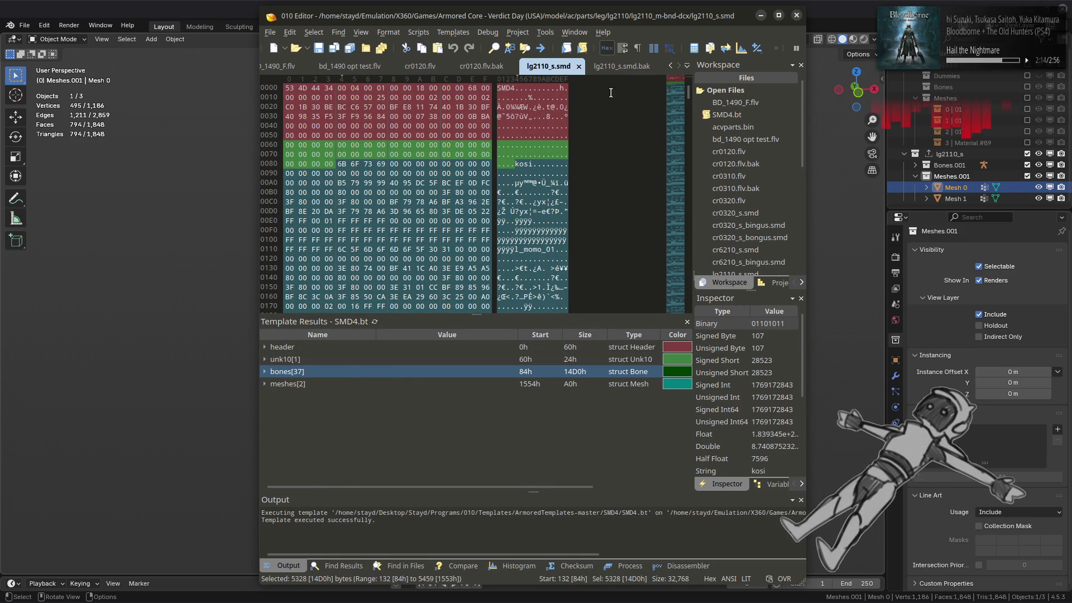
Compare against lg2110_s.smd.bak, return to lg2110_s.smd, and bring Blender to the front.
key(ctrl+Tab)
scroll(446, 364, up, 5)
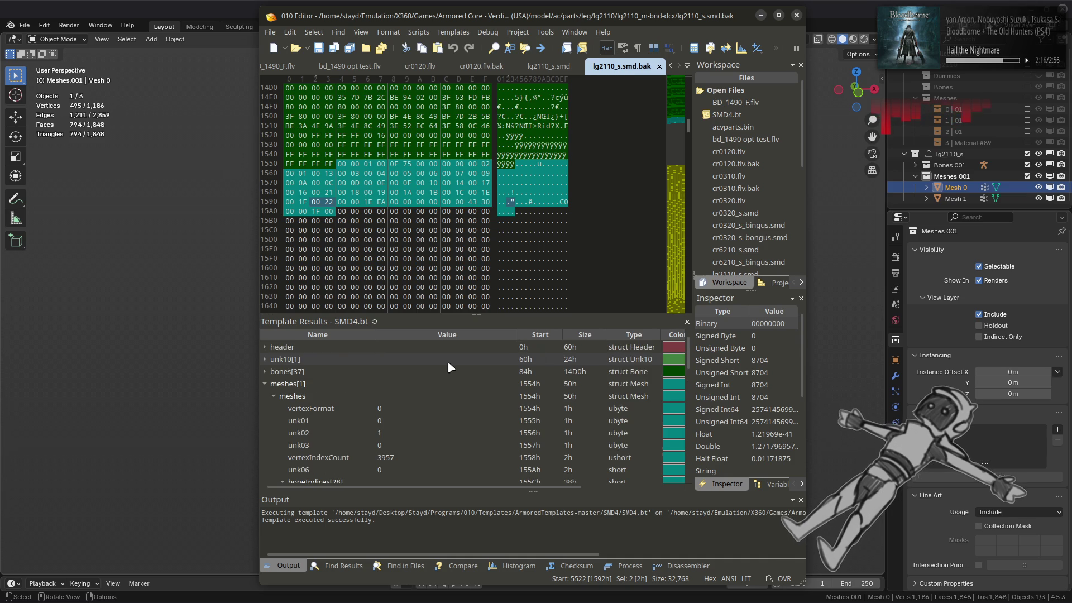
key(ctrl+Tab)
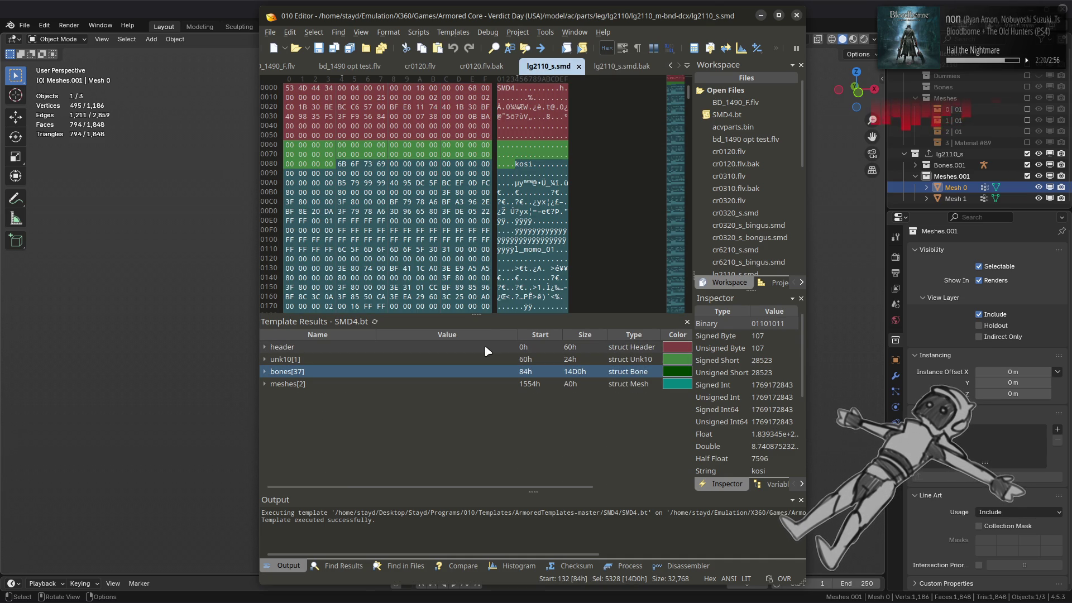
click(187, 6)
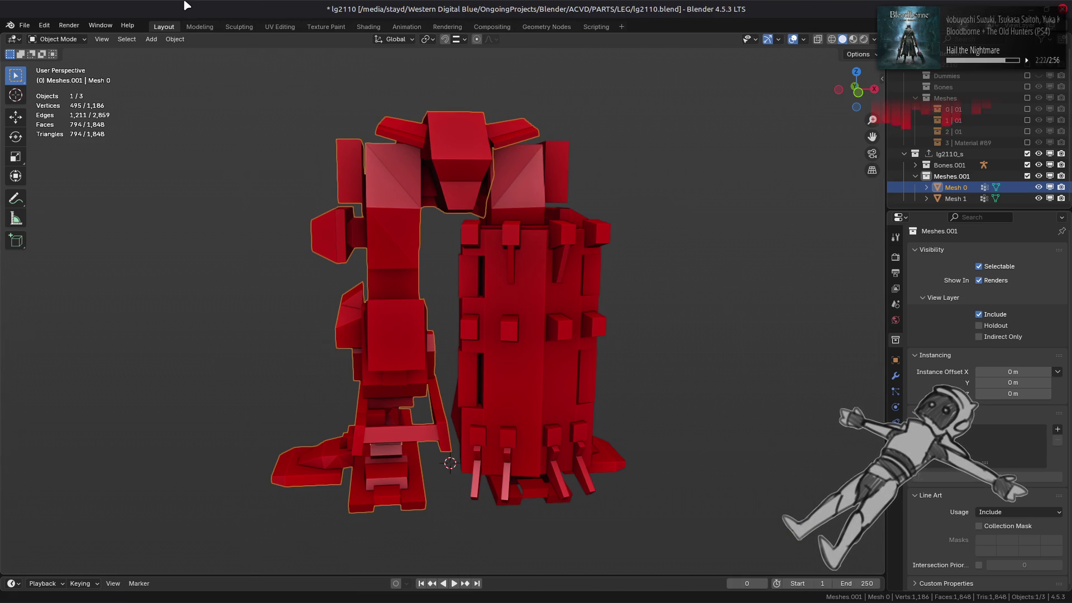
Deselect all in Blender, check and close the Update Manager, and clear Nemo's folder selection.
key(alt+a)
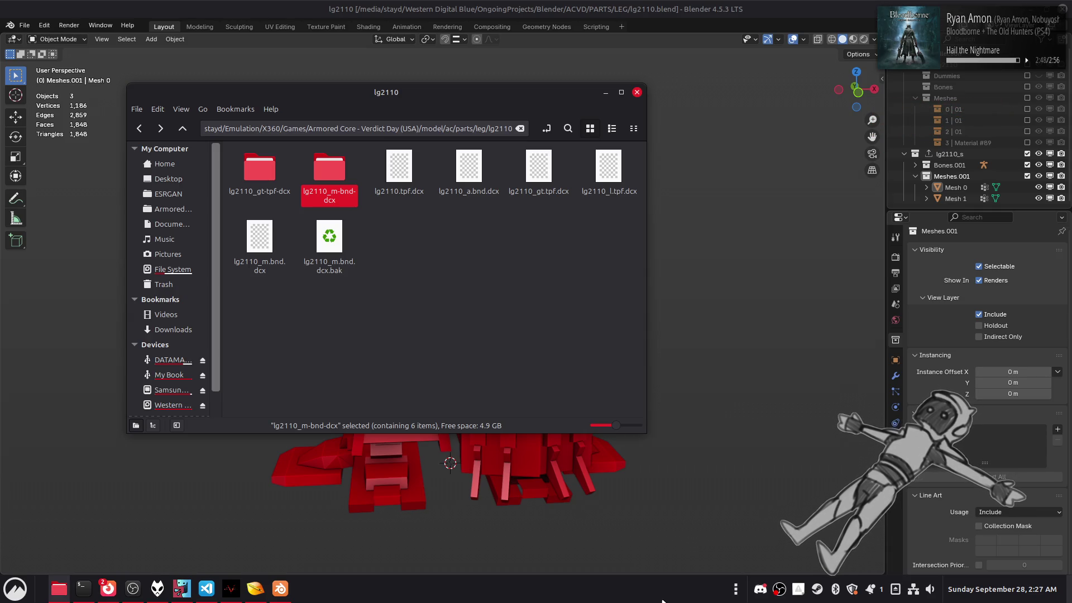
click(852, 589)
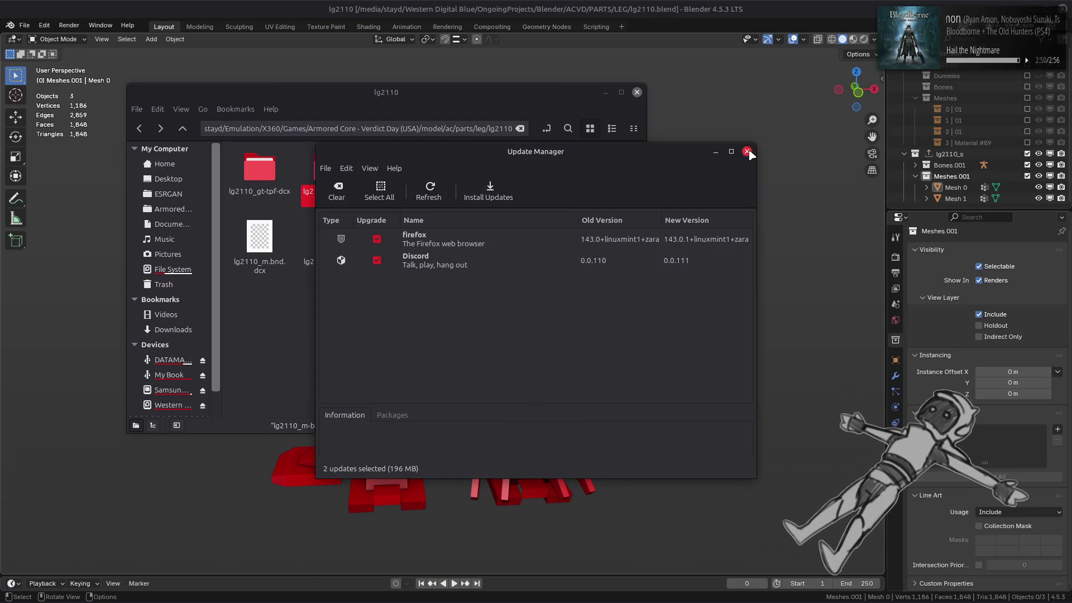
click(746, 152)
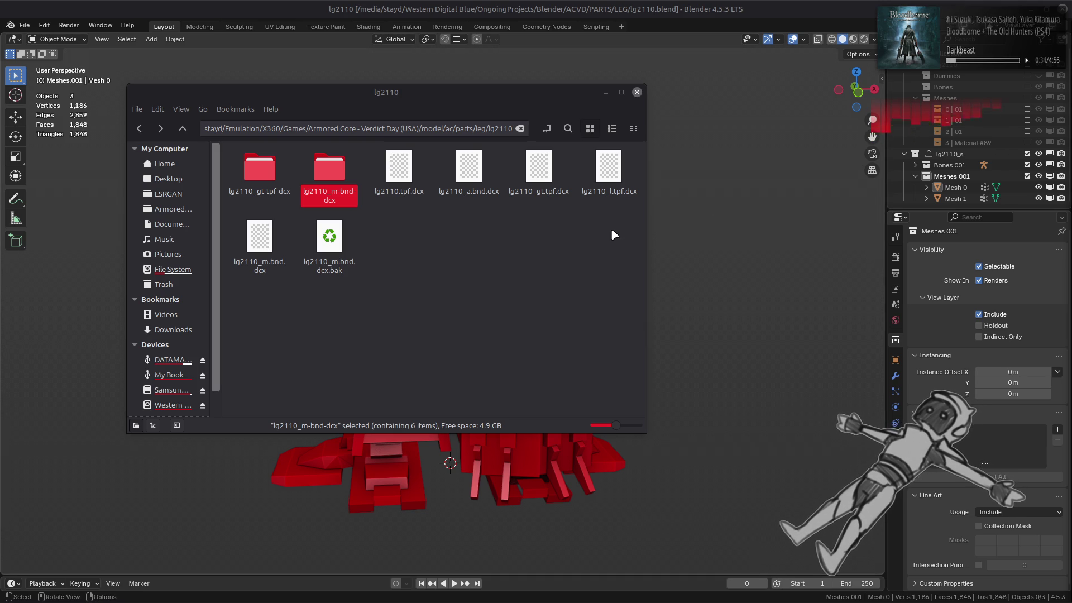
click(591, 230)
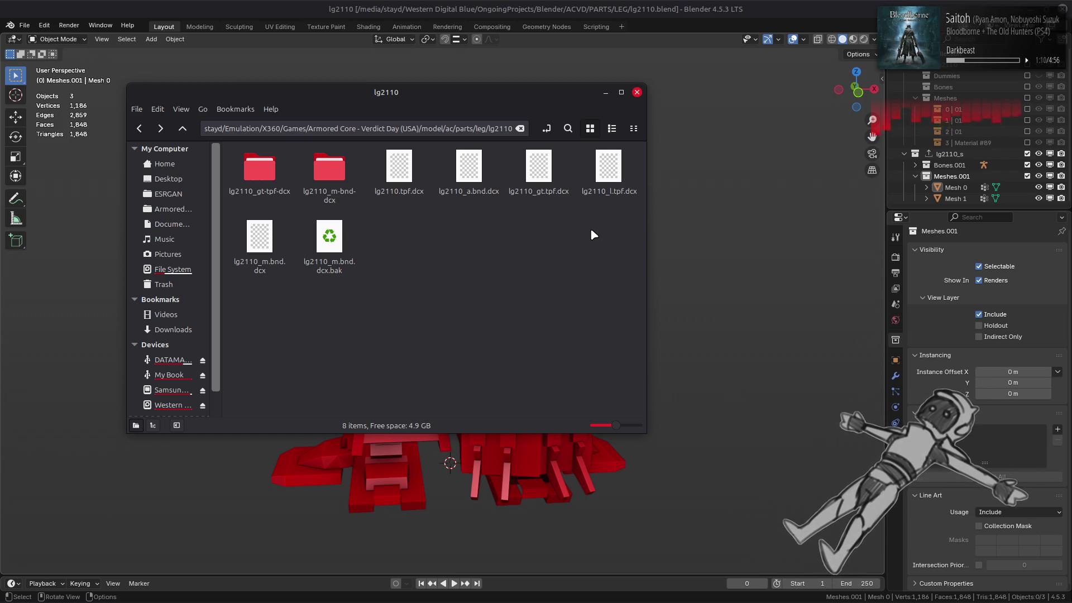
Open the context menu for the lg2110_m-bnd-dcx folder in Nemo.
mouse_move(595, 602)
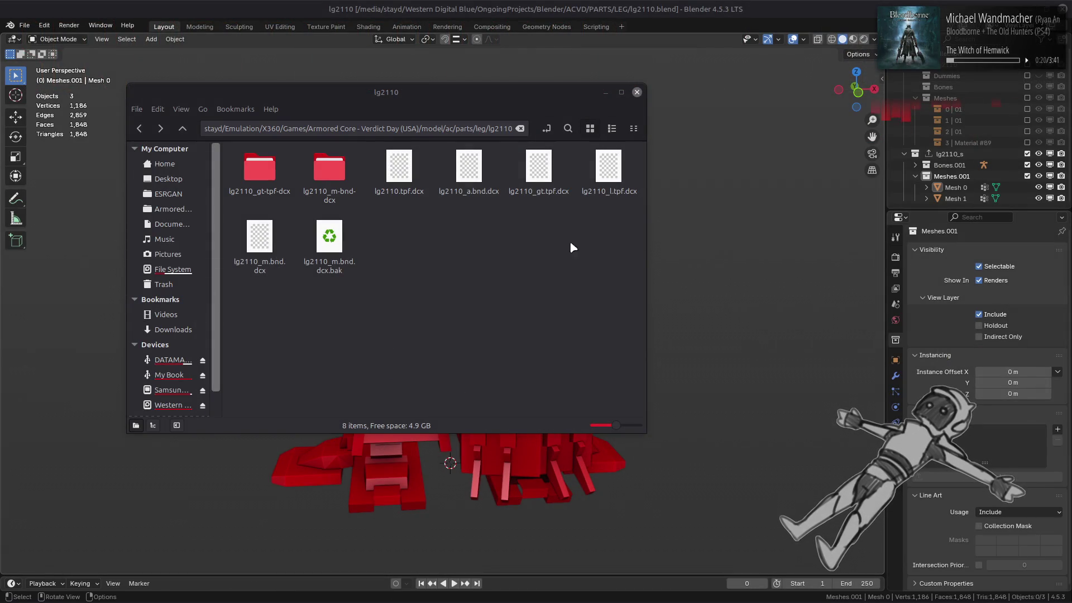
right_click(326, 175)
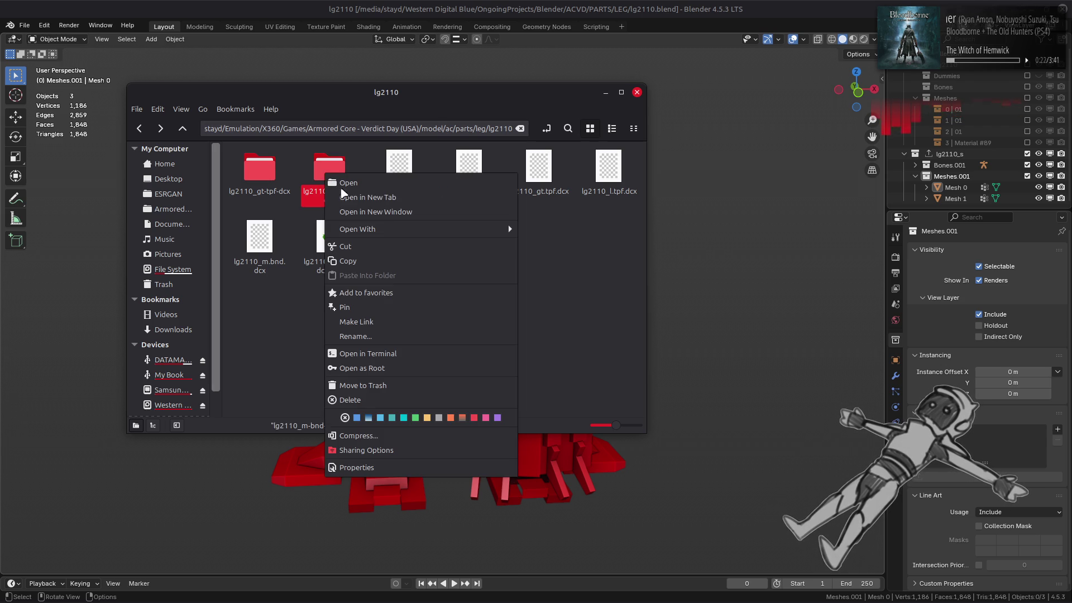
Try opening lg2110_m-bnd-dcx with another application, then bring the Xenia-canary window forward.
mouse_move(389, 230)
click(565, 266)
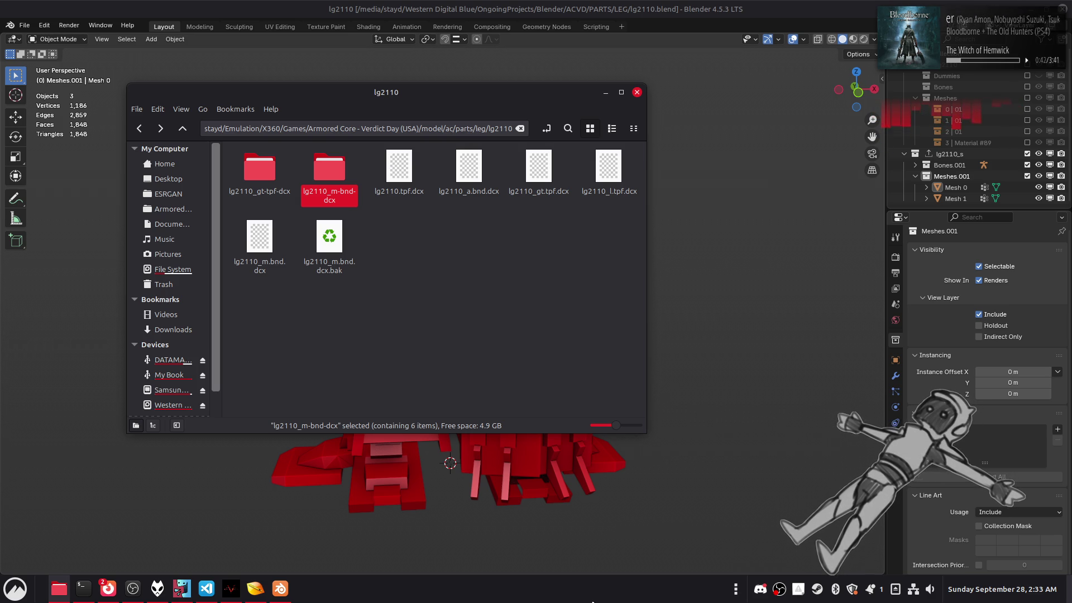
mouse_move(237, 596)
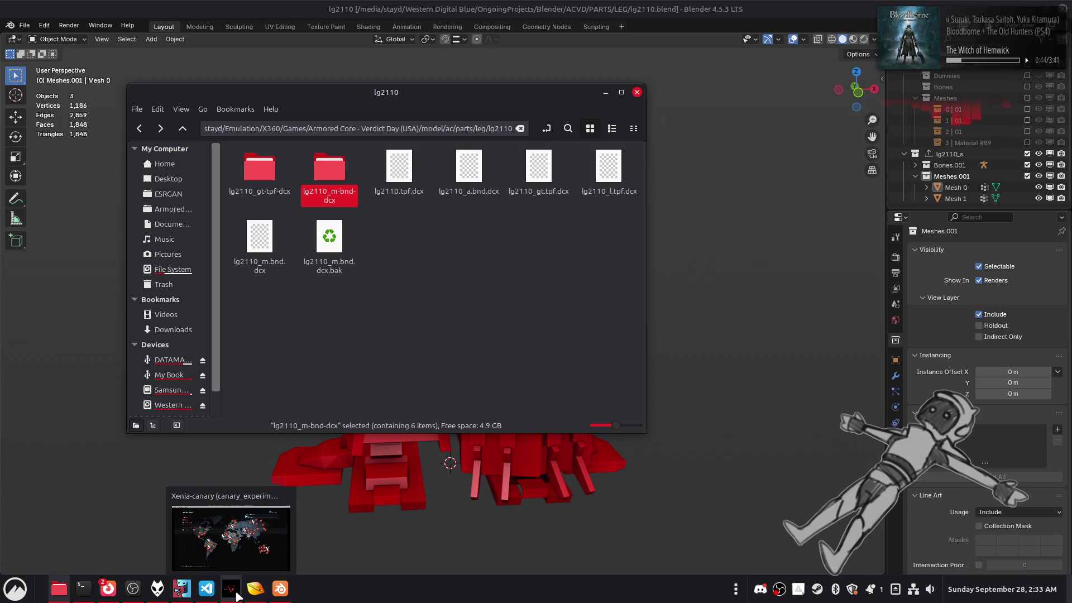
click(237, 596)
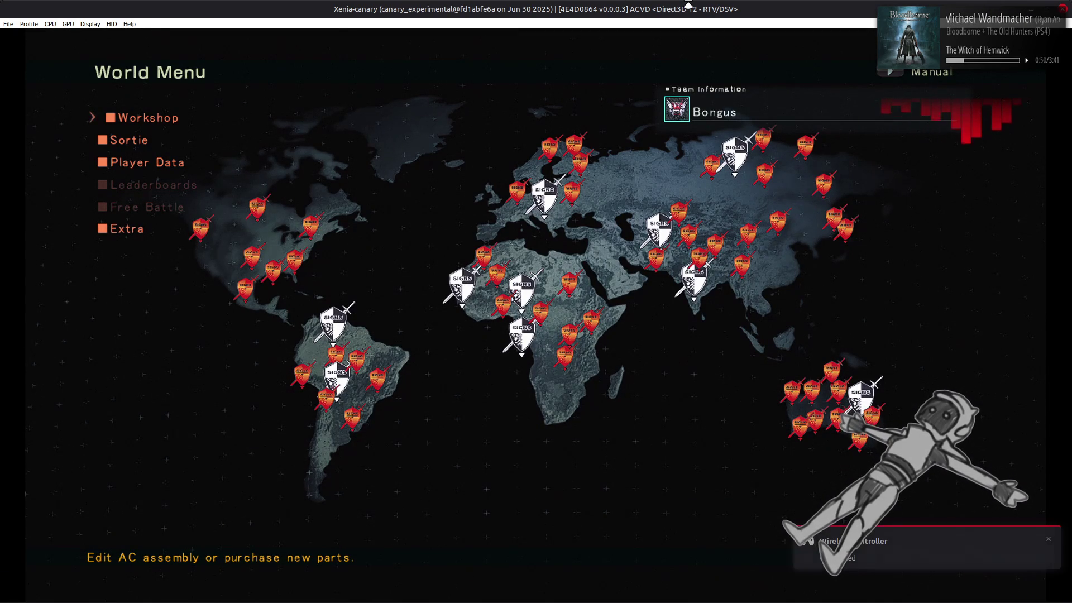
Equip the L2MA-131 Strix legs in Workshop Assembly and confirm exiting assembly.
key(Return)
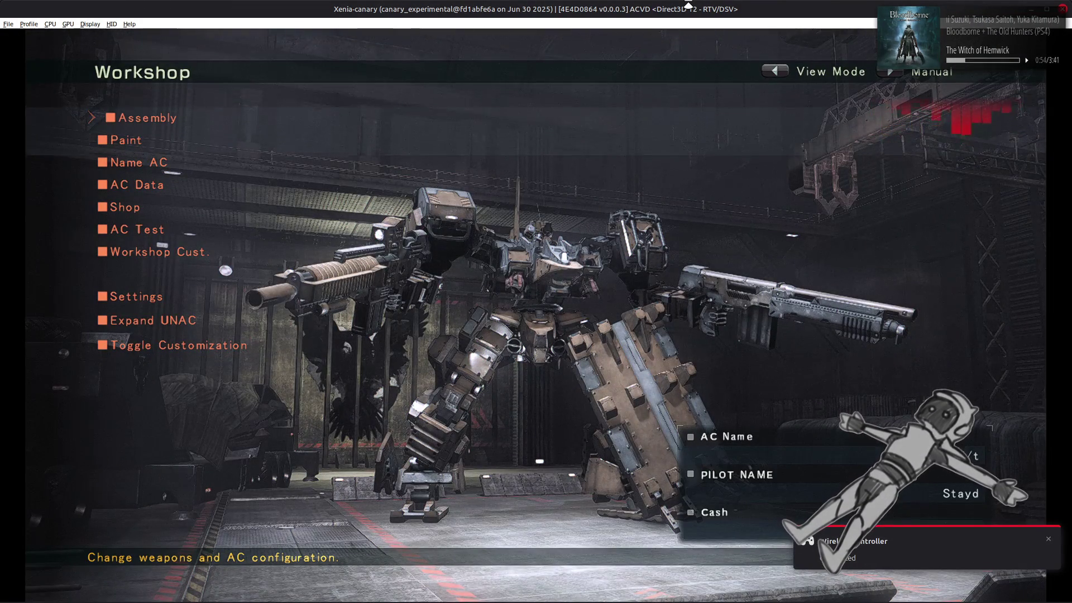
key(Return)
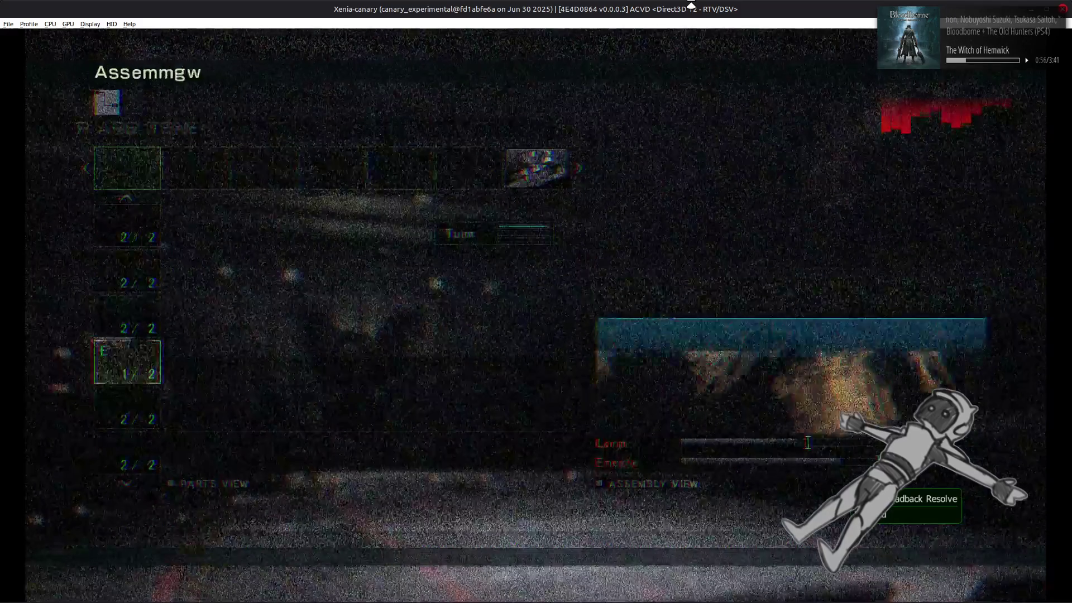
key(Down)
key(Down)
key(Down)
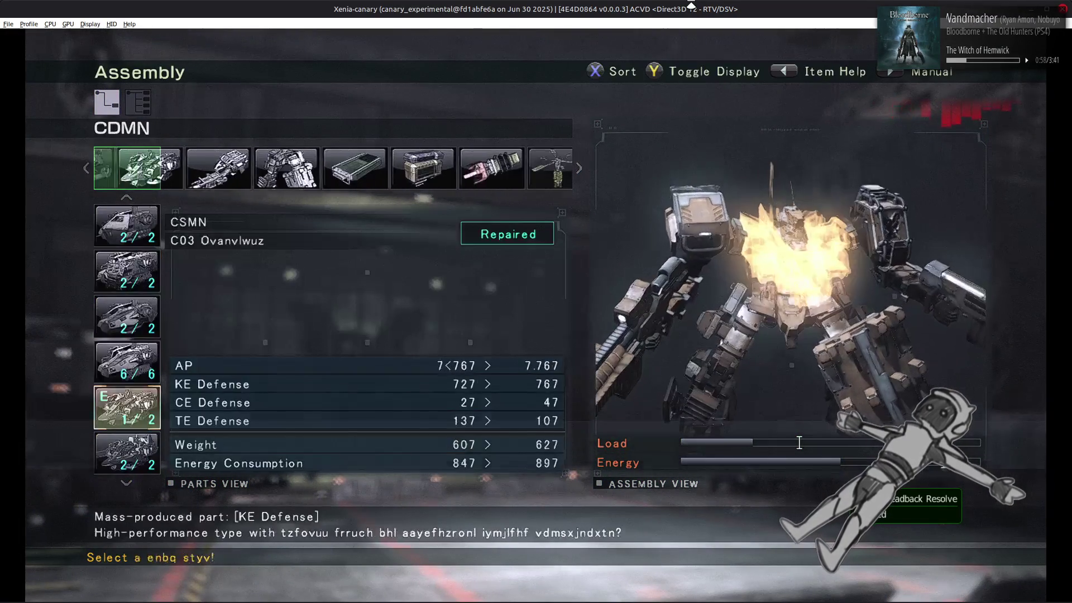
key(Down)
key(Down)
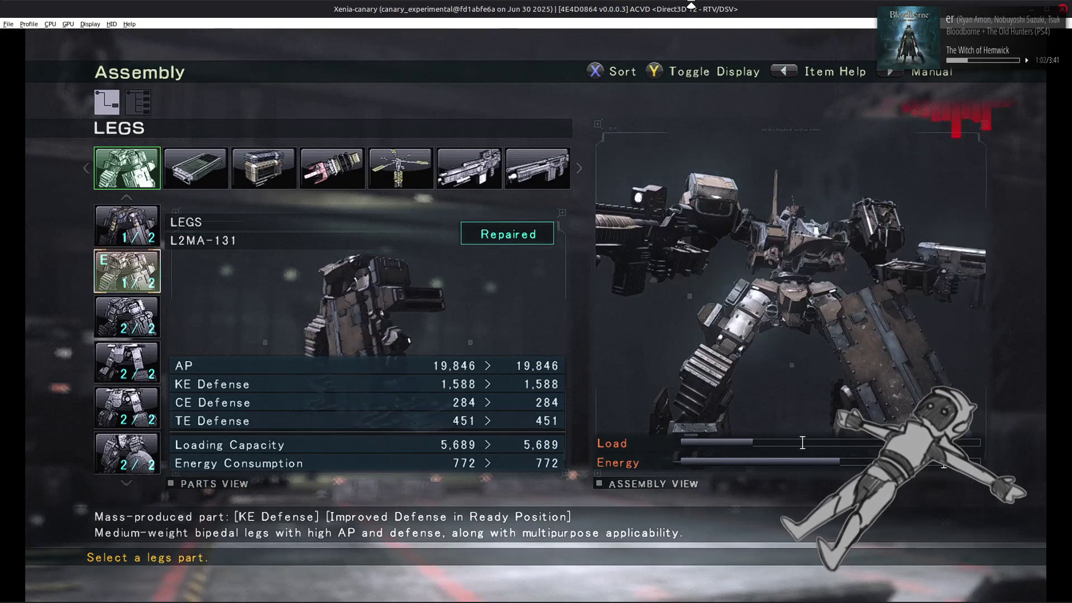
key(Down)
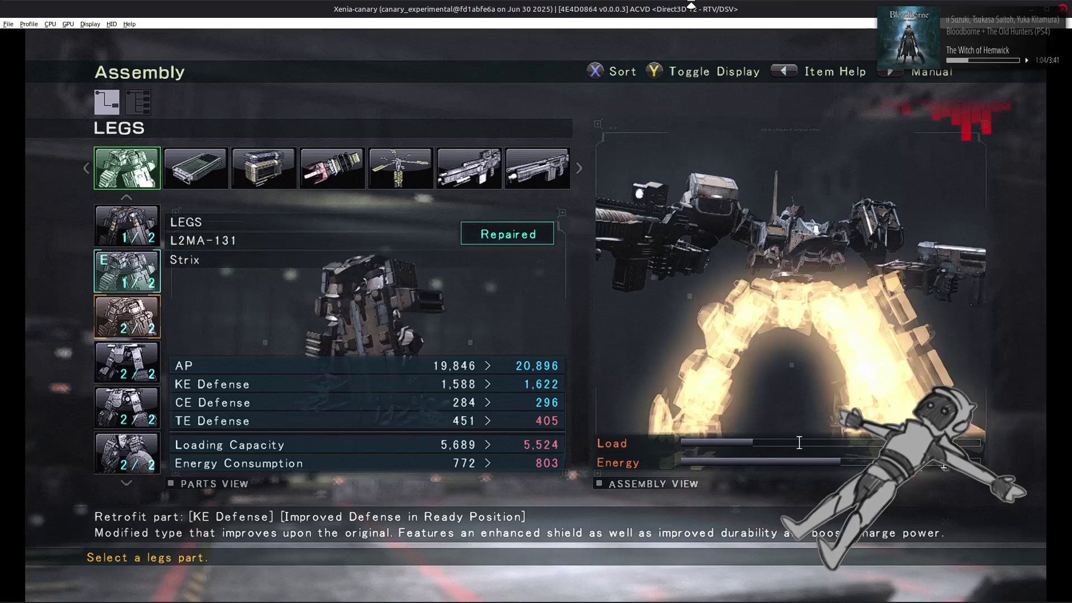
key(Return)
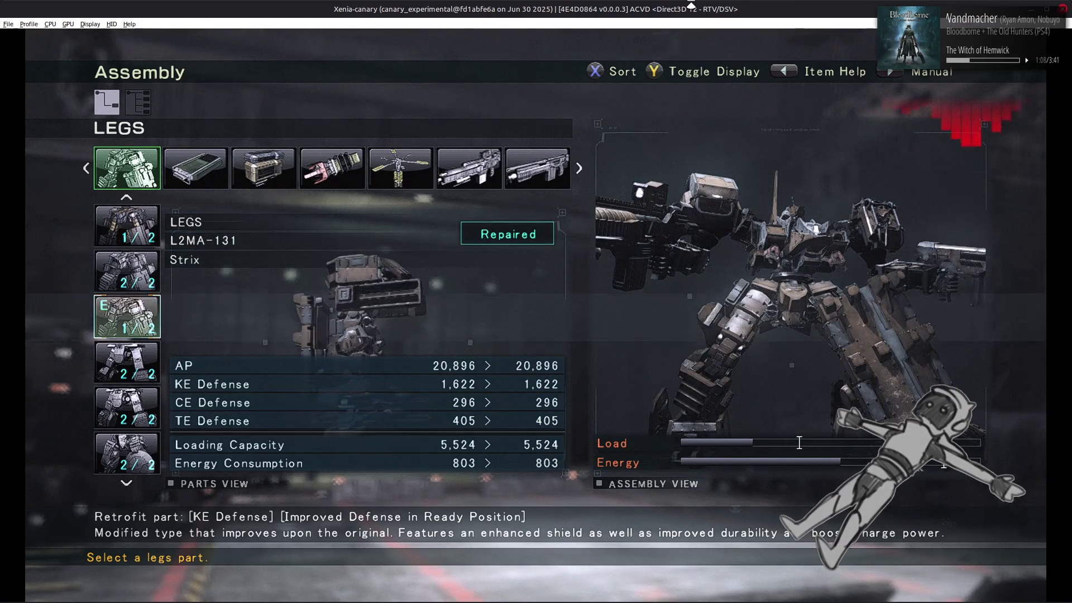
key(Escape)
key(Escape)
key(Return)
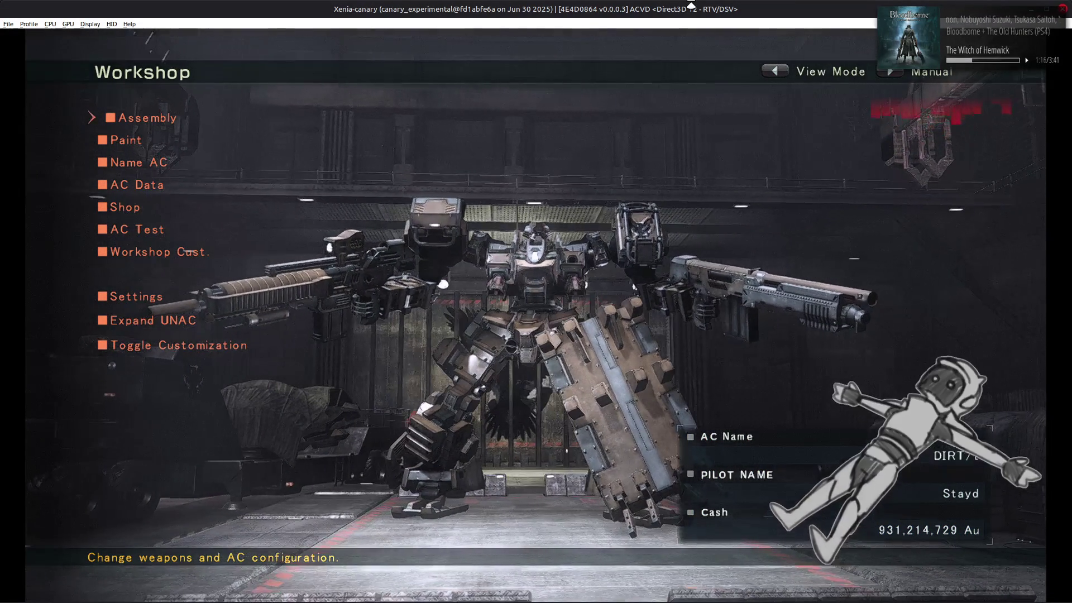
key(BackSpace)
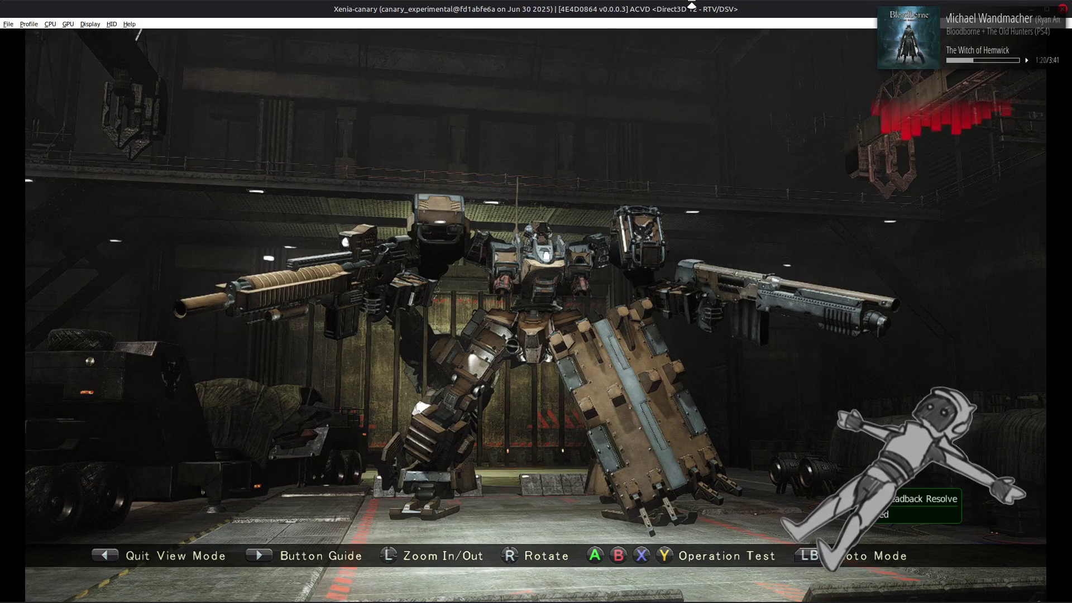
key(w)
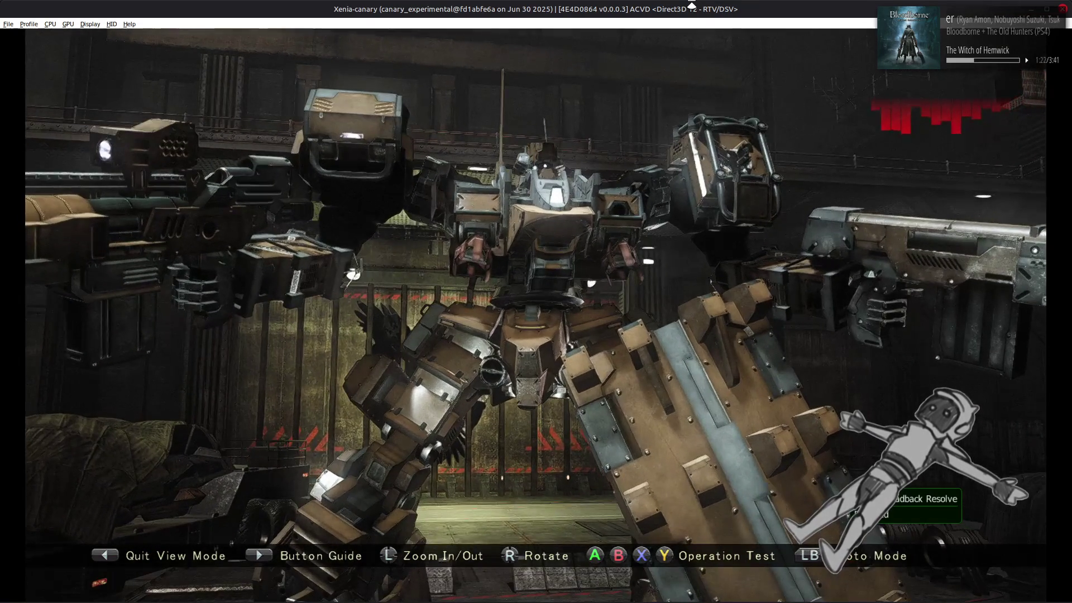
key(w)
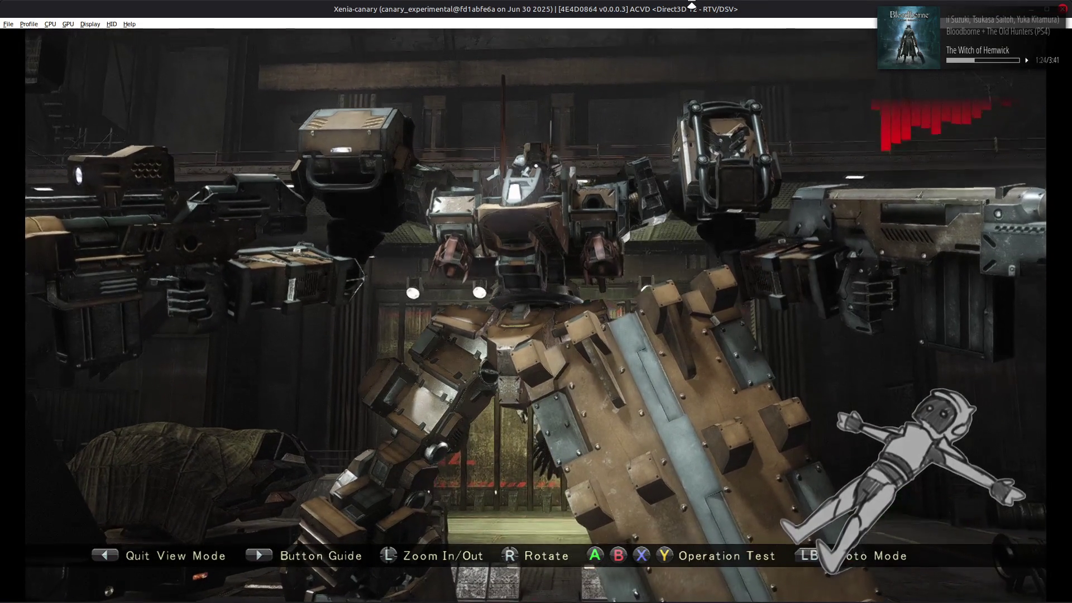
key(l)
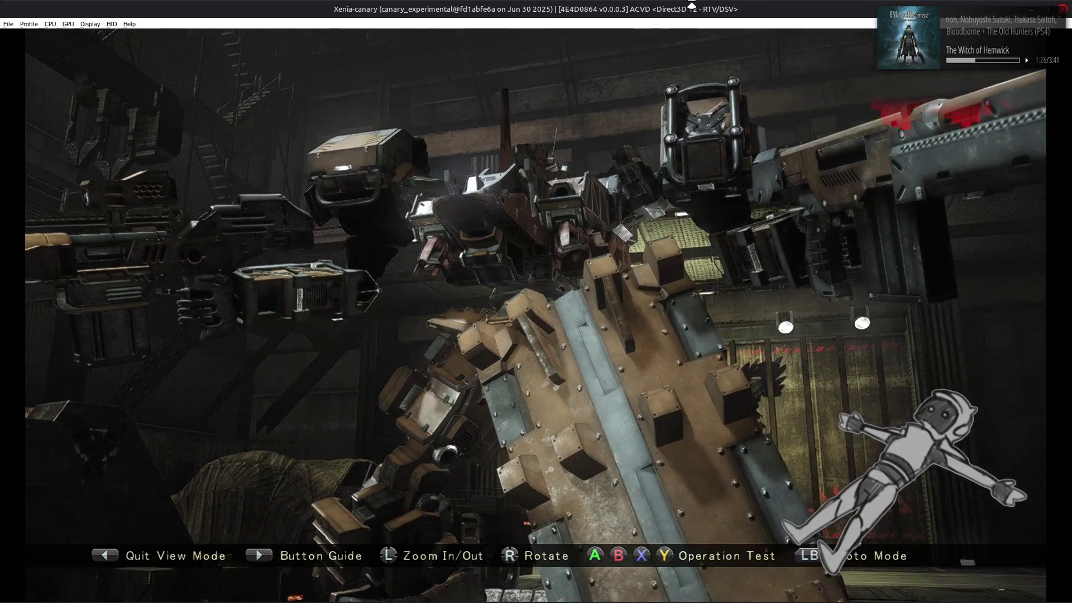
key(l)
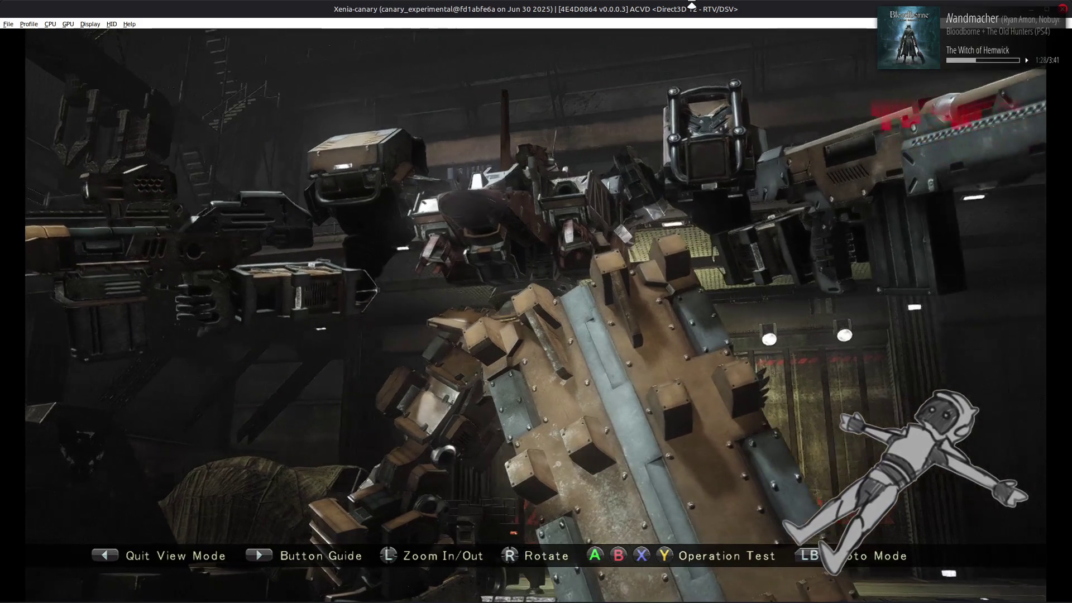
key(l)
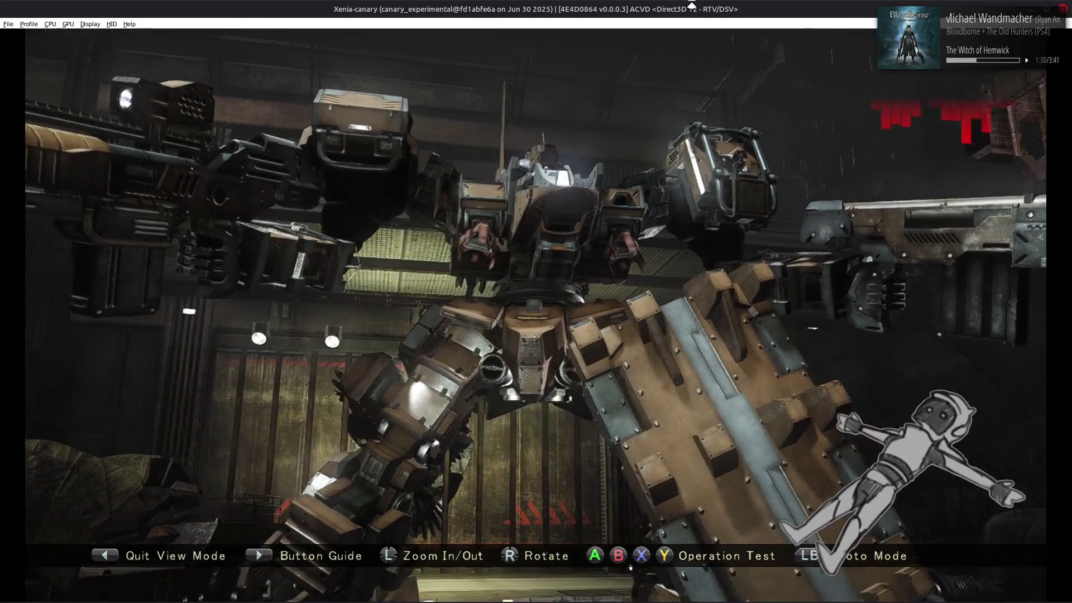
key(l)
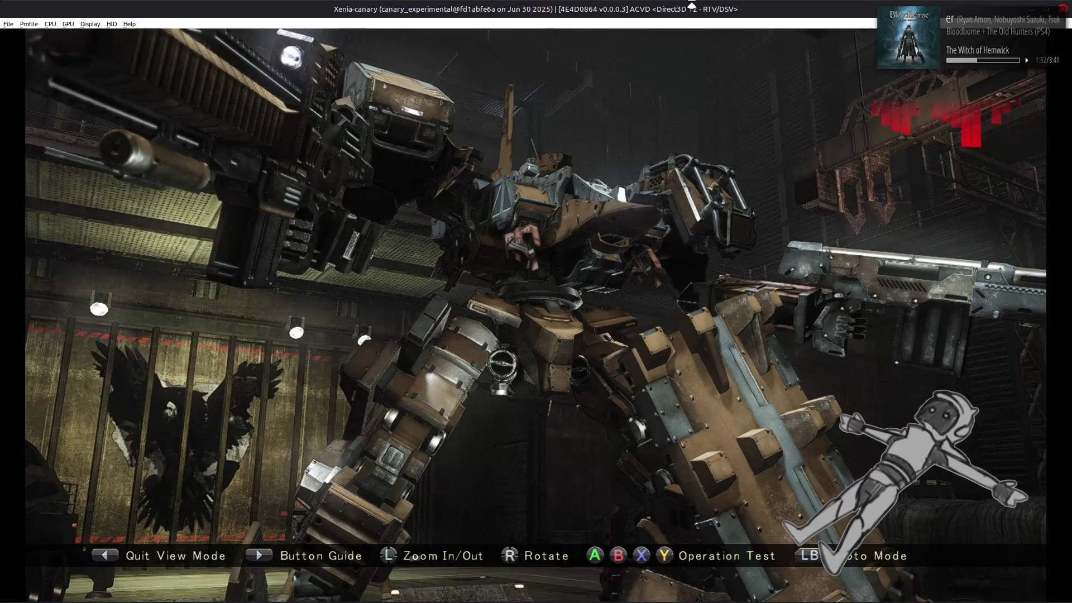
key(l)
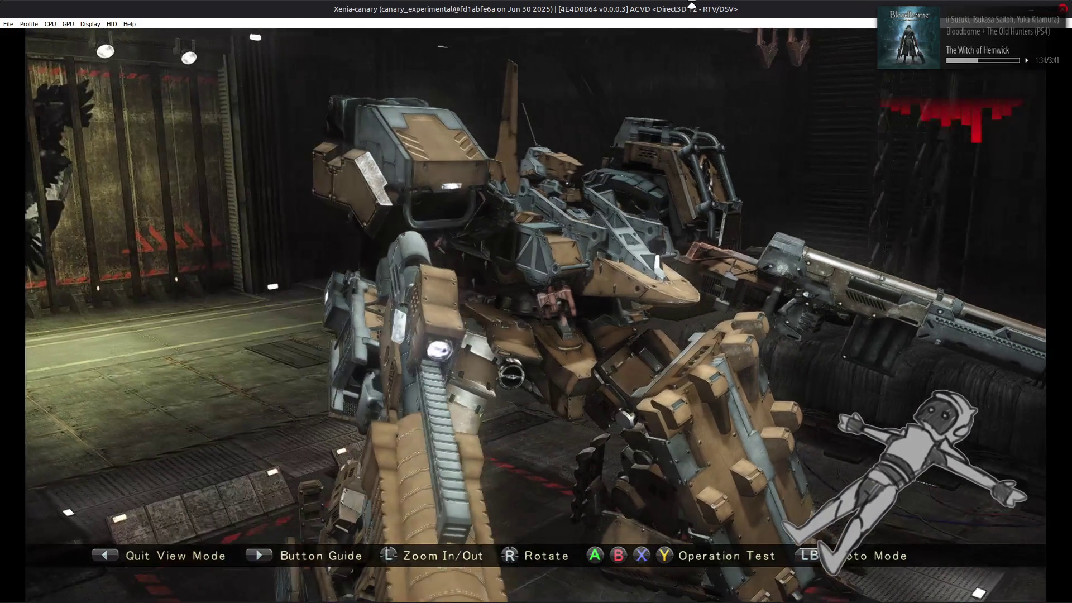
key(l)
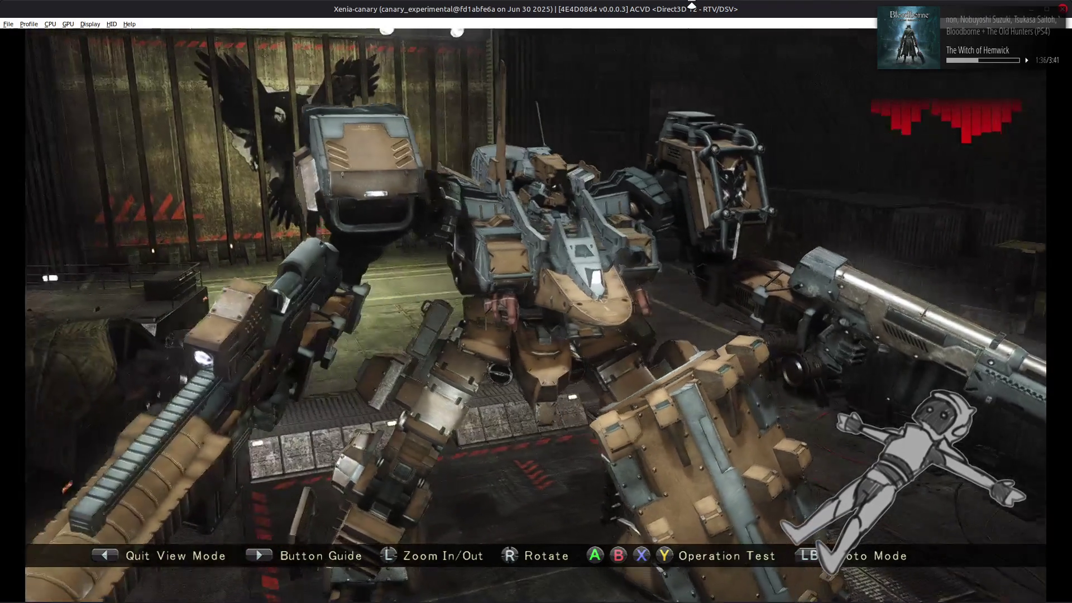
key(l)
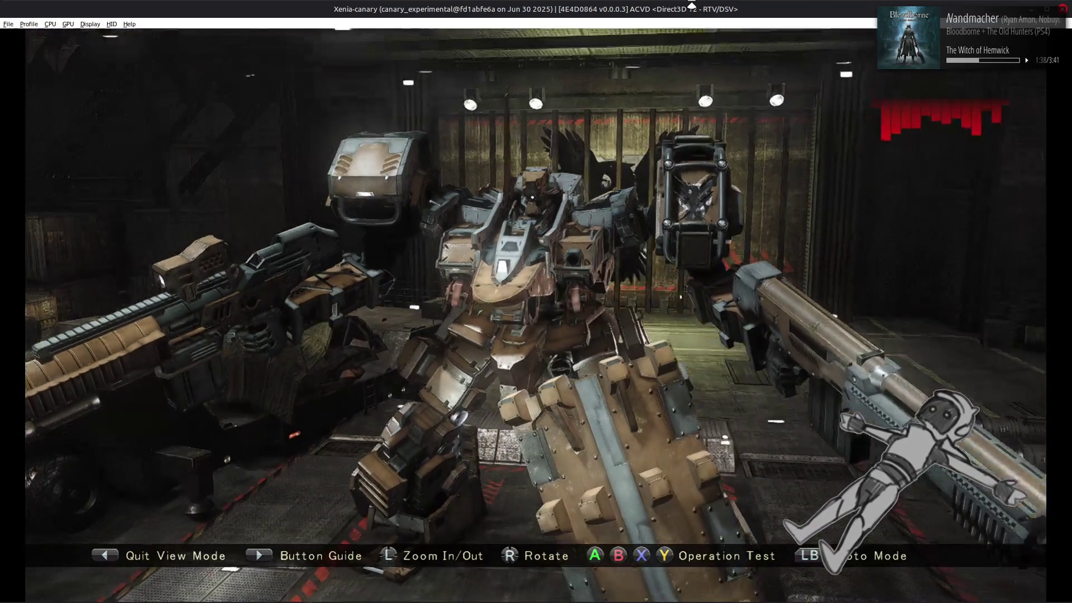
key(l)
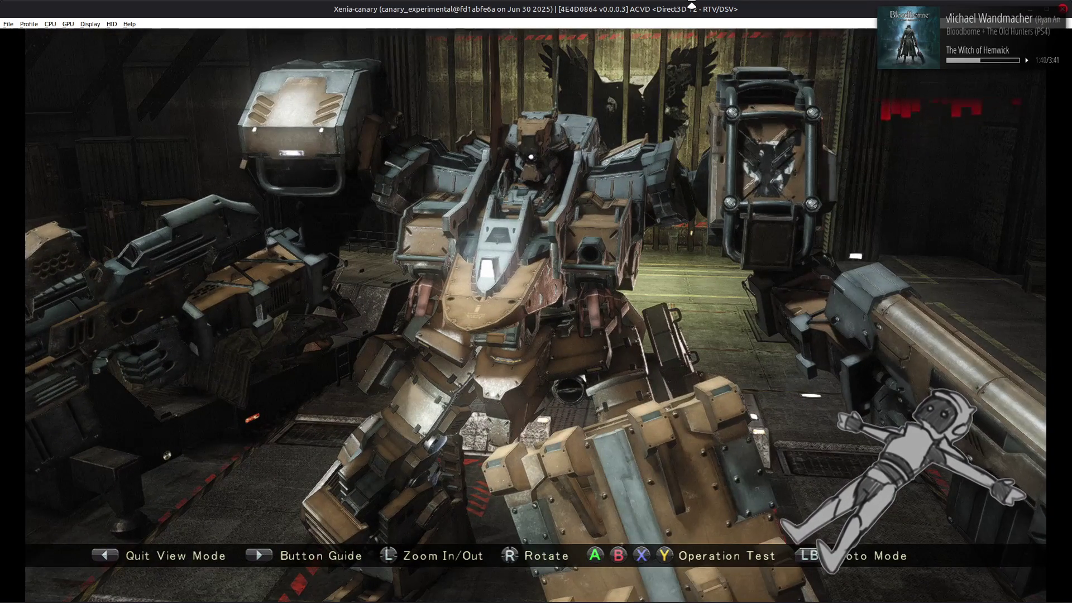
key(l)
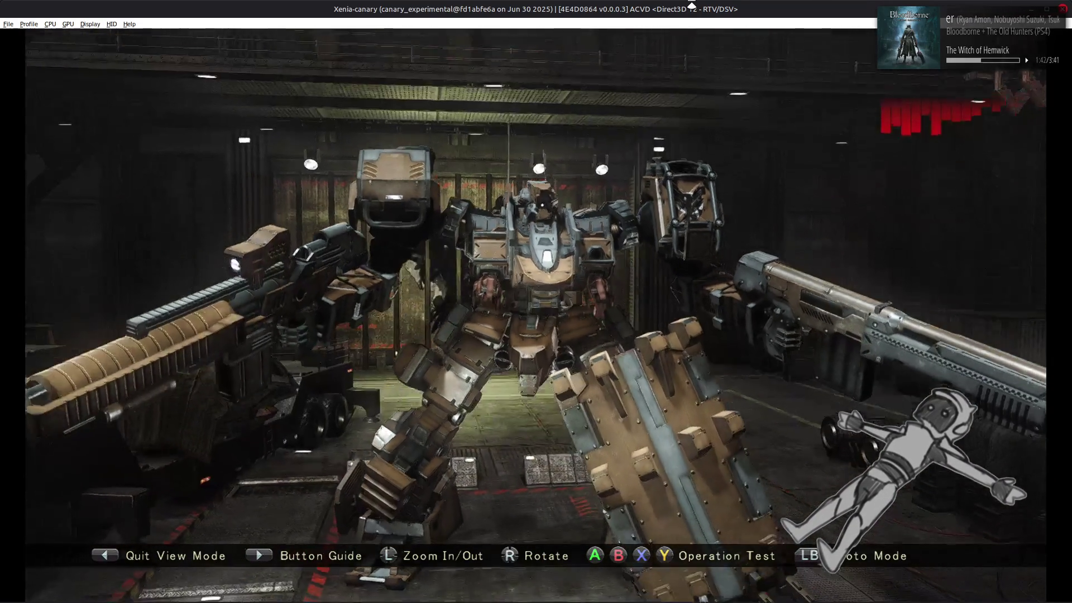
key(l)
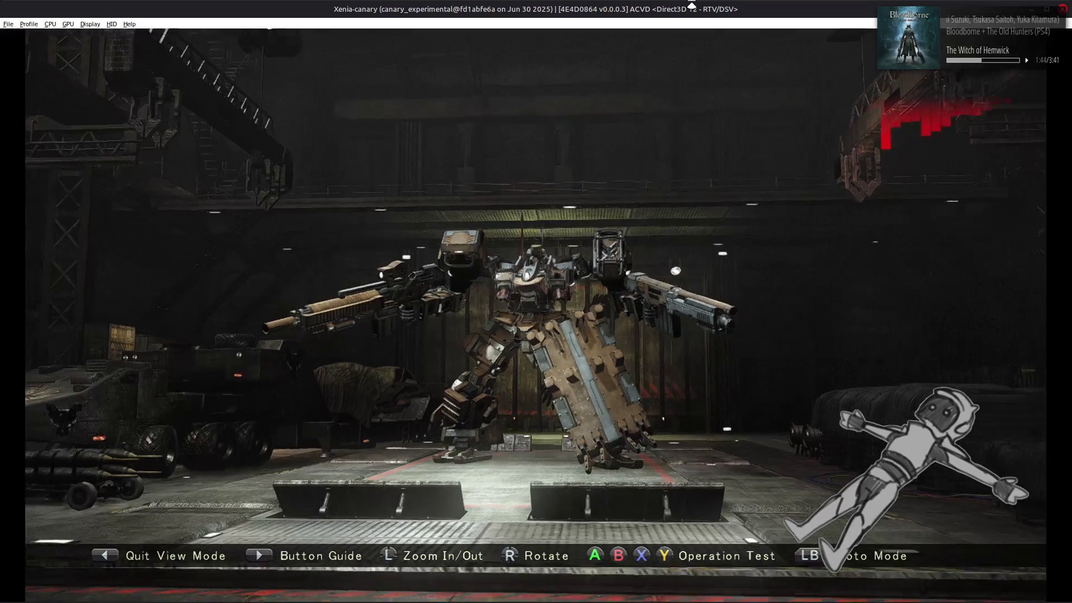
key(w)
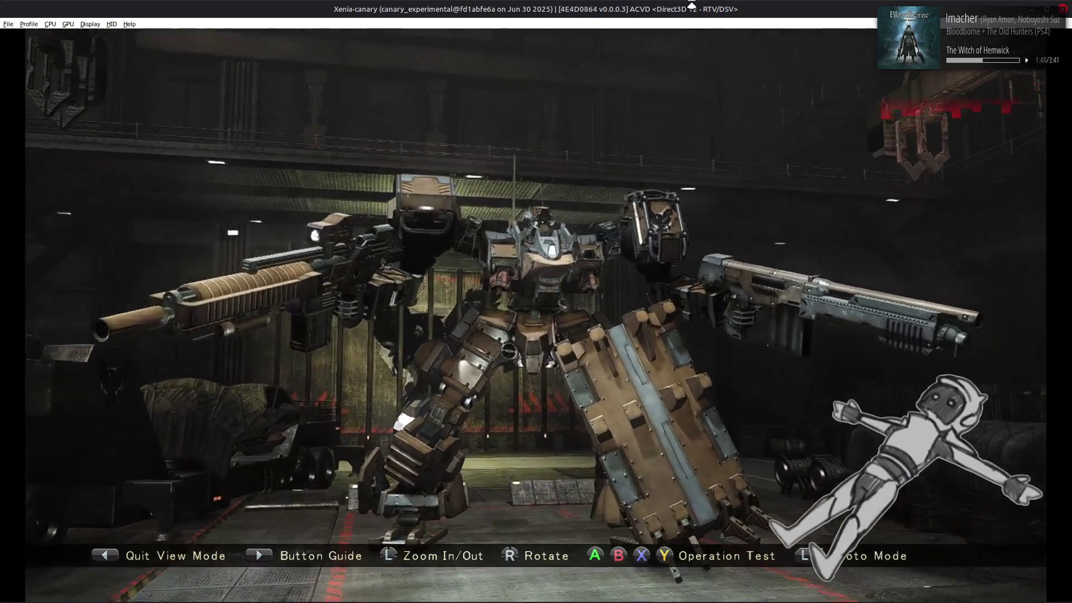
key(w)
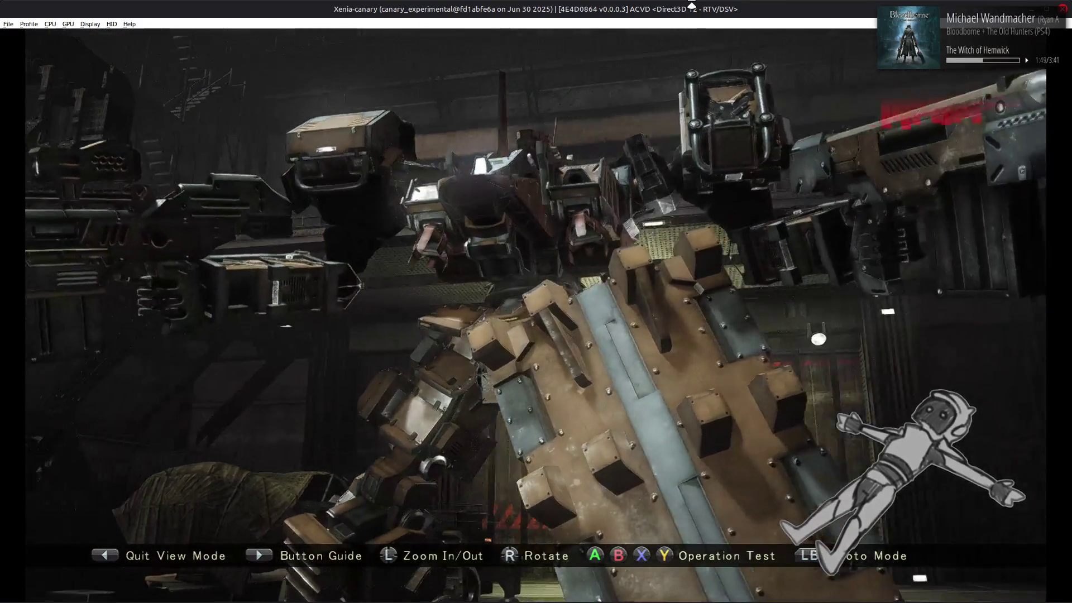
key(l)
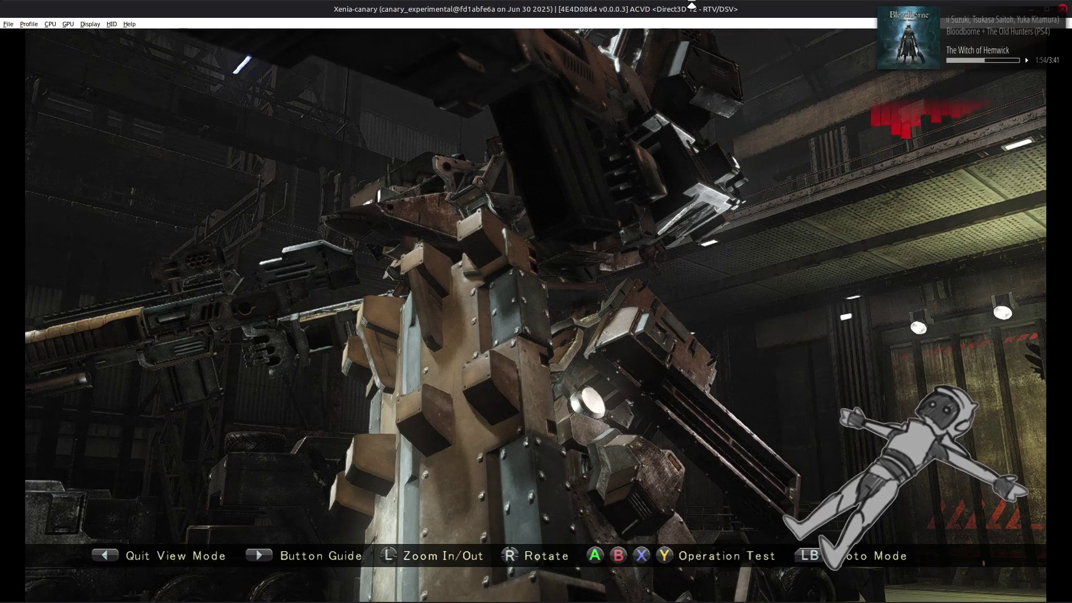
key(i)
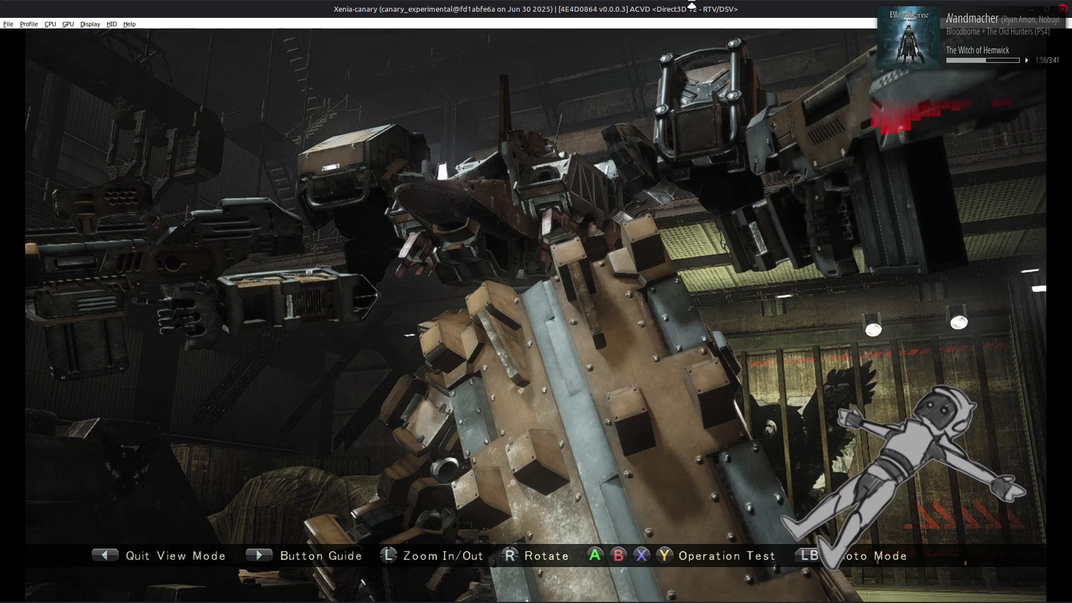
key(k)
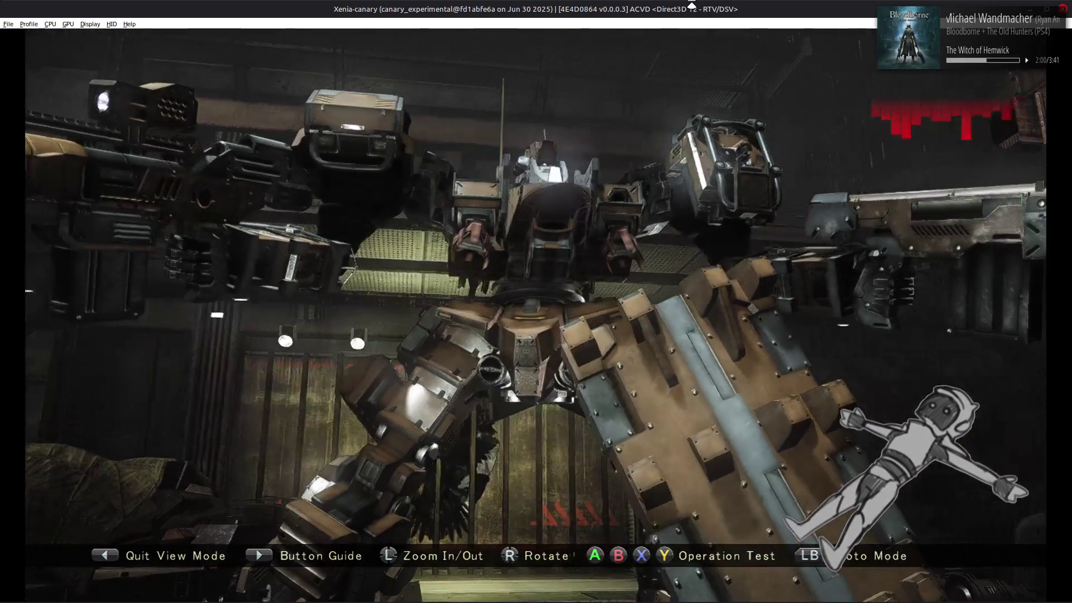
key(j)
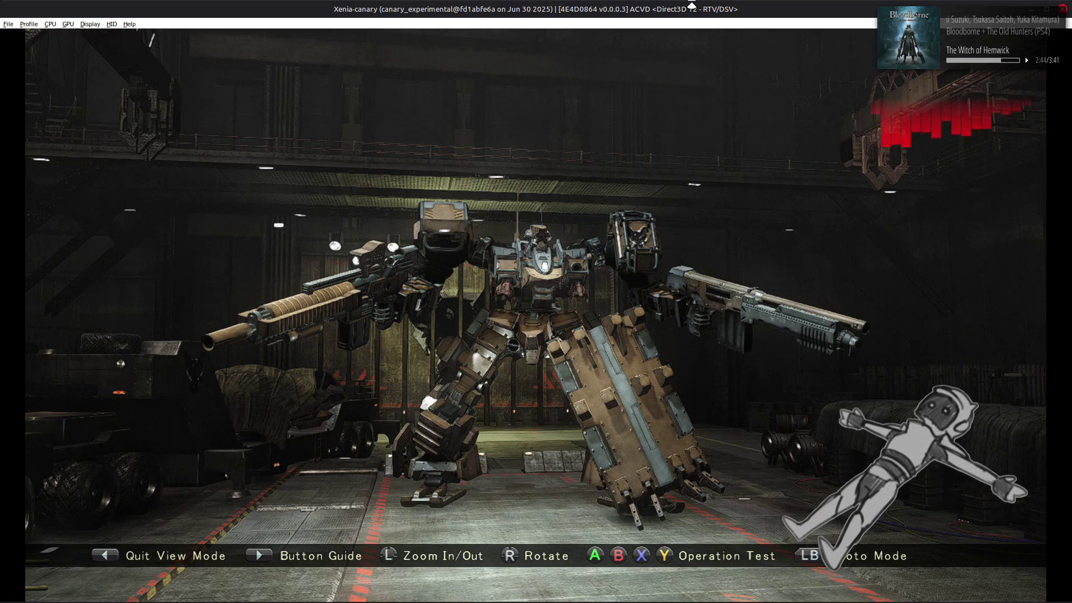
Orbit the hangar camera, quit view mode, and move to the AC Test entry.
key(Left)
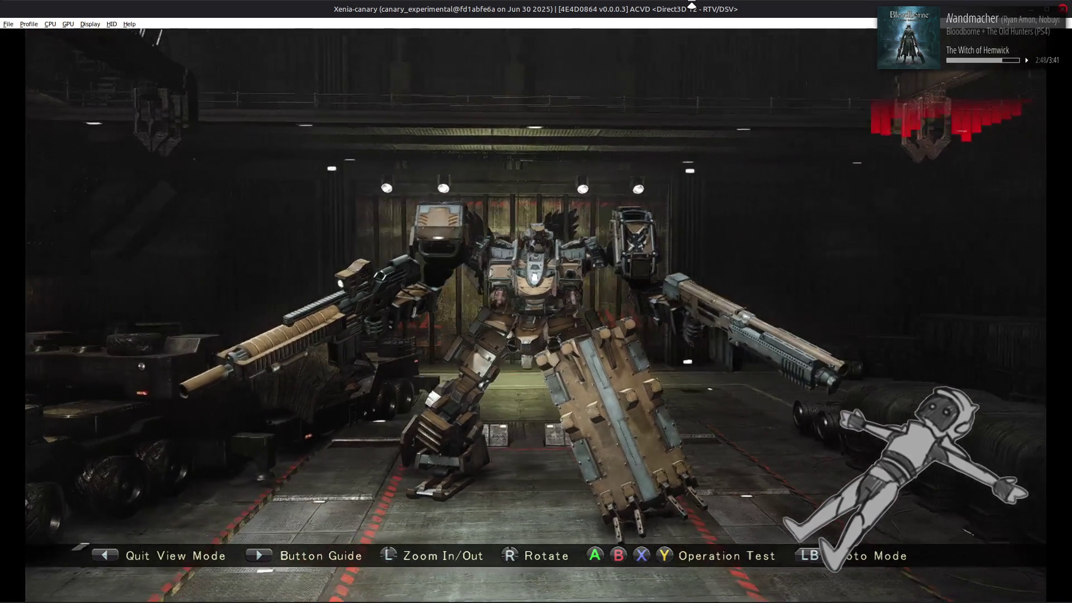
key(Escape)
key(Down)
key(Down)
key(Down)
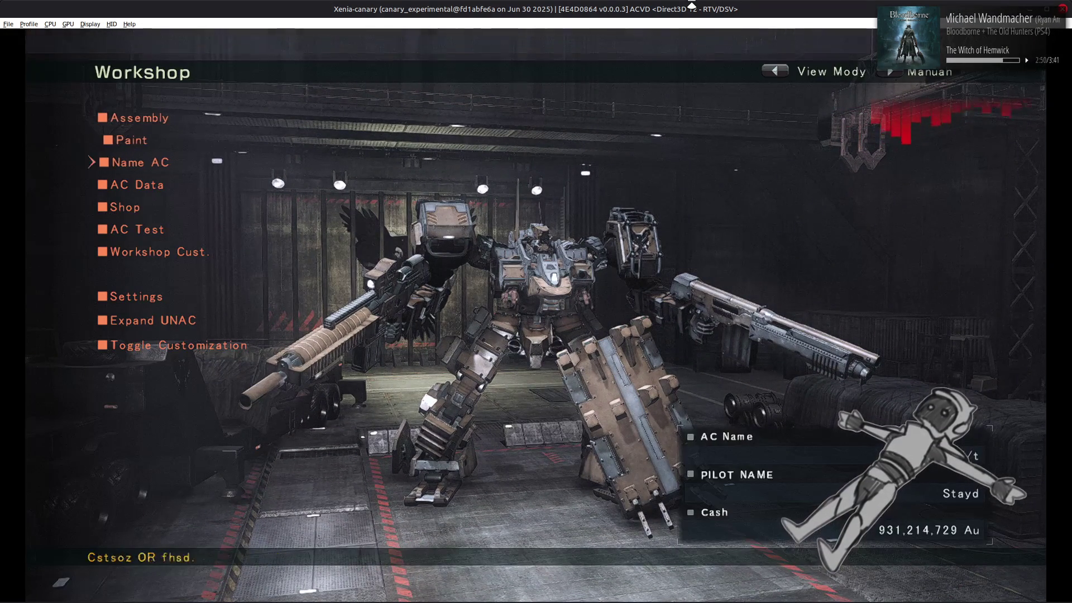
Commence the AC test sortie from the Workshop.
key(Return)
key(Return)
key(Return)
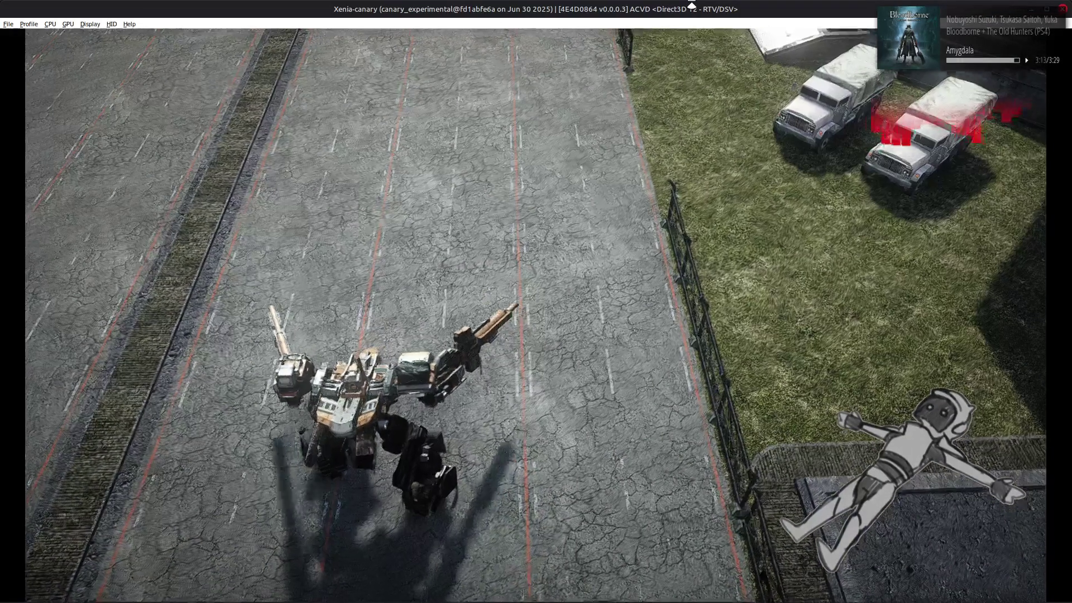
Pause the running test sortie.
key(Escape)
Quit the running AC test.
key(Down)
key(Return)
key(Escape)
key(Escape)
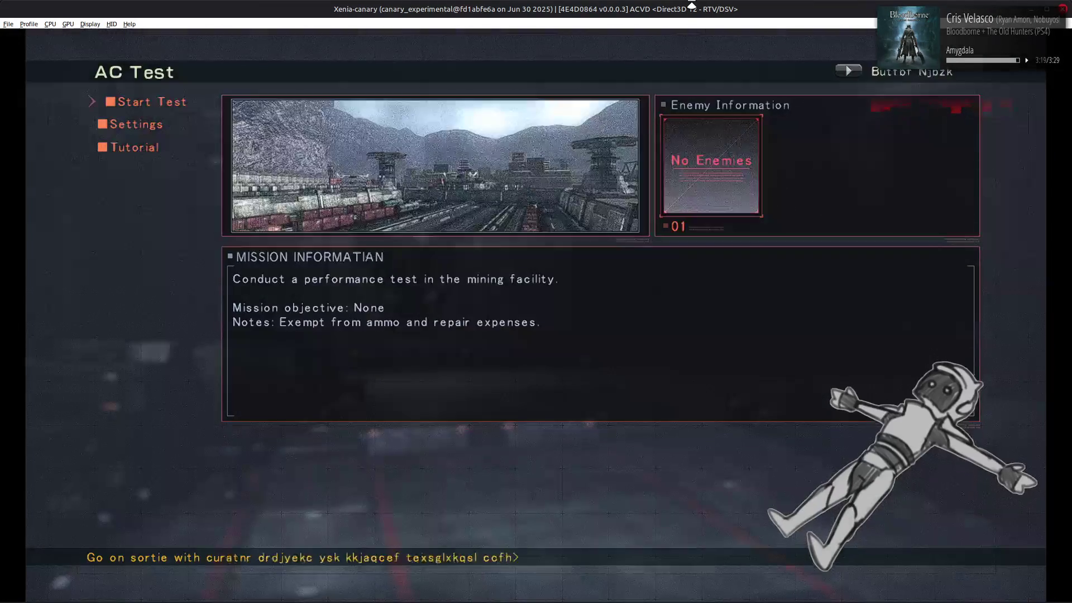
Set the test opponent to Target 4 and start a new performance test sortie.
key(Return)
key(Right)
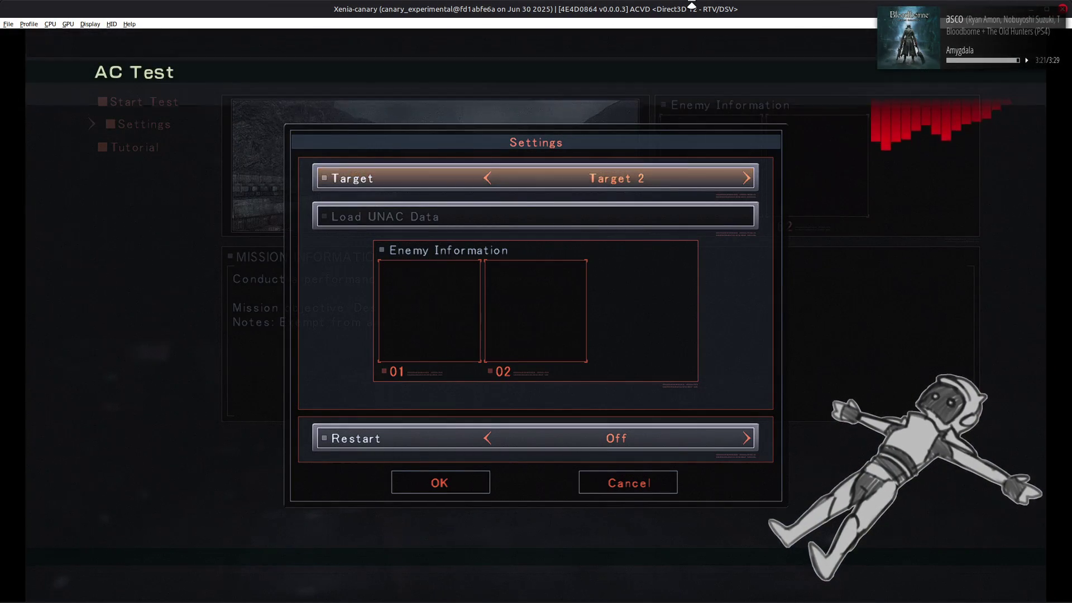
key(Right)
key(Right)
key(Down)
key(Down)
key(Return)
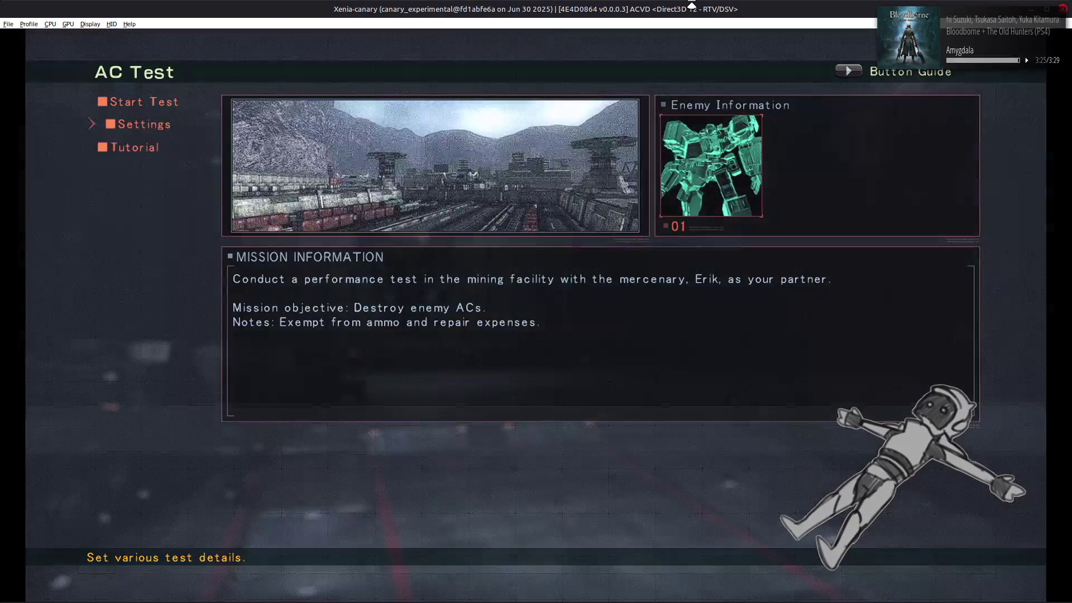
key(Return)
key(Return)
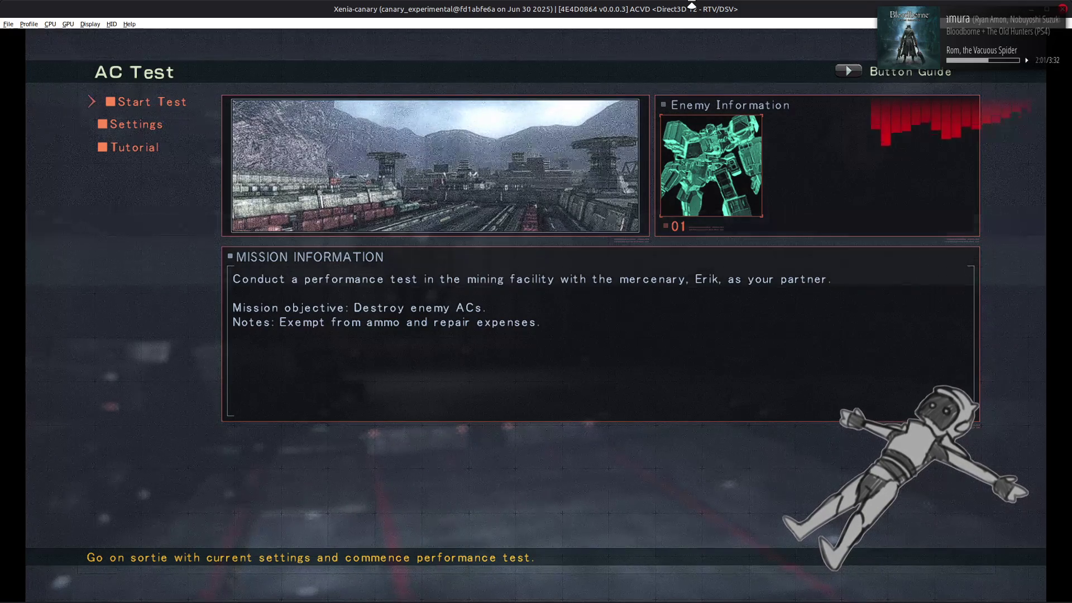
key(Return)
Cancel the test, leave the Workshop for the World Menu, and switch to Nemo's lg2110 window.
key(Escape)
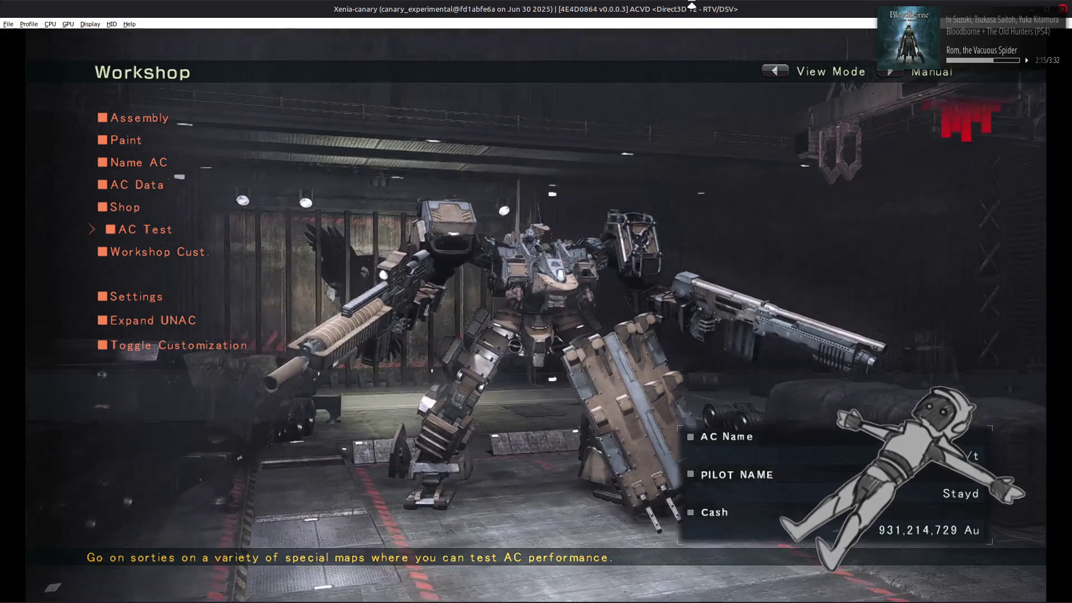
key(Return)
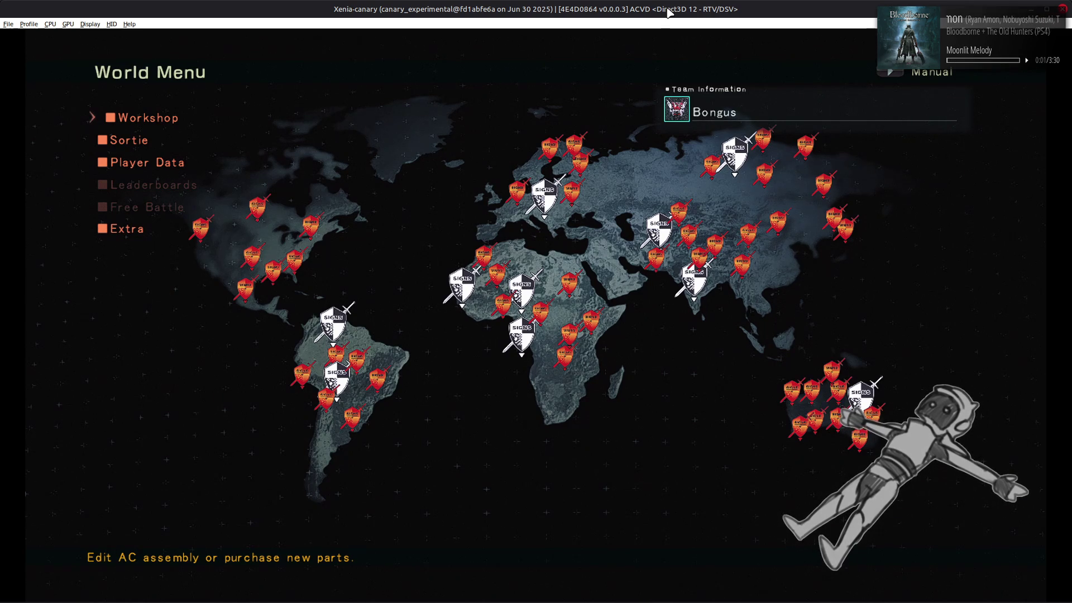
key(alt+Tab)
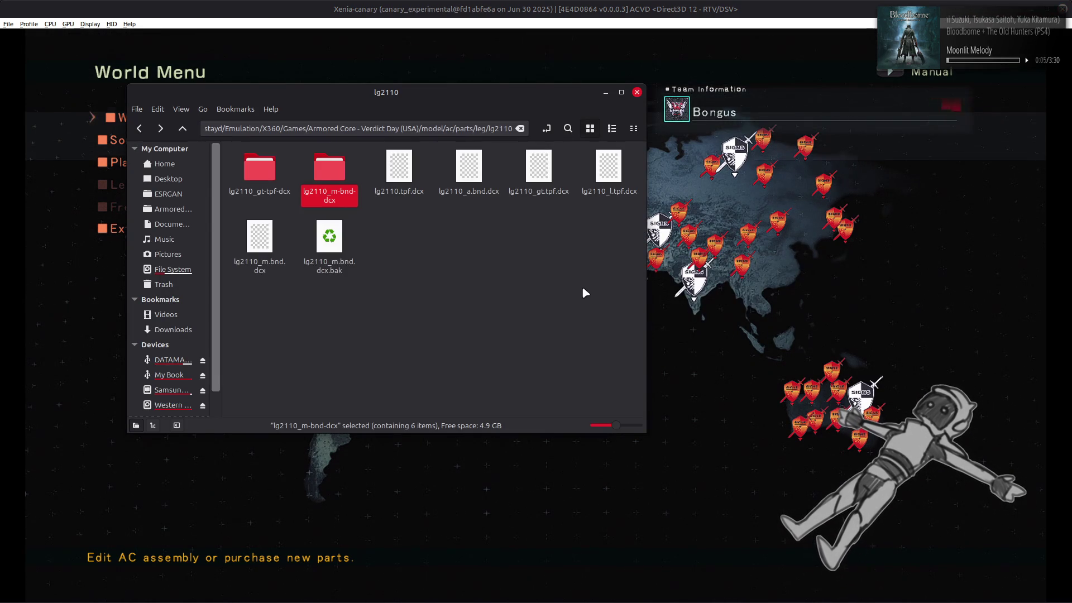
Browse to the core parts folder in Nemo and check Blender's recent files list.
key(alt+Up)
key(alt+Up)
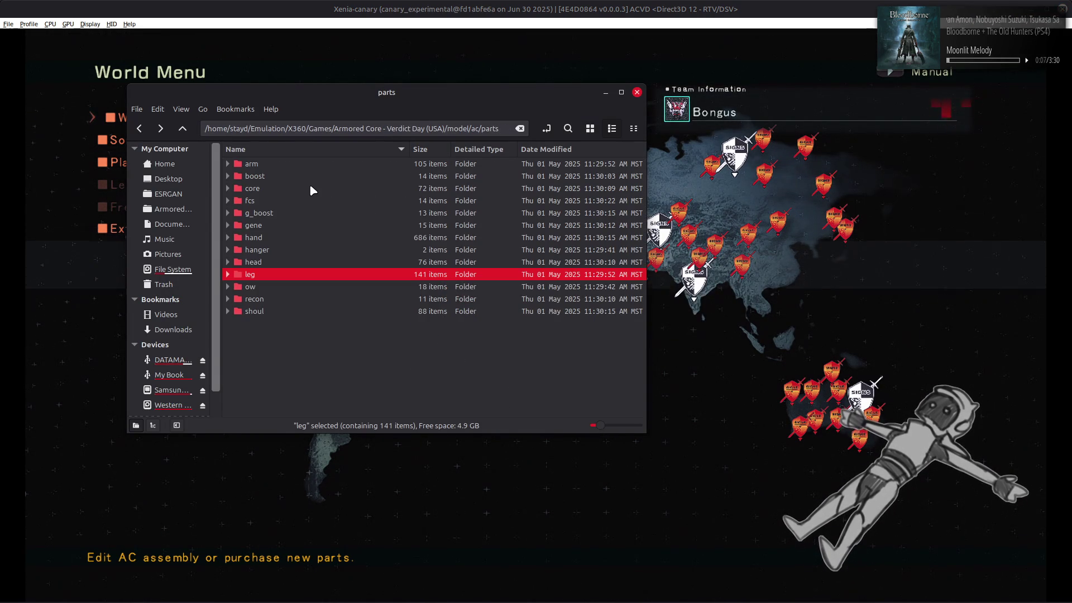
double_click(310, 189)
scroll(417, 272, down, 10)
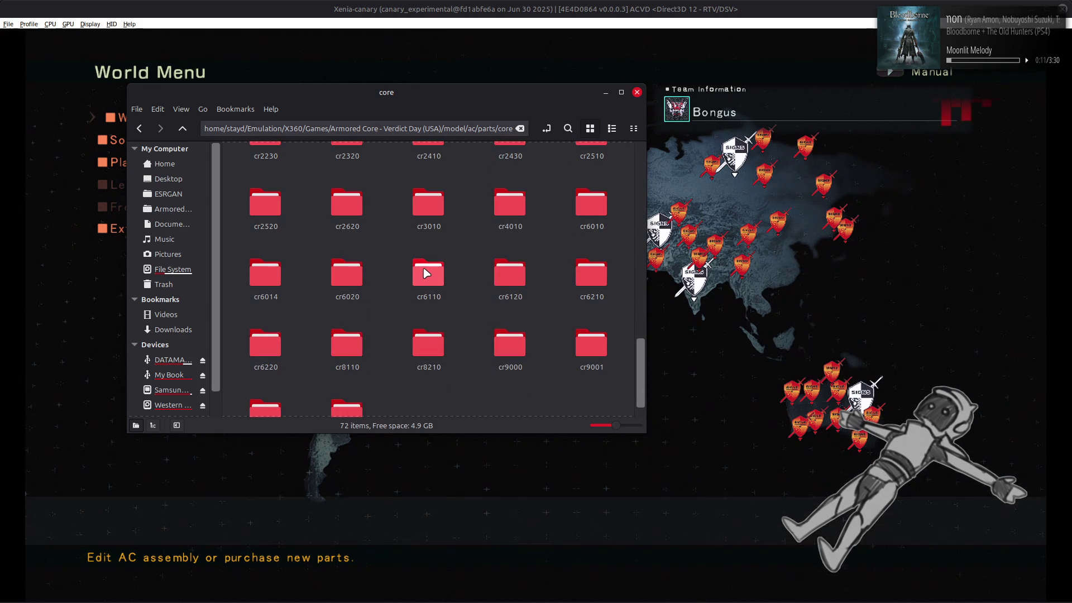
click(426, 273)
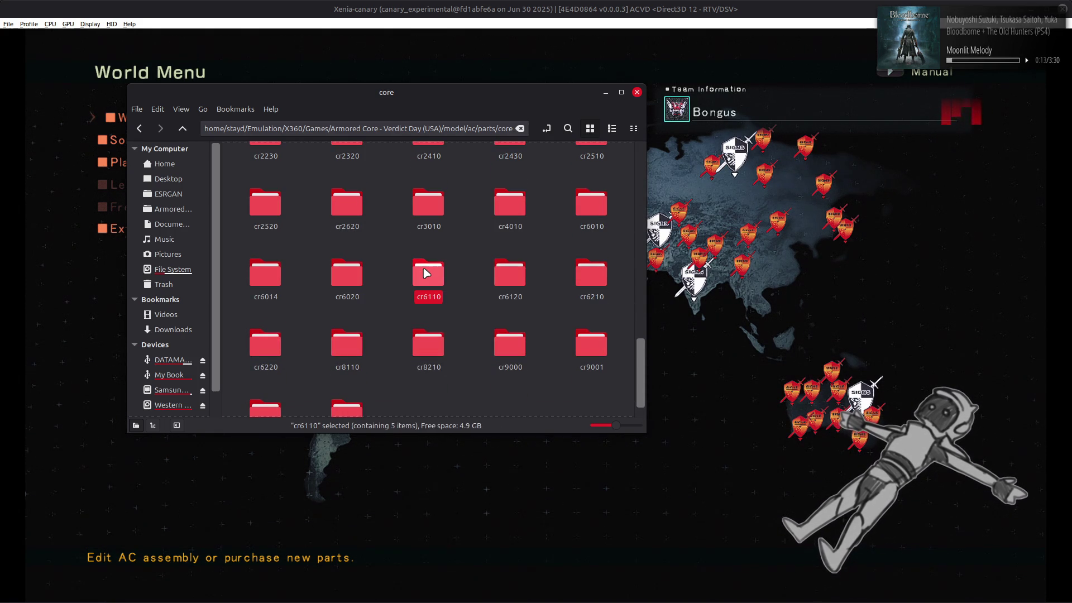
key(alt+Tab)
key(alt+Tab)
key(alt+Tab)
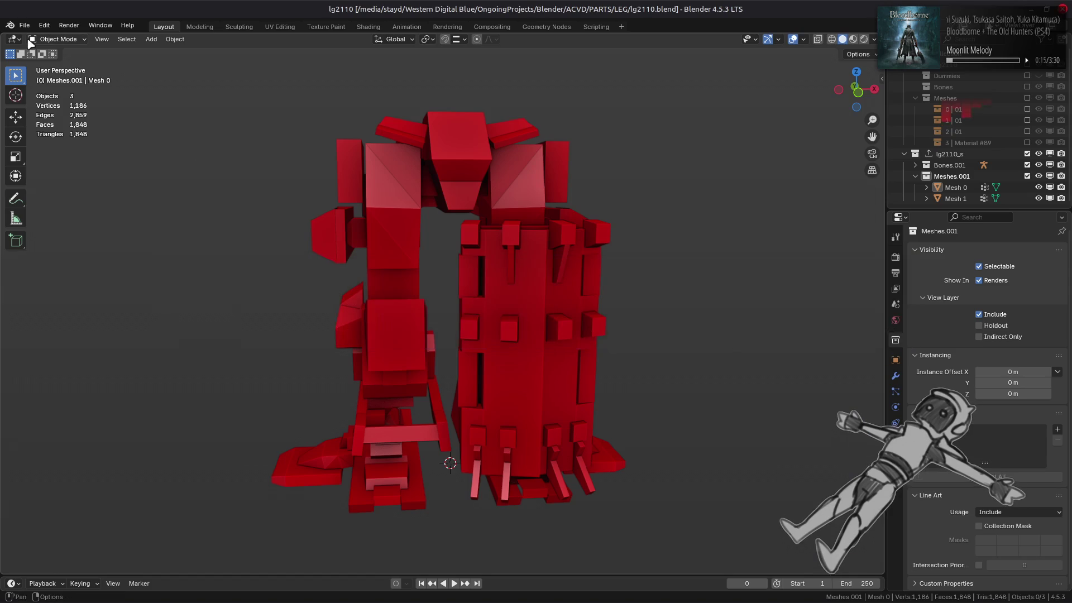
click(26, 25)
mouse_move(58, 60)
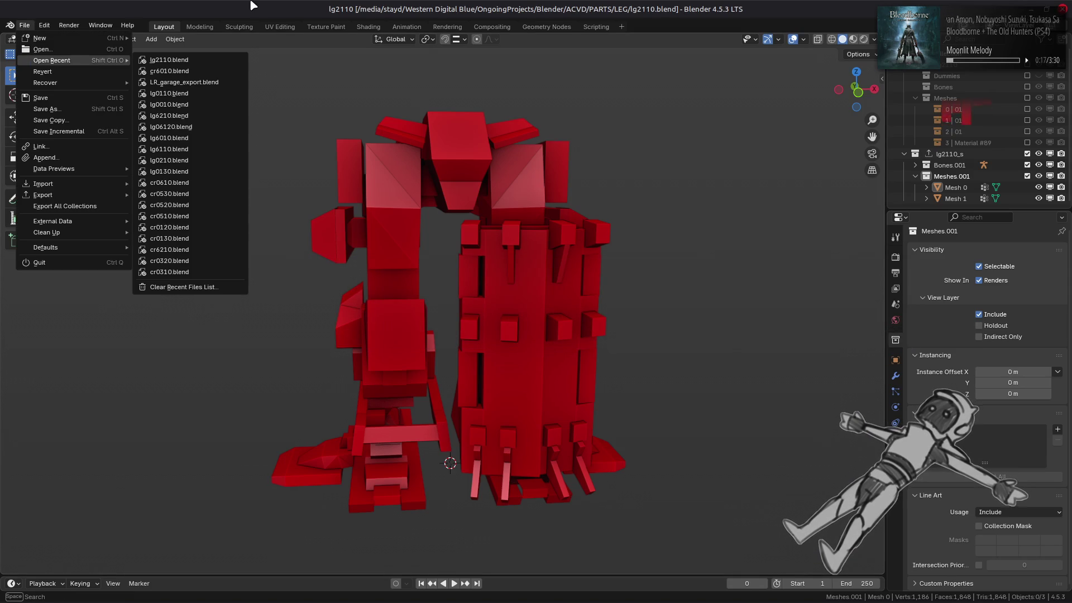
key(alt+Tab)
Unpack cr6020_gt.tpf.dcx and cr6020_m.bnd.dcx with YabberExtended and open the cr6020_m-bnd-dcx folder.
double_click(341, 268)
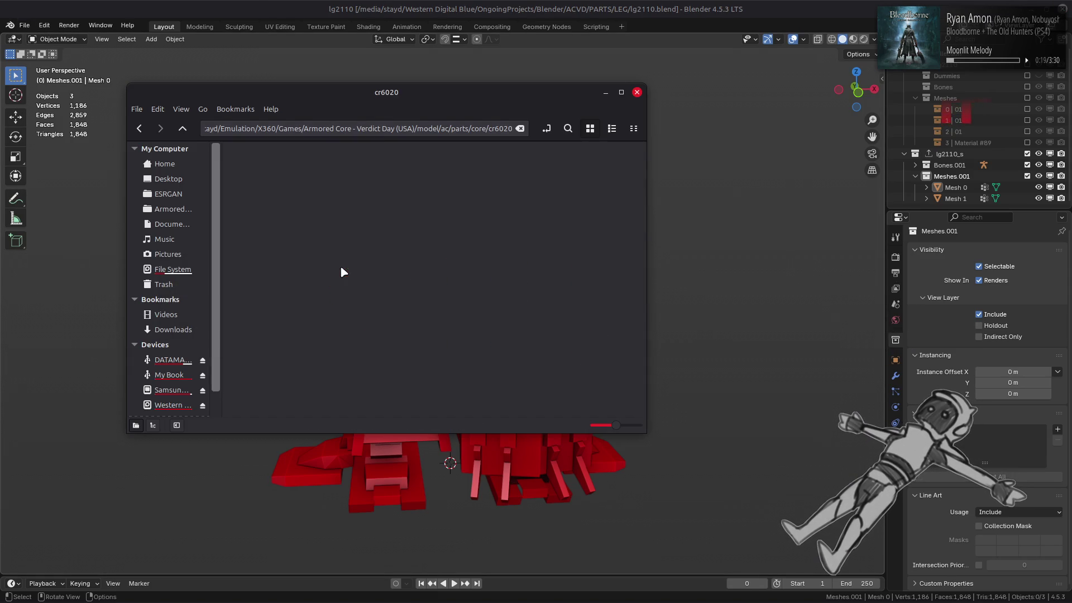
right_click(335, 178)
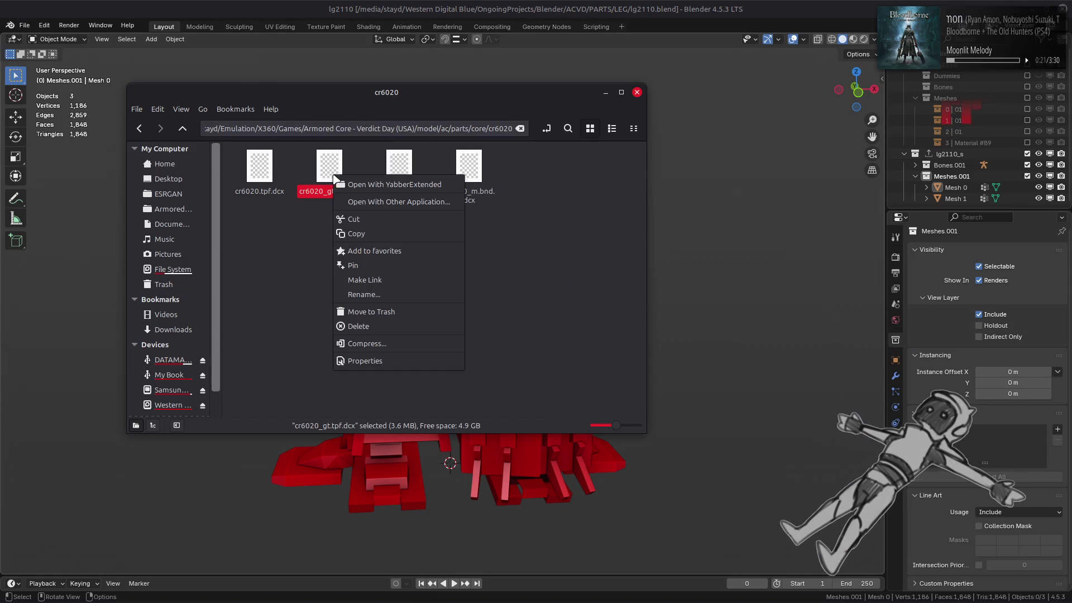
click(401, 184)
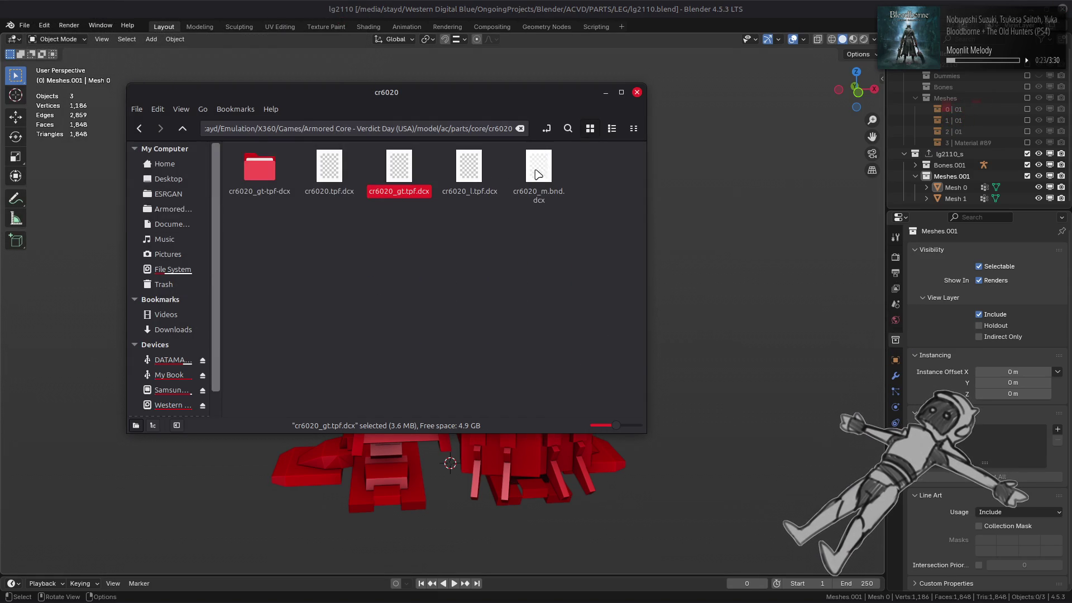
right_click(538, 175)
click(558, 179)
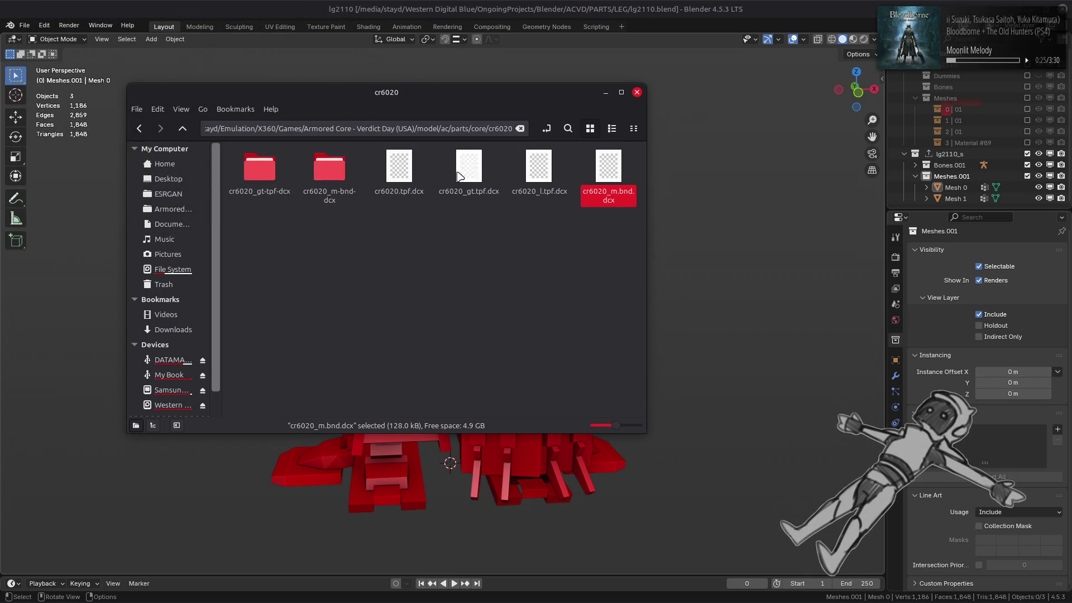
double_click(329, 167)
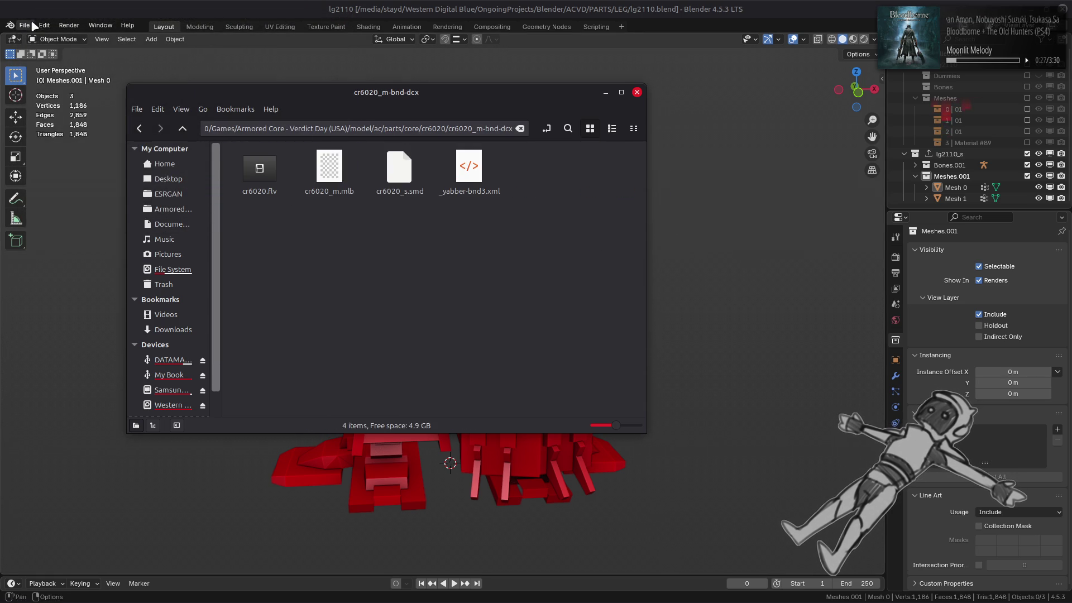
Start a new empty Blender scene and select cr6020_s.smd in the file manager.
click(25, 25)
mouse_move(111, 37)
click(190, 58)
key(alt+Tab)
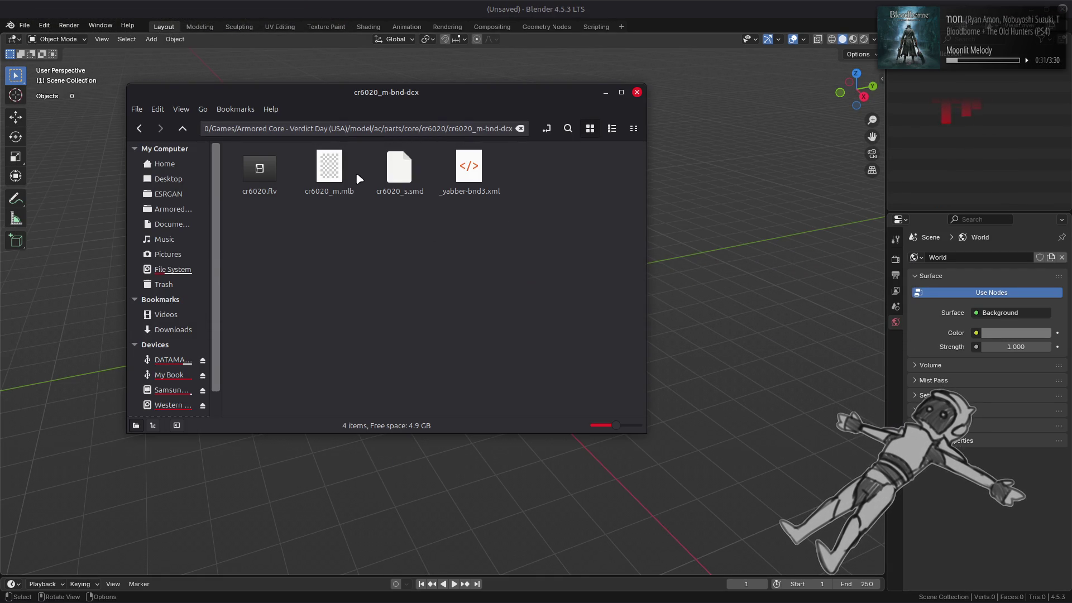
click(392, 174)
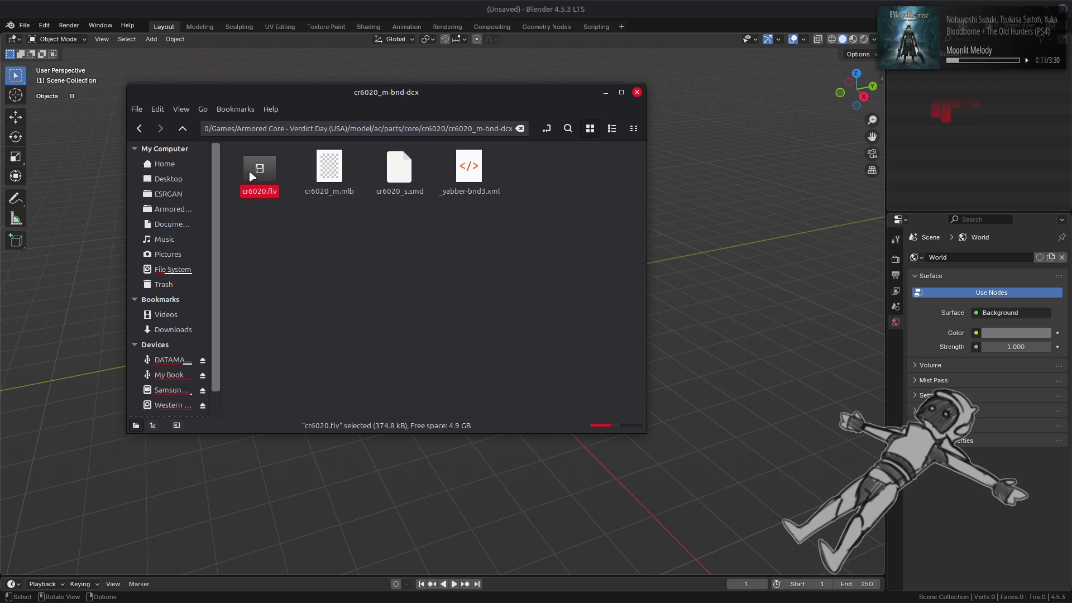
Import cr6020.flv as FLVER, hide the bone overlay, and frame the model.
drag(695, 217, 694, 215)
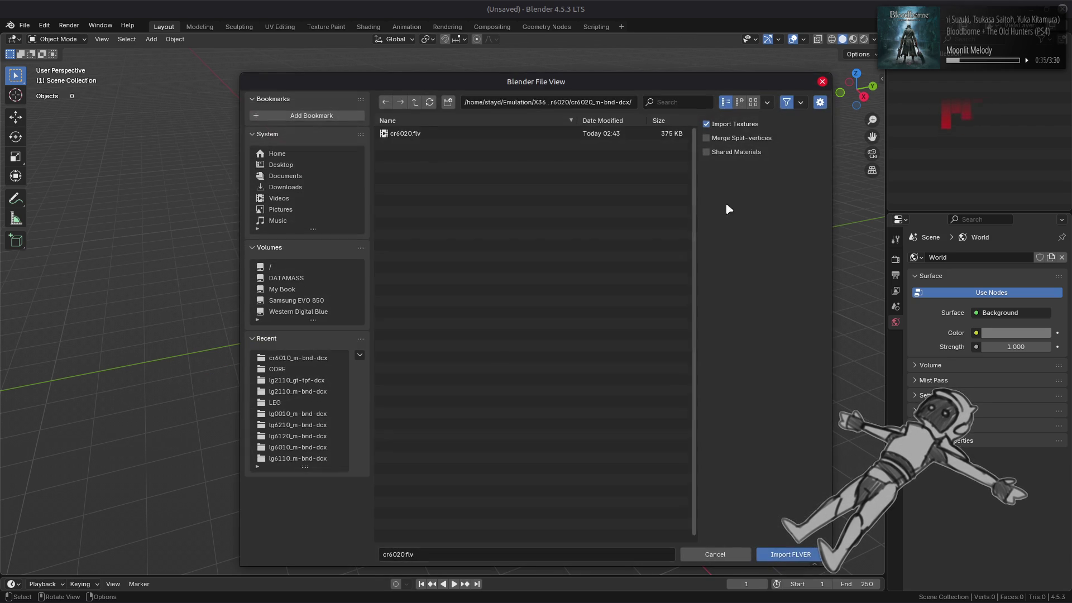
double_click(542, 135)
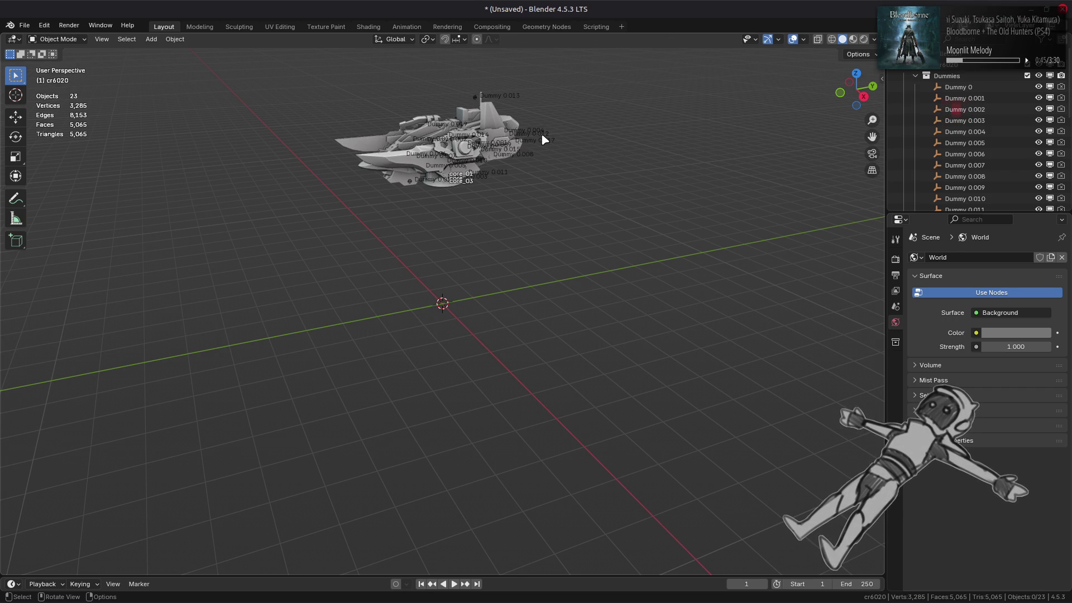
click(803, 39)
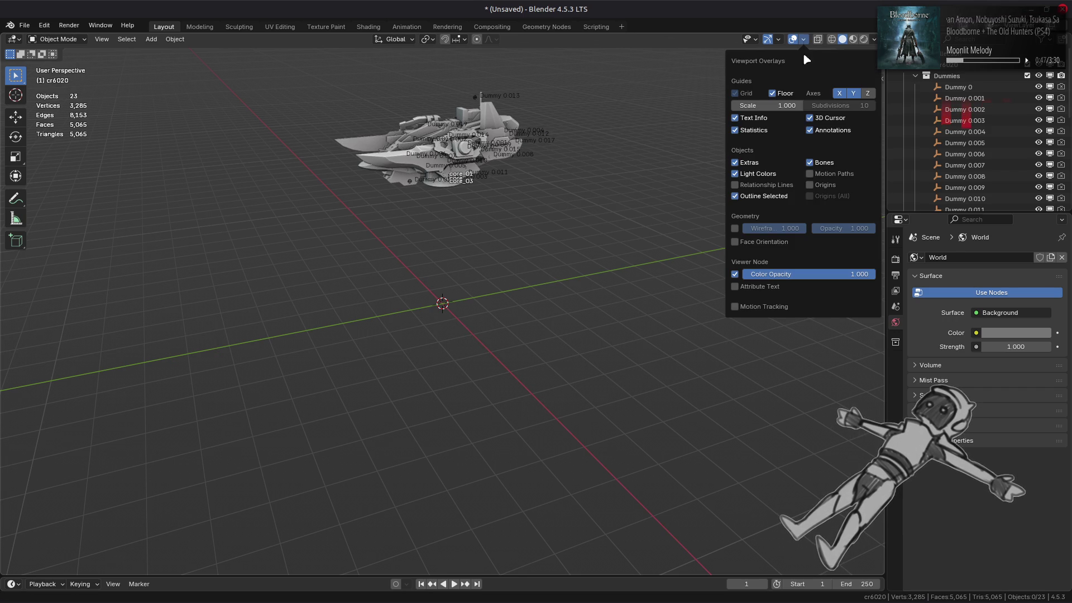
click(815, 163)
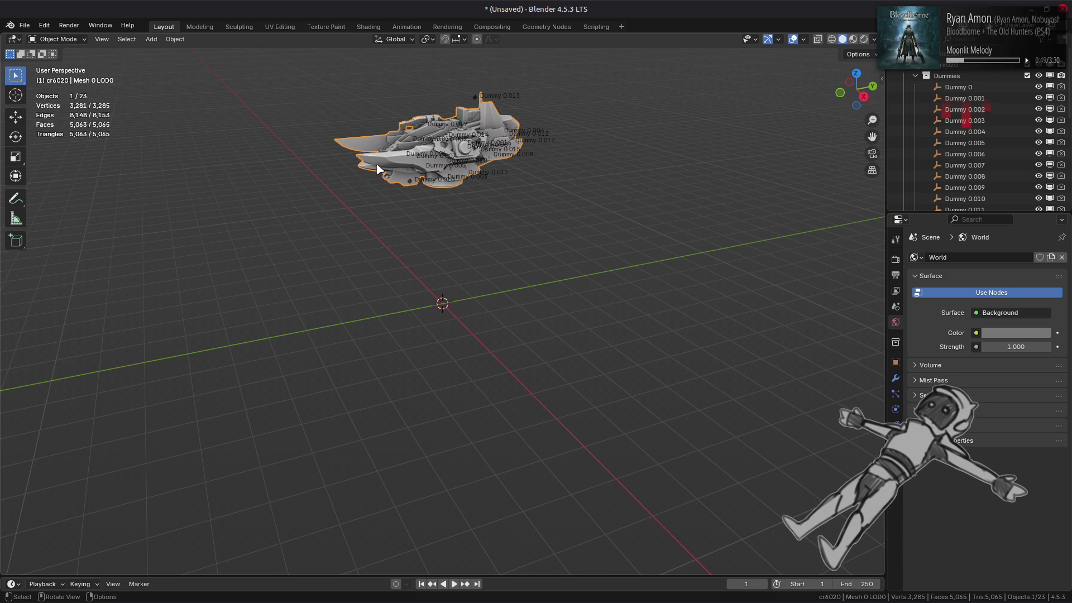
key(KP_Decimal)
scroll(378, 167, up, 2)
mouse_move(383, 190)
middle_down()
mouse_move(505, 265)
mouse_move(484, 190)
middle_up()
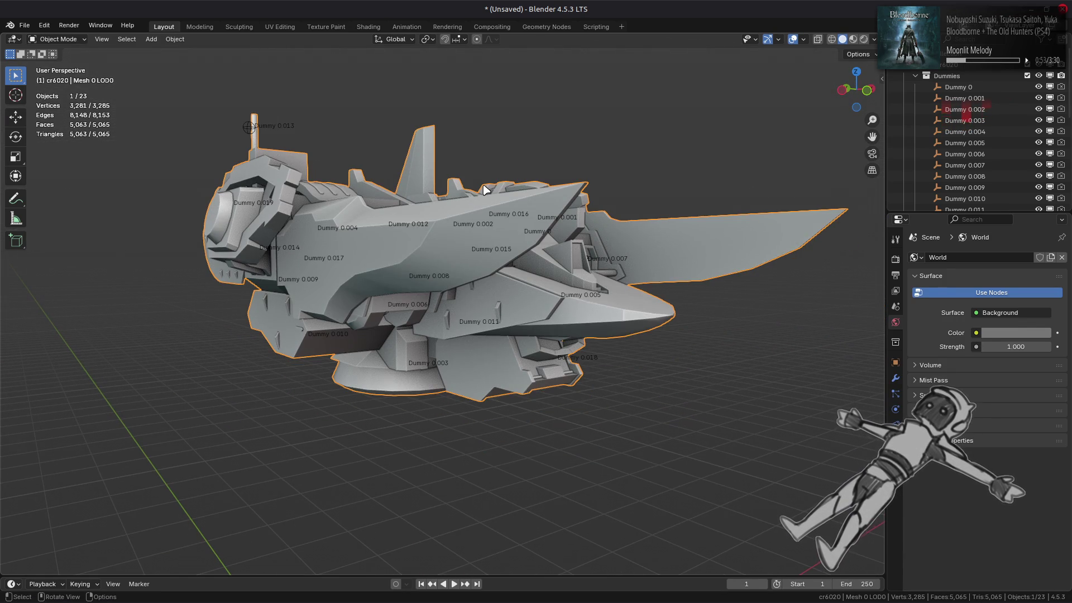
Collapse and hide the Dummies collection in the outliner.
click(914, 75)
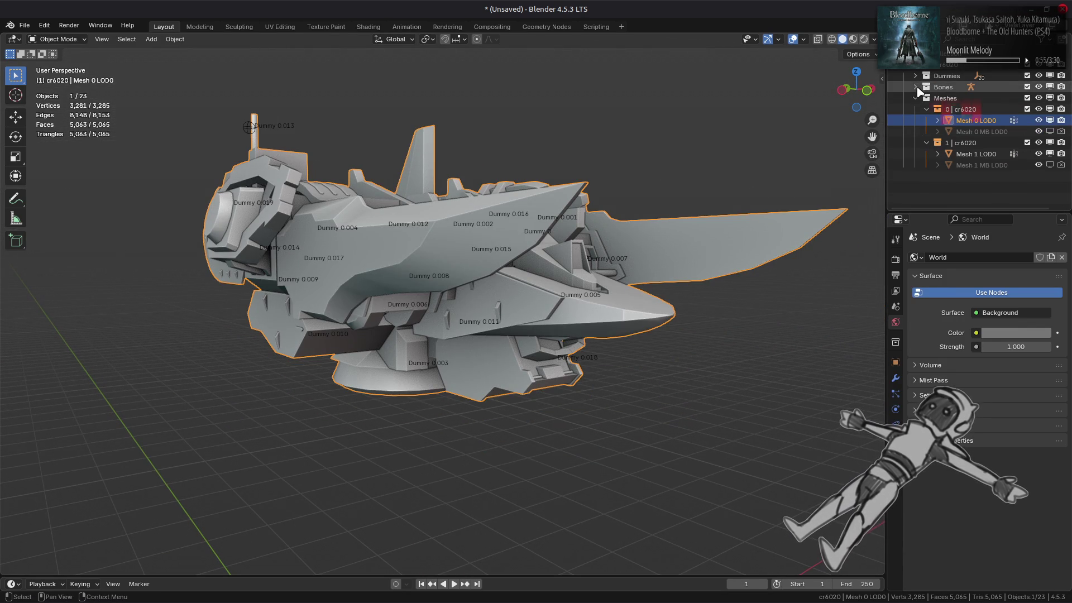
click(1039, 75)
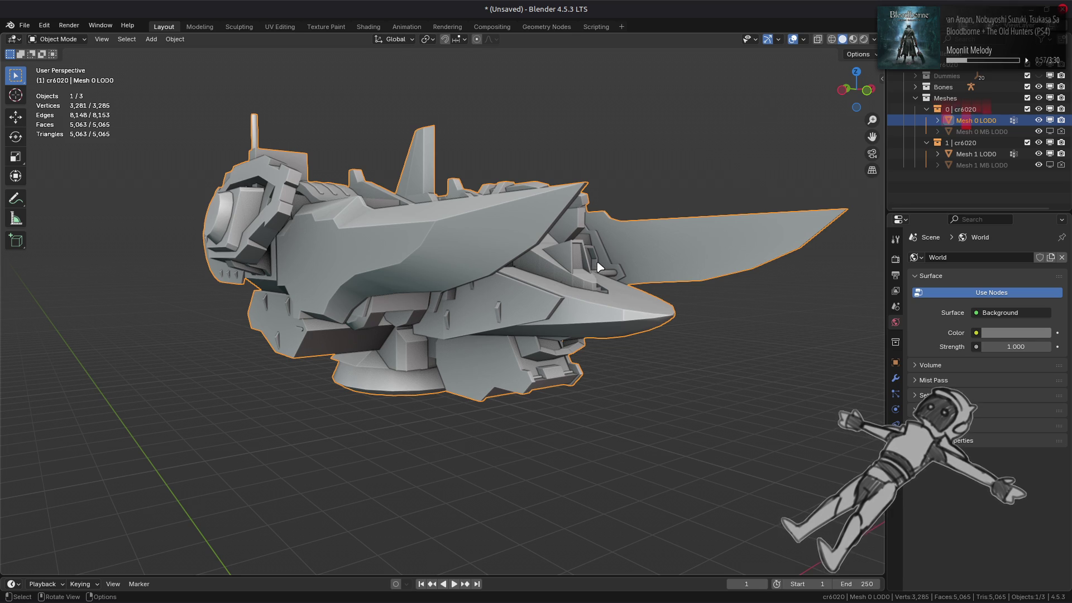
scroll(572, 275, down, 1)
mouse_move(572, 275)
middle_down()
mouse_move(511, 287)
mouse_move(540, 296)
middle_up()
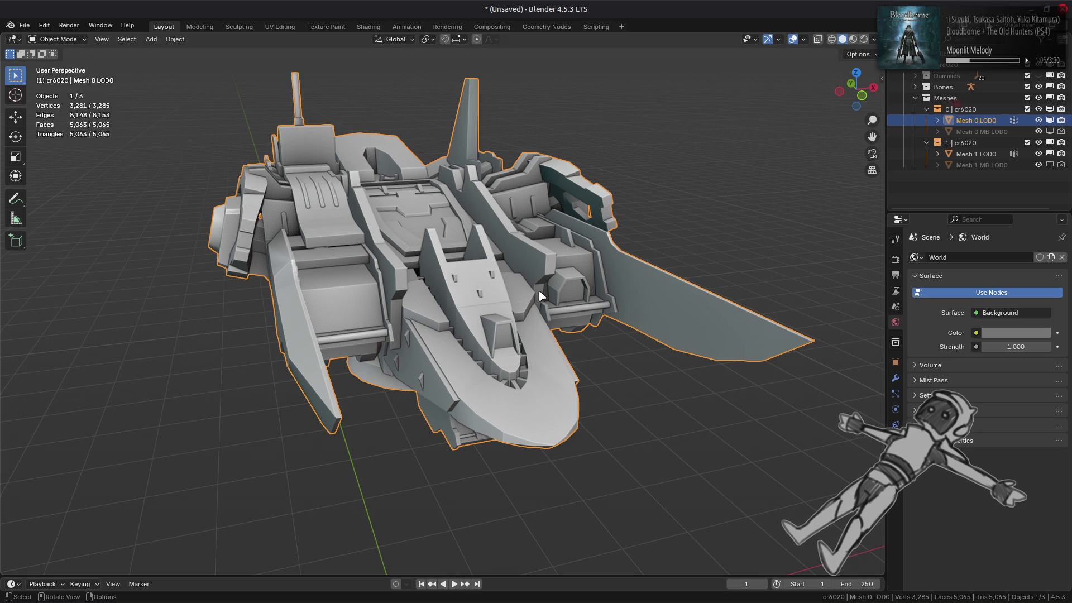
Add a Weighted Normal modifier to the mesh with Corner Angle weighting.
click(895, 377)
click(987, 257)
mouse_move(926, 323)
click(826, 337)
click(975, 359)
click(994, 318)
click(995, 342)
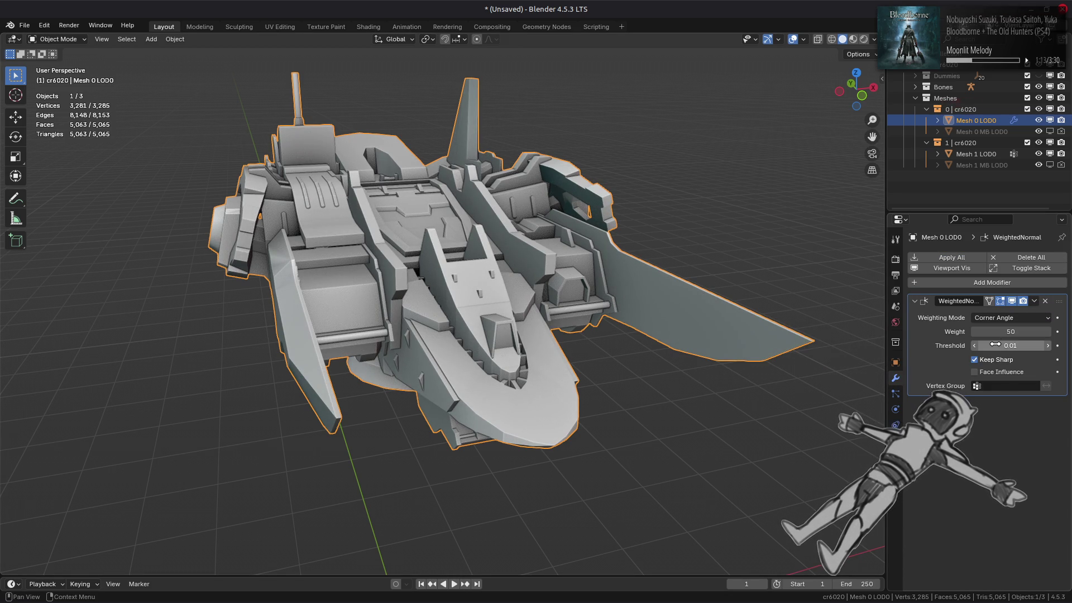
Compare Face Area & Angle and Face Area weighting, settle on Corner Angle, and start saving.
click(998, 318)
click(996, 355)
click(997, 318)
click(997, 333)
click(998, 318)
click(994, 343)
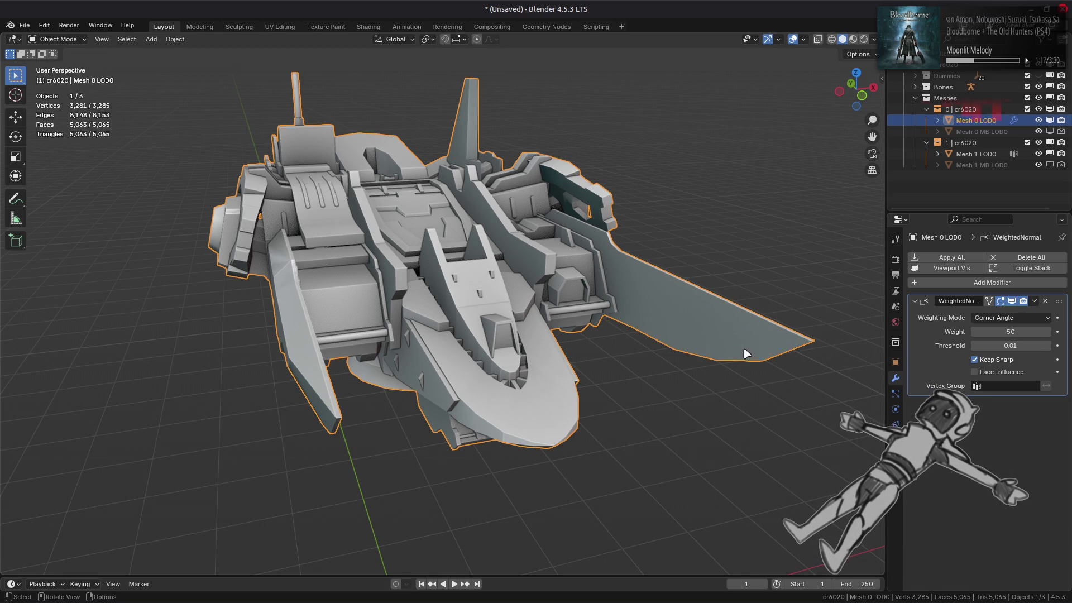
middle_drag(742, 353, 764, 351)
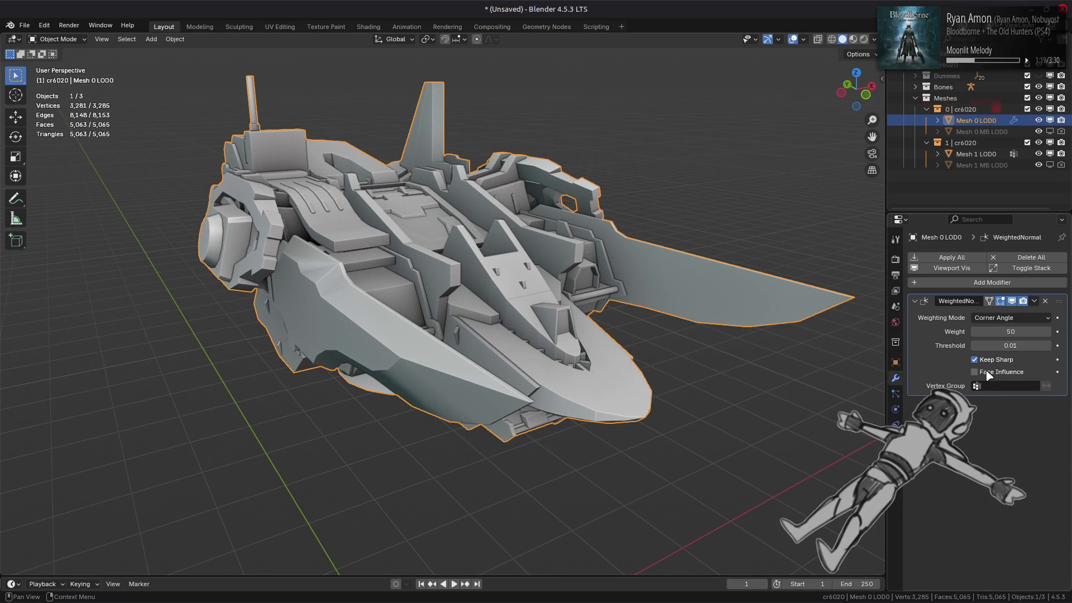
middle_drag(704, 309, 728, 303)
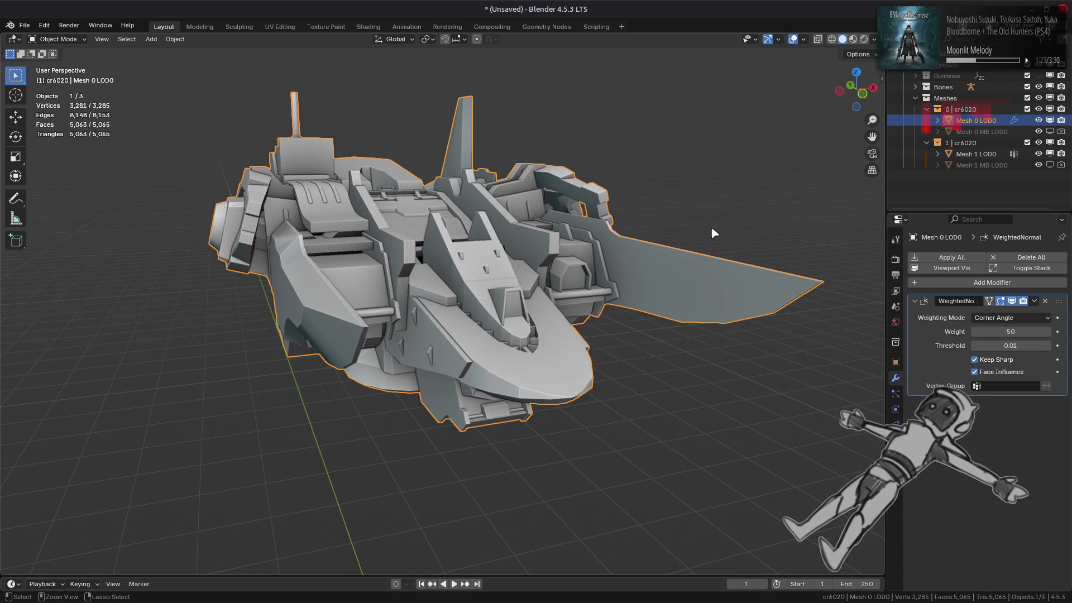
key(ctrl+s)
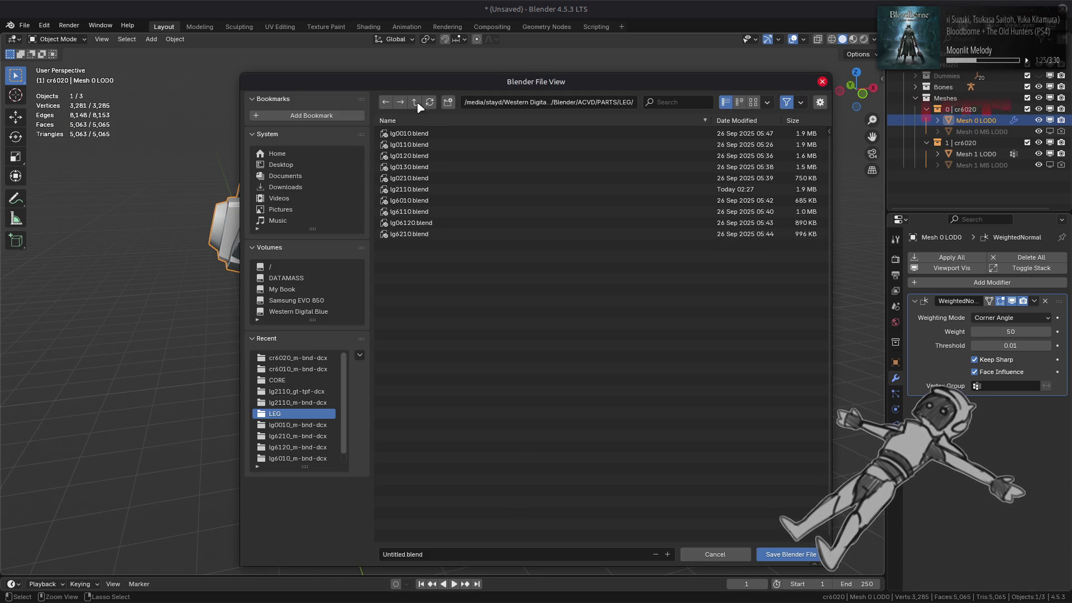
Save the scene as cr6020.blend in the CORE folder, then switch to the Shading workspace.
click(415, 102)
double_click(413, 134)
text(cr6)
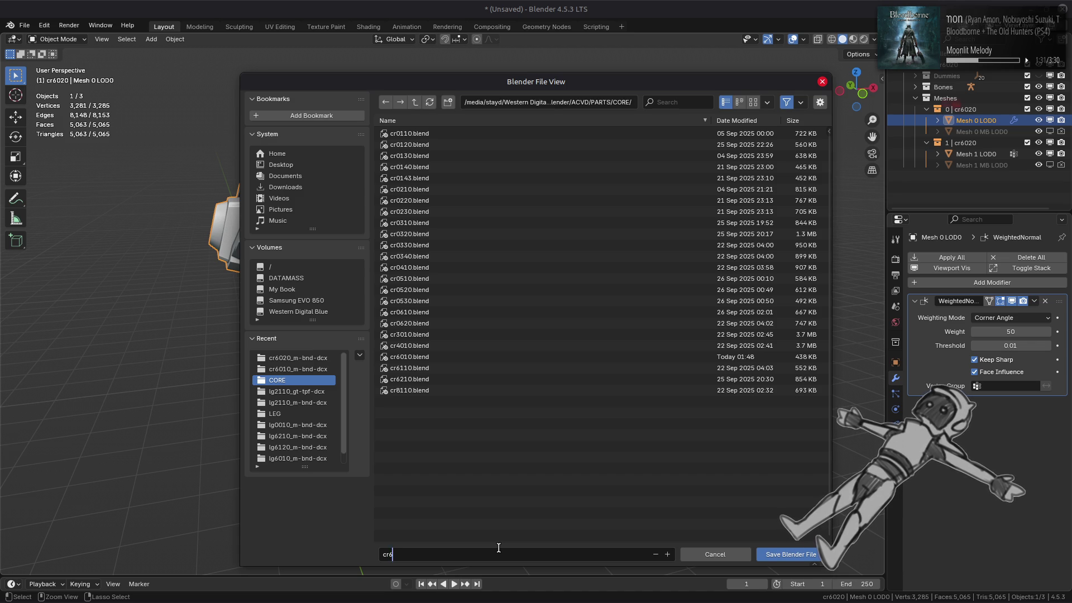
text(020.blend)
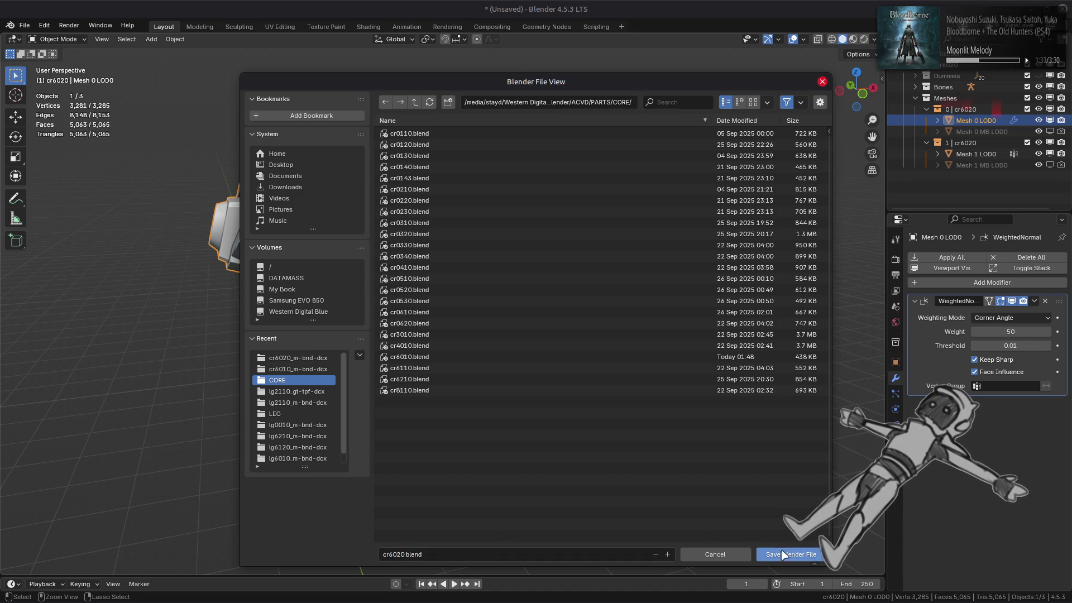
click(790, 553)
click(368, 27)
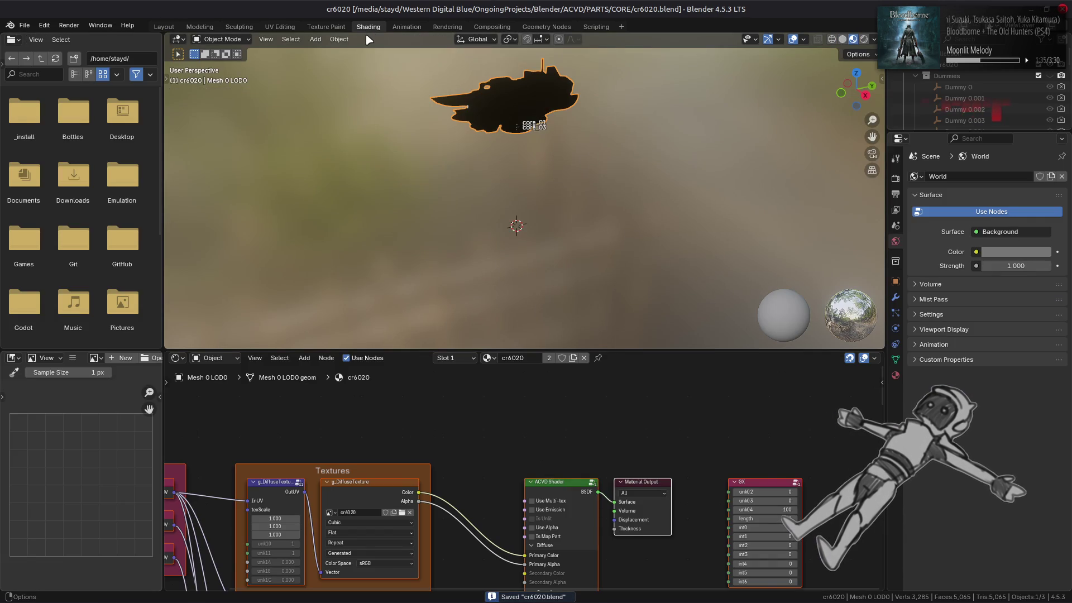
click(29, 26)
Open lg2110.blend and then cr6010.blend from the recent files list.
mouse_move(69, 61)
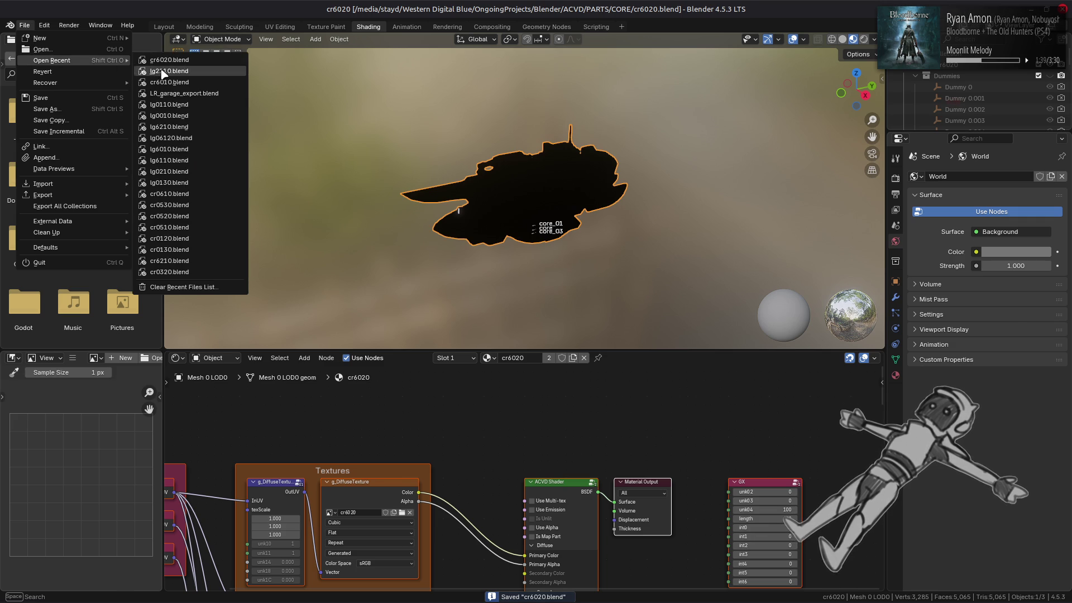
click(162, 72)
click(25, 25)
mouse_move(60, 61)
click(199, 83)
Select the cr6010 ship and inspect its Multiply node in the Shading workspace.
click(442, 303)
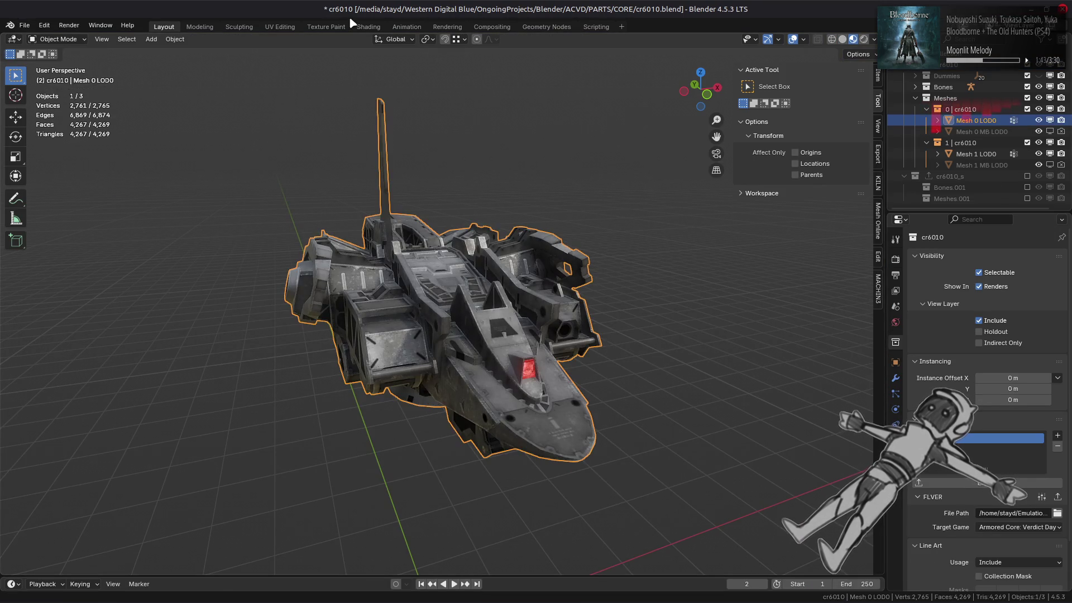
click(368, 27)
click(506, 417)
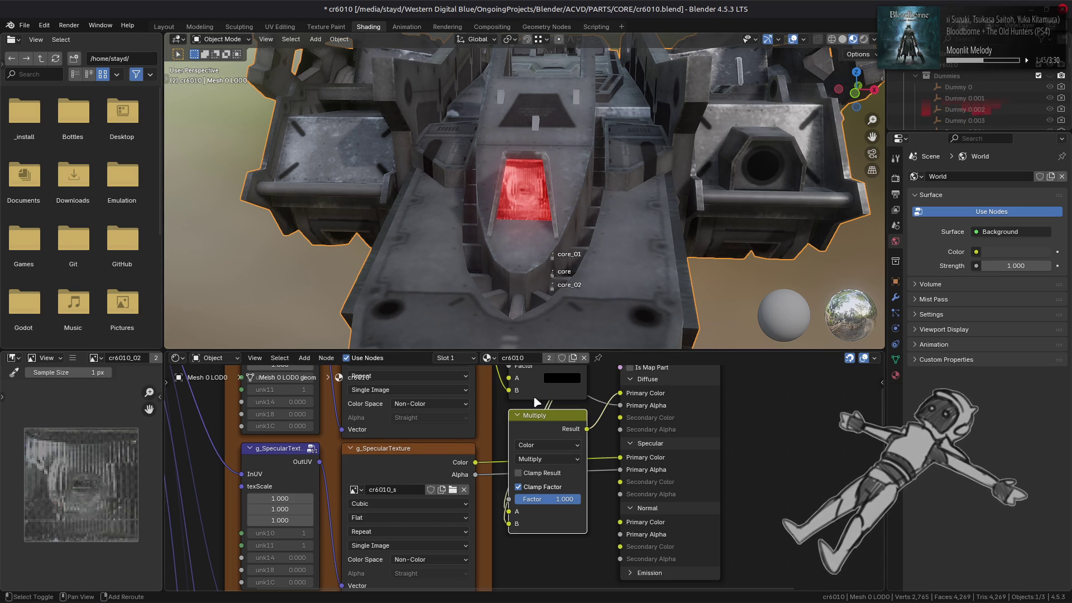
right_click(506, 399)
click(506, 397)
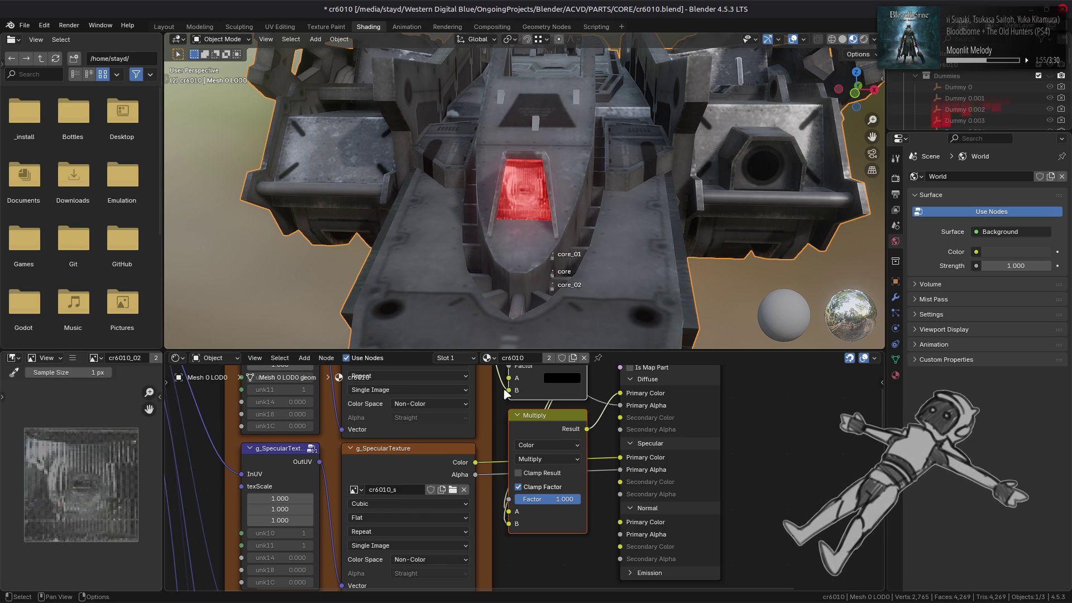
Reopen cr6020.blend from recent files, discarding unsaved changes.
click(24, 25)
mouse_move(51, 61)
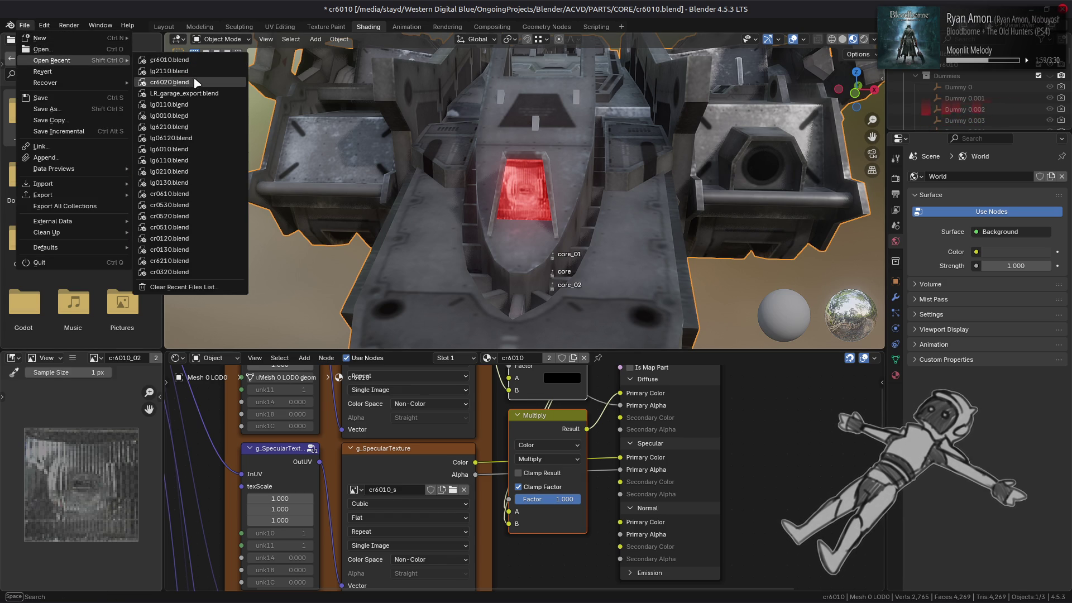
click(192, 83)
click(486, 326)
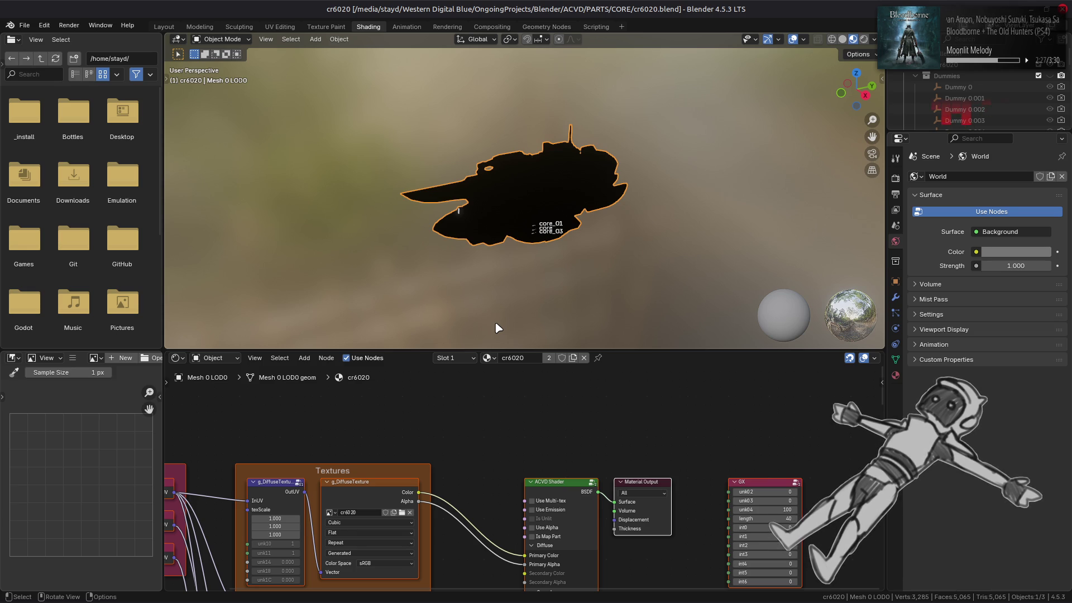
Clear the node selection and bring the specular texture and UV nodes into view.
right_click(480, 441)
click(483, 444)
click(518, 447)
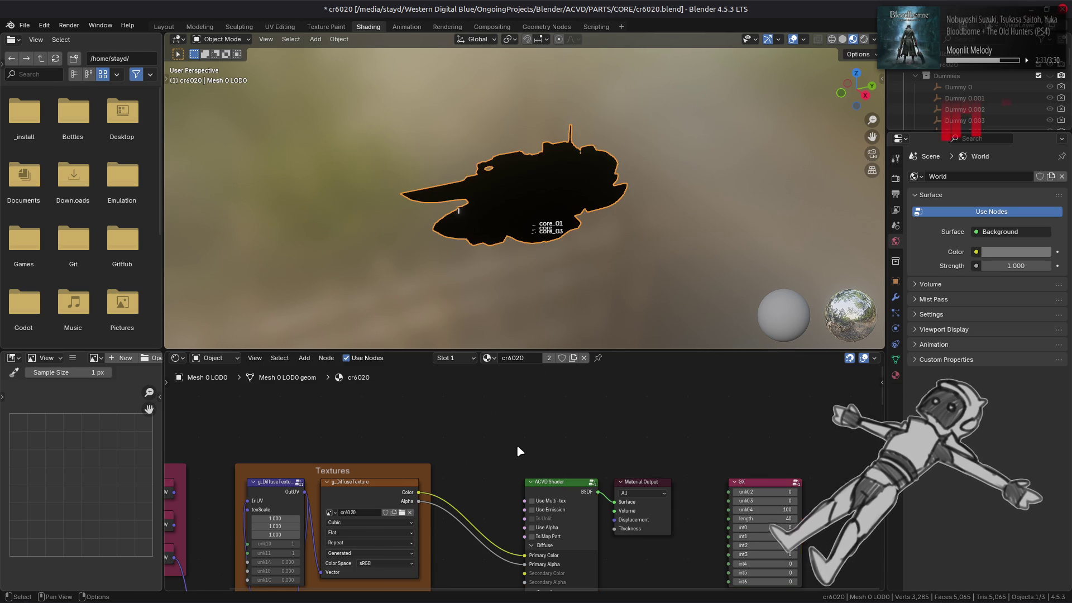
middle_drag(478, 503, 511, 417)
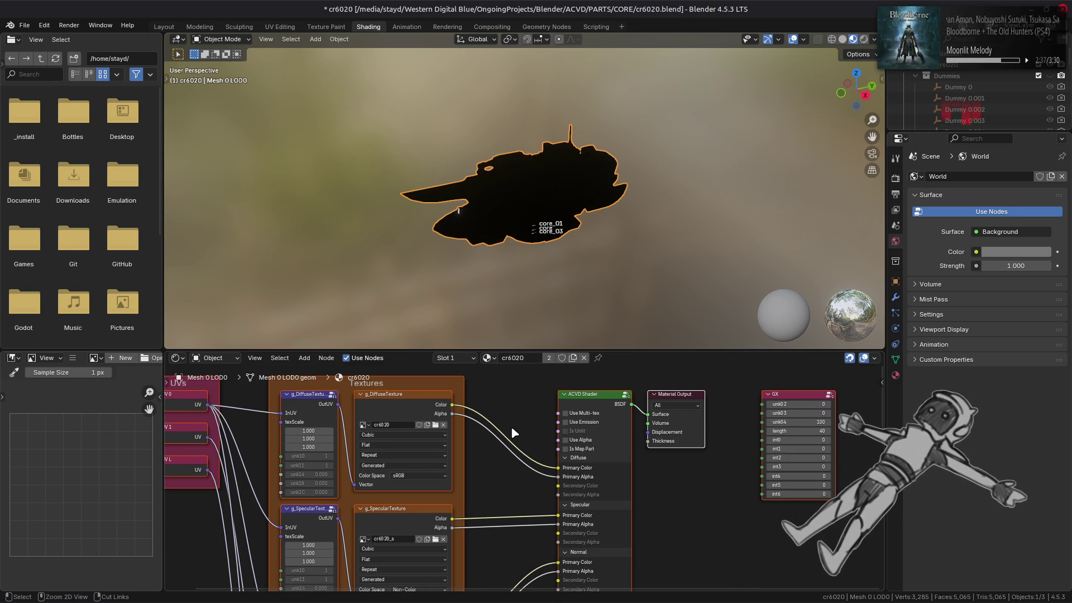
key(alt+a)
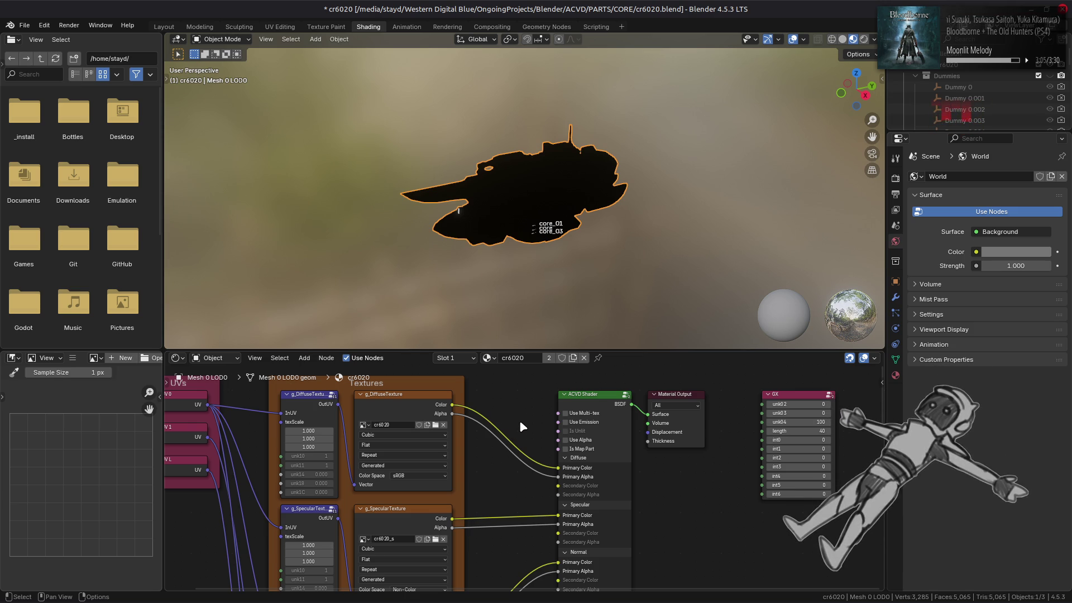
scroll(520, 422, up, 1)
scroll(519, 416, up, 1)
Add Mix and Multiply nodes: diffuse Color to B, Alpha to Factor, Result to Diffuse Primary Color.
right_click(534, 422)
click(504, 408)
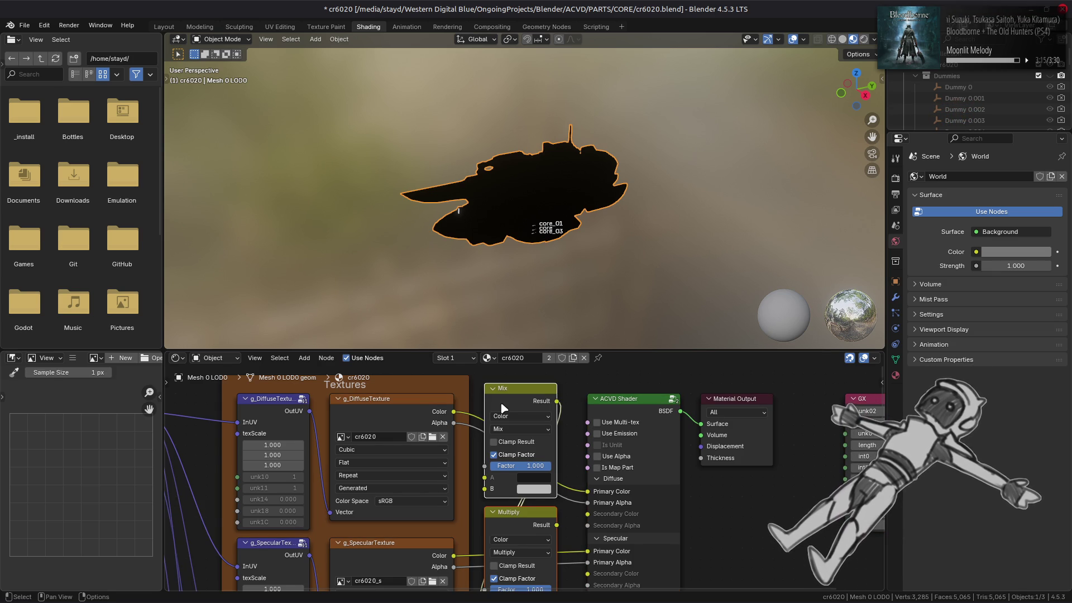
mouse_move(453, 411)
mouse_down()
mouse_move(491, 502)
mouse_move(490, 491)
mouse_up()
drag(454, 423, 494, 480)
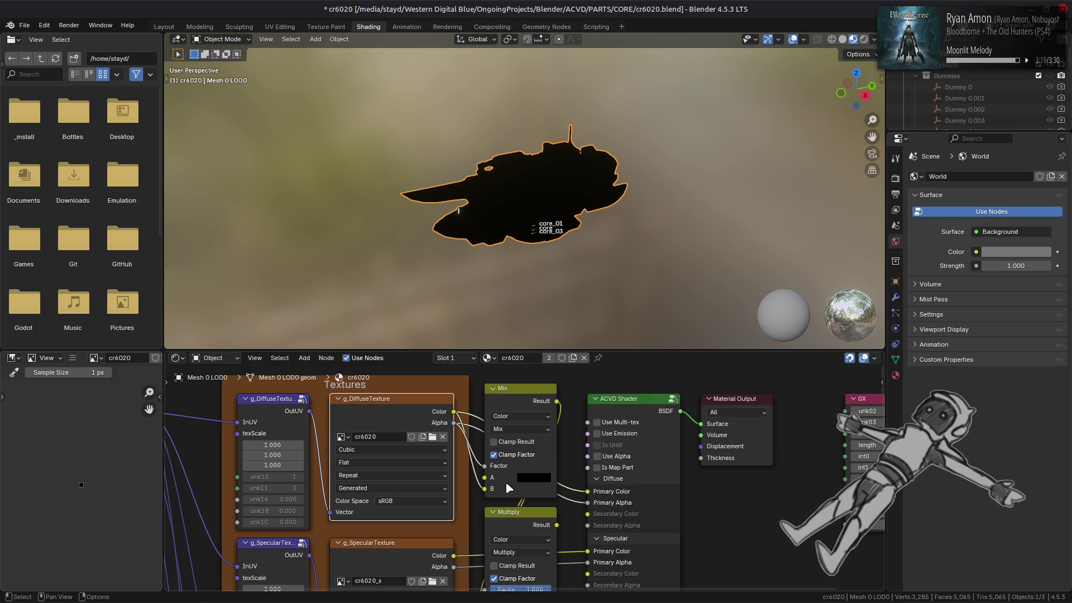
drag(556, 525, 589, 495)
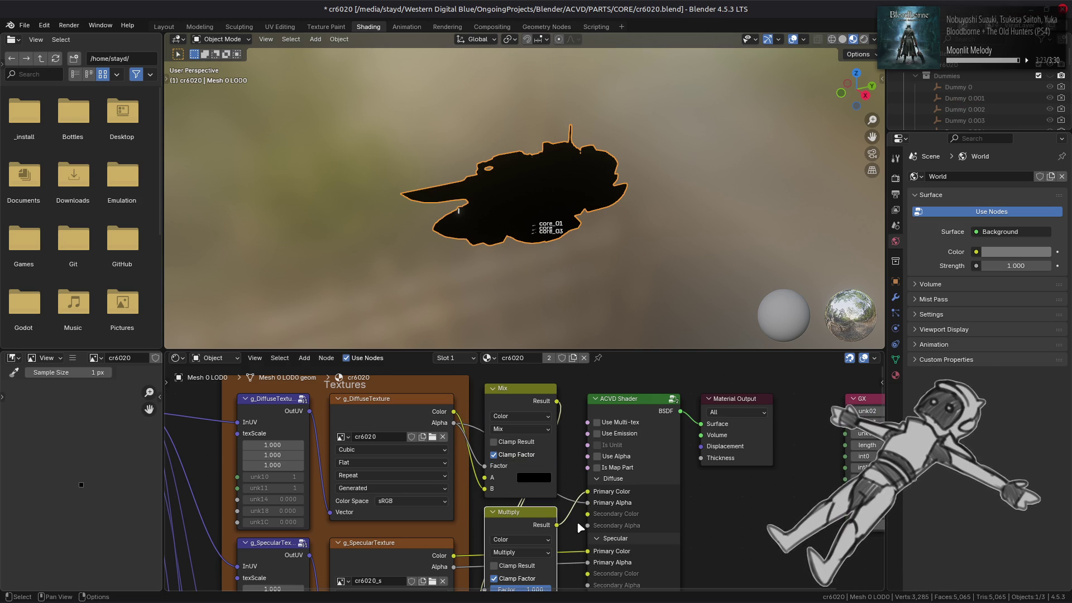
middle_drag(571, 528, 587, 444)
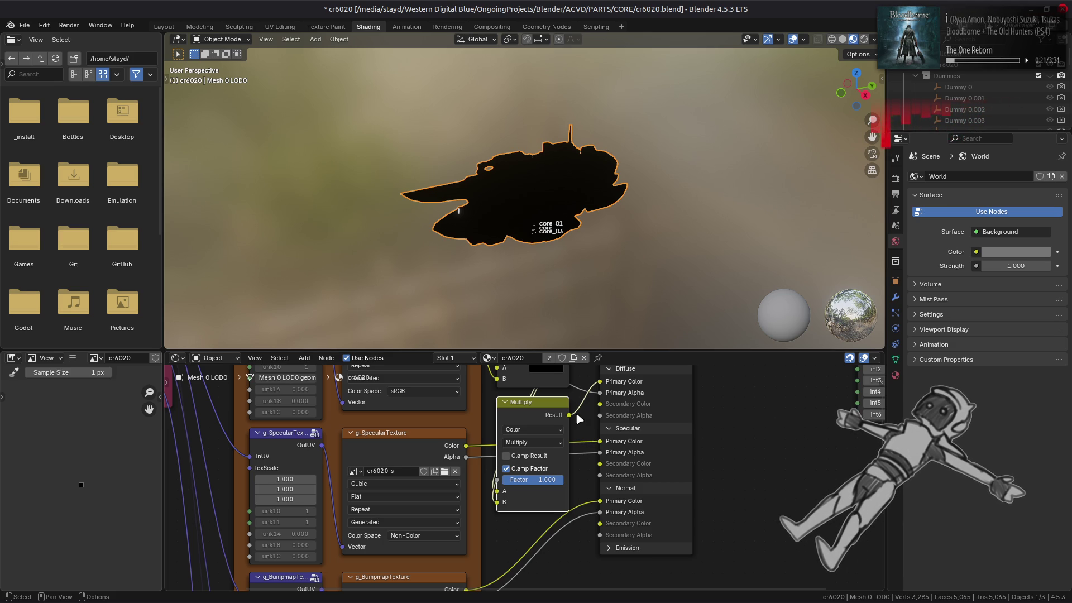
Bring the UV and diffuse texture nodes into view and save cr6020.blend.
mouse_move(433, 413)
middle_down()
mouse_move(477, 417)
mouse_move(474, 405)
mouse_move(435, 491)
middle_up()
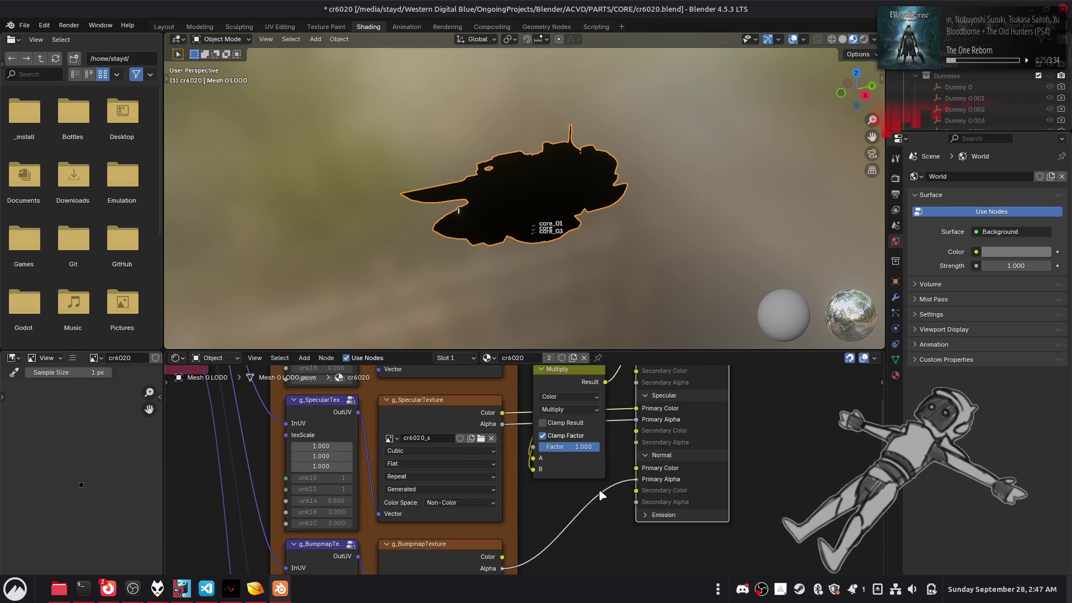
middle_drag(463, 368, 539, 473)
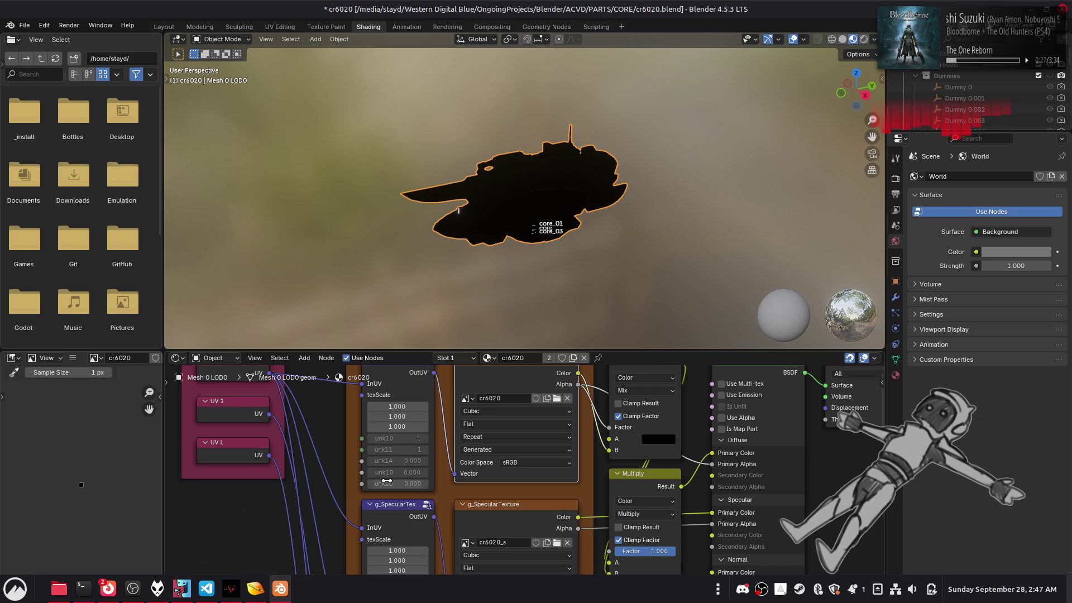
key(ctrl+s)
Replace the diffuse image with cr6020.dds and set its colour space to Non-Color.
click(73, 358)
mouse_move(93, 381)
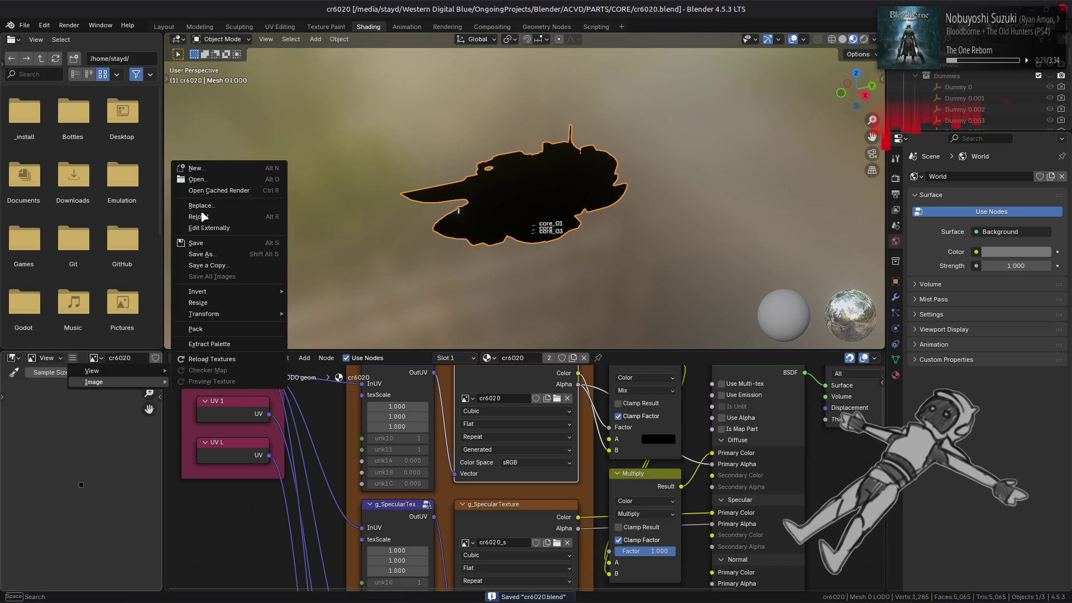
click(223, 208)
click(414, 101)
double_click(440, 133)
double_click(441, 133)
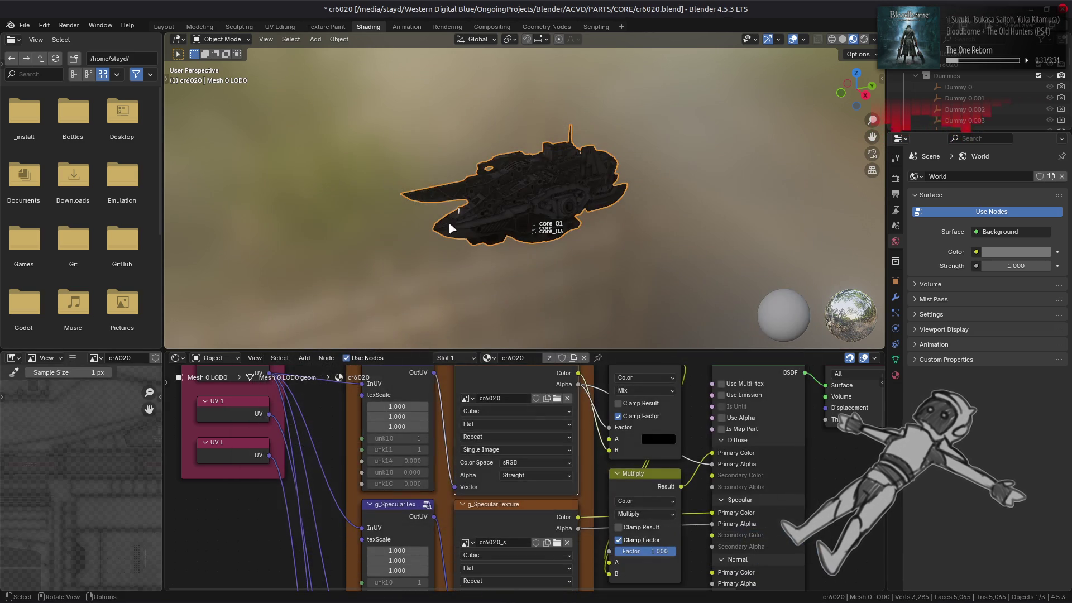
click(537, 462)
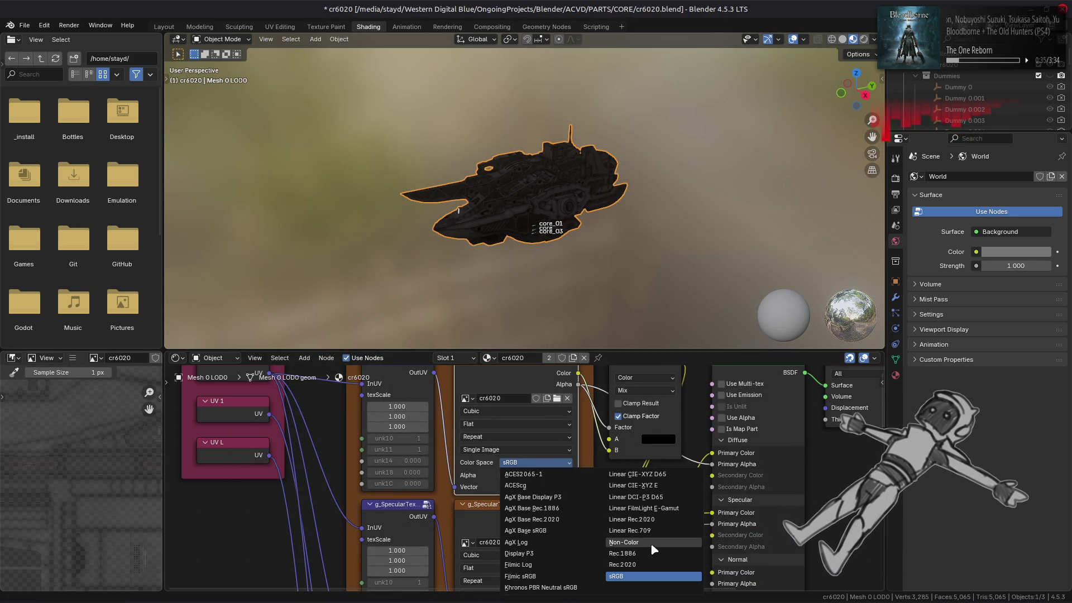
click(599, 541)
Replace the specular texture node's image with cr6020_s.dds, then view the diffuse image.
middle_drag(596, 533, 583, 491)
click(551, 490)
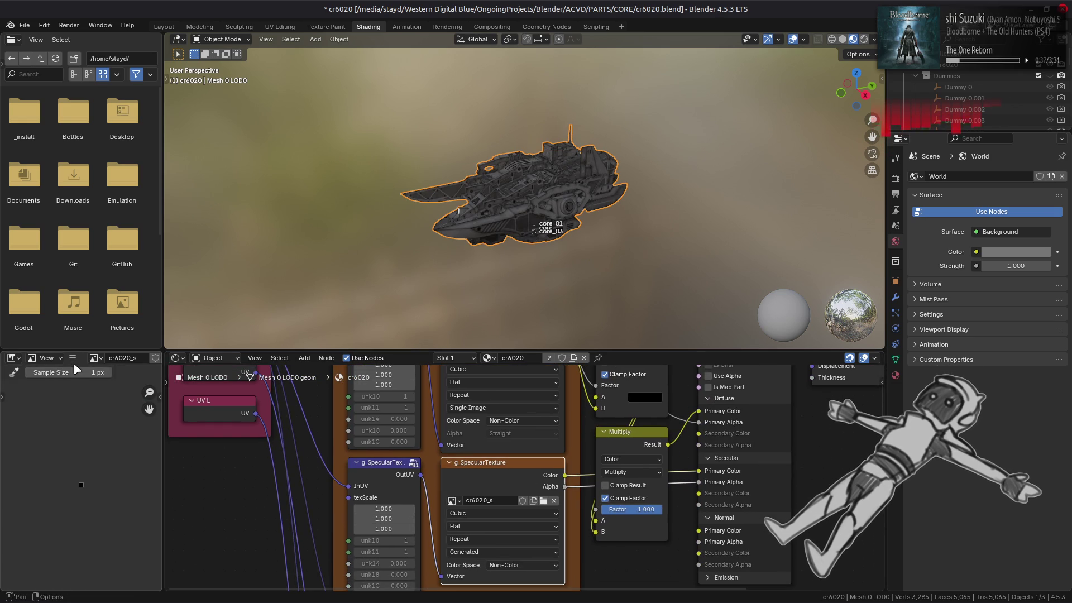
click(72, 358)
mouse_move(89, 384)
click(214, 208)
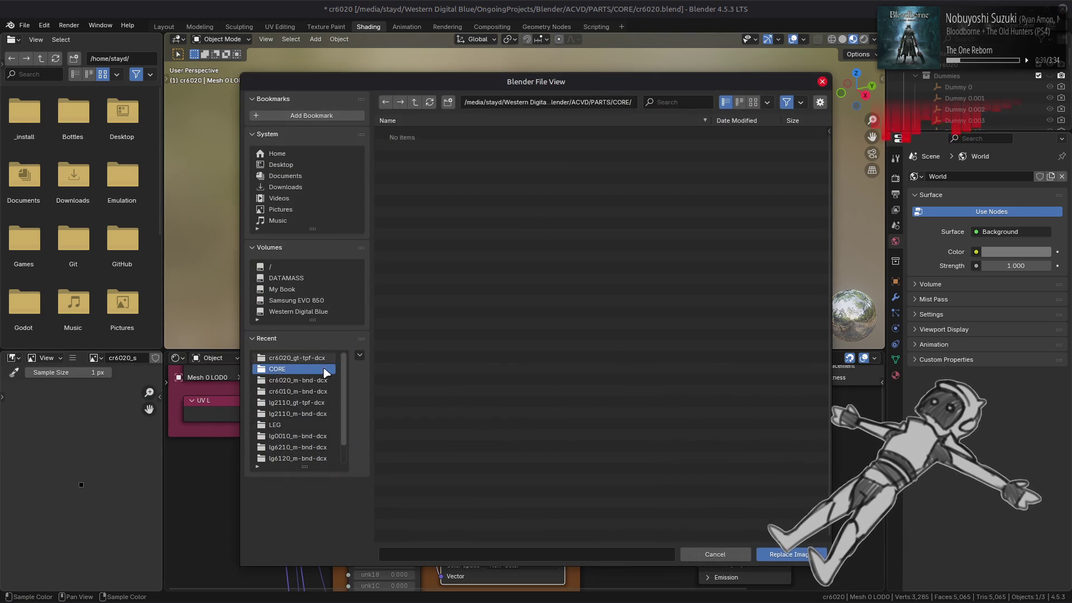
double_click(426, 189)
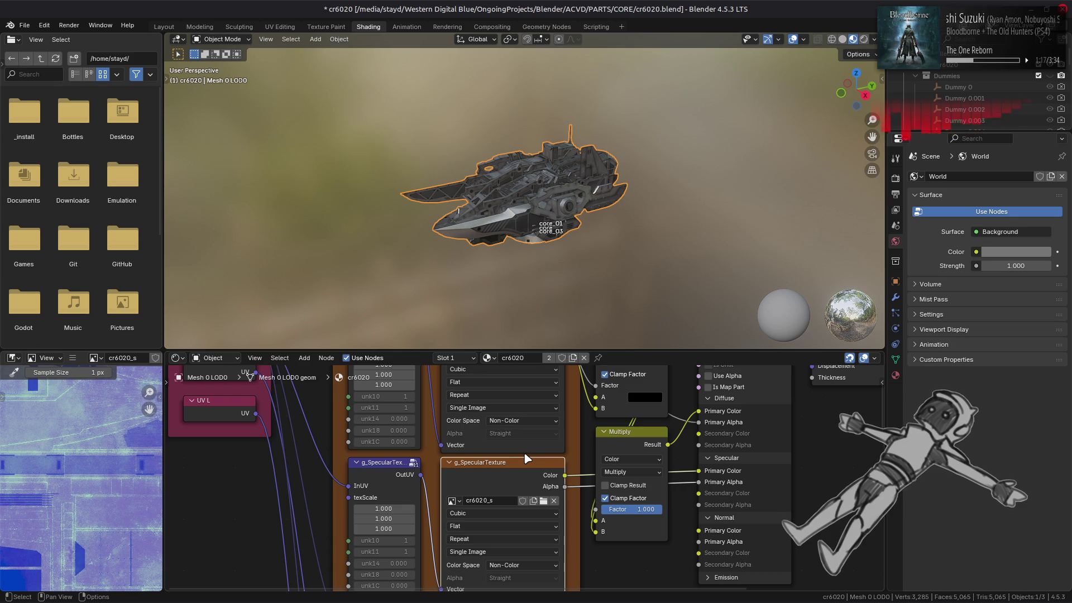
click(538, 440)
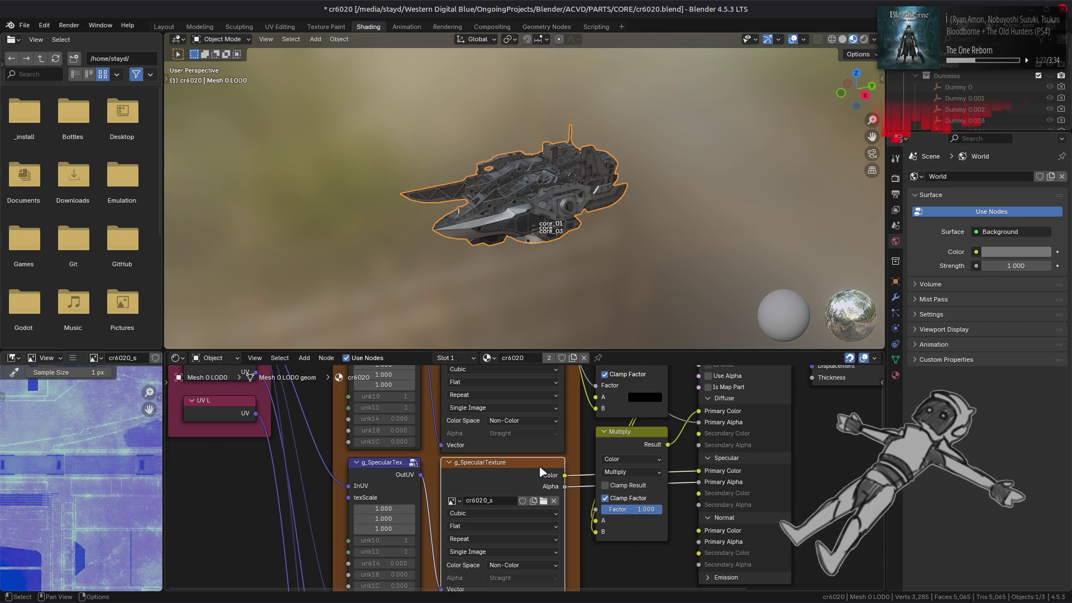
click(526, 474)
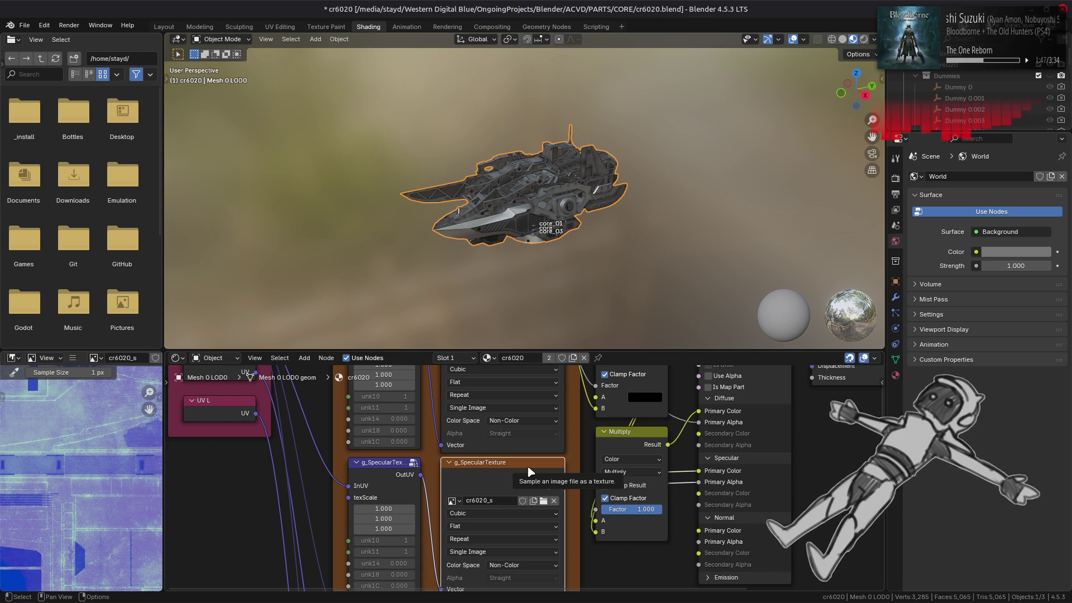
click(524, 448)
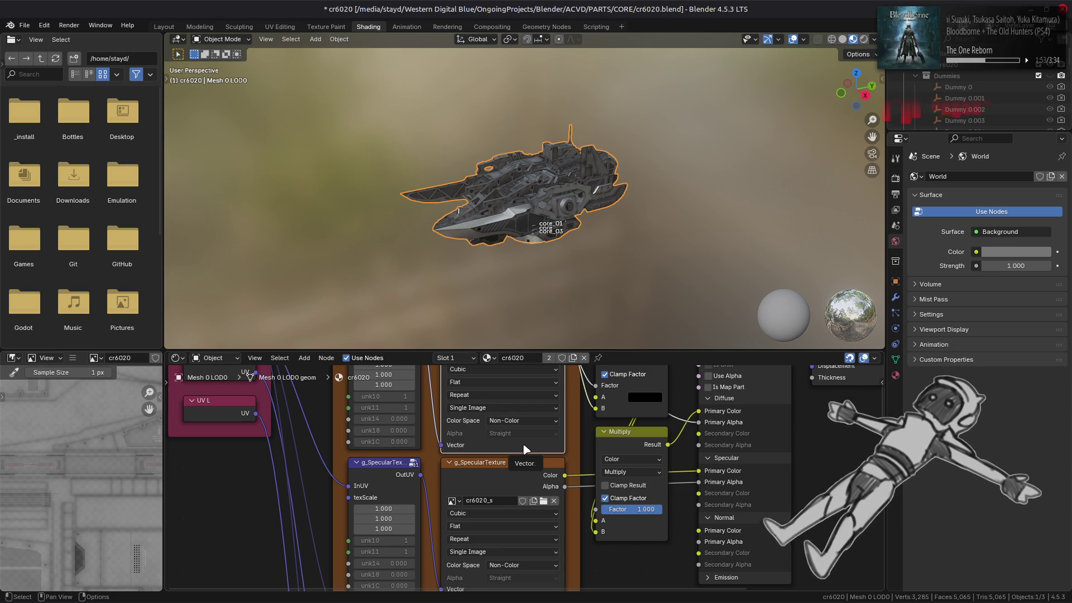
click(518, 486)
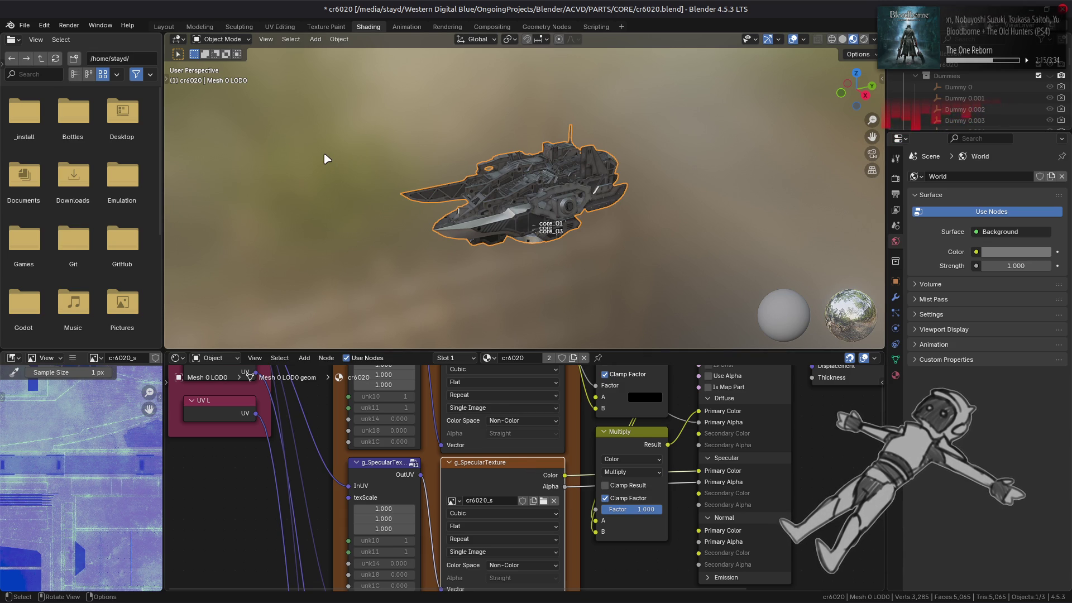
Return to Layout in Material Preview and enable EEVEE Raytracing with Screen-Trace.
click(163, 26)
click(853, 39)
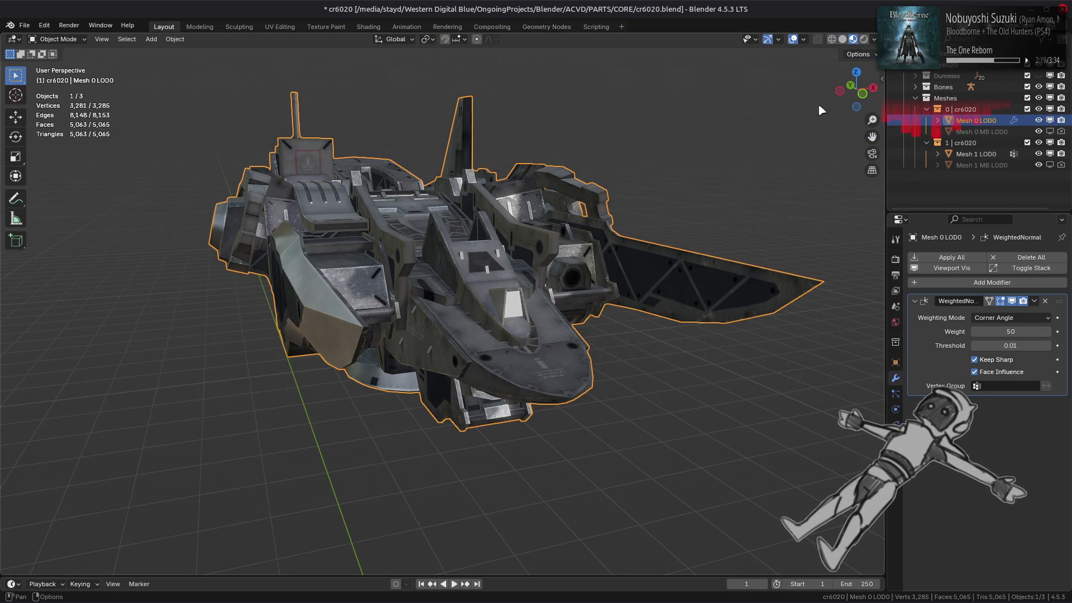
scroll(708, 191, down, 3)
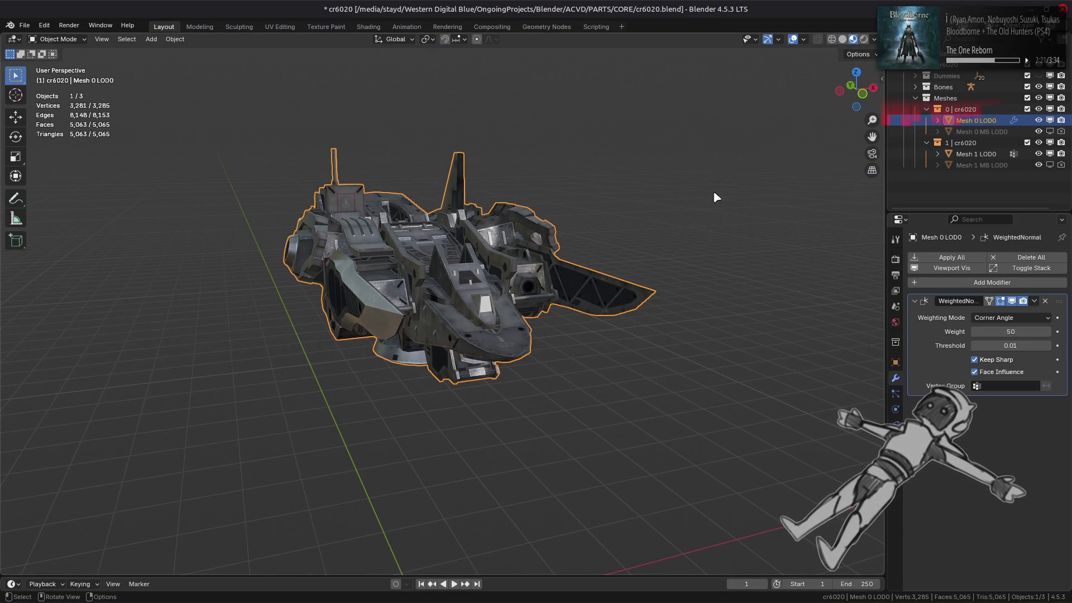
click(895, 259)
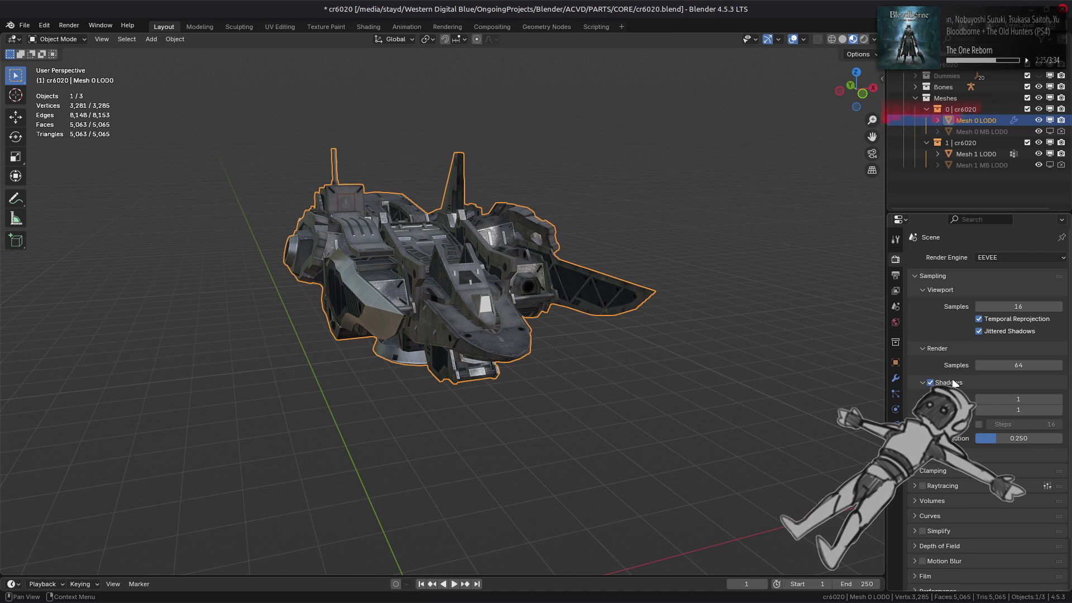
click(960, 426)
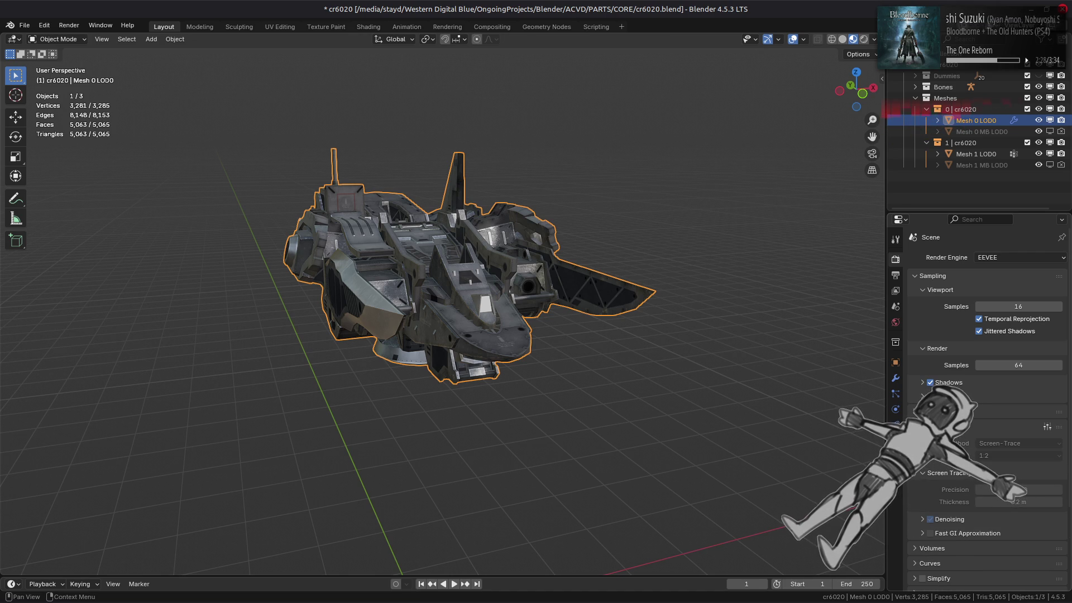
click(930, 411)
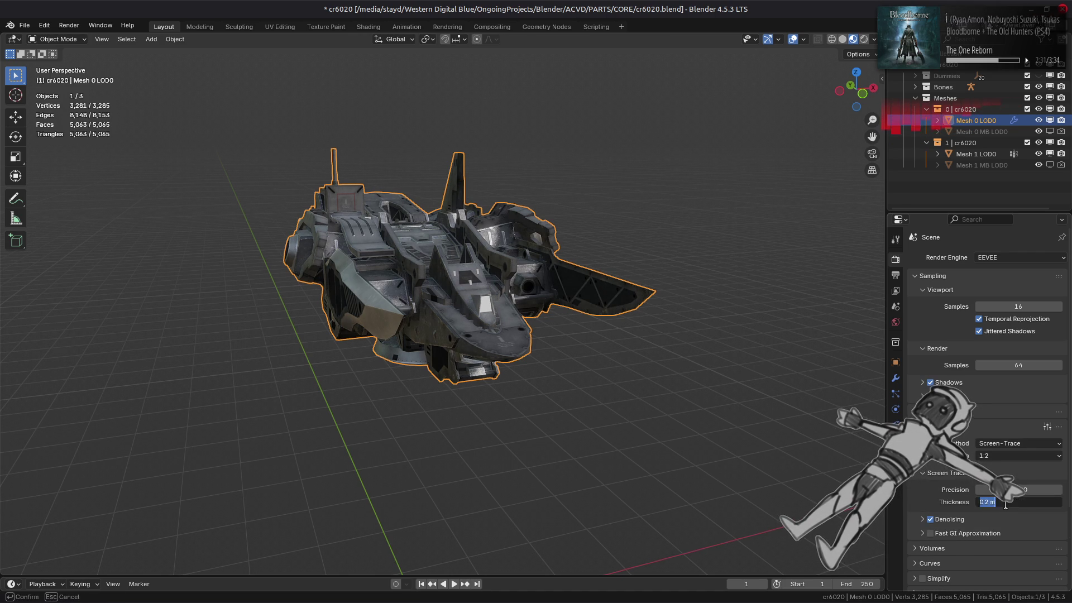
Orbit around the ship, then switch the viewport to plain Solid shading.
mouse_move(810, 463)
middle_down()
mouse_move(621, 418)
mouse_move(622, 371)
mouse_move(565, 294)
mouse_move(484, 297)
middle_up()
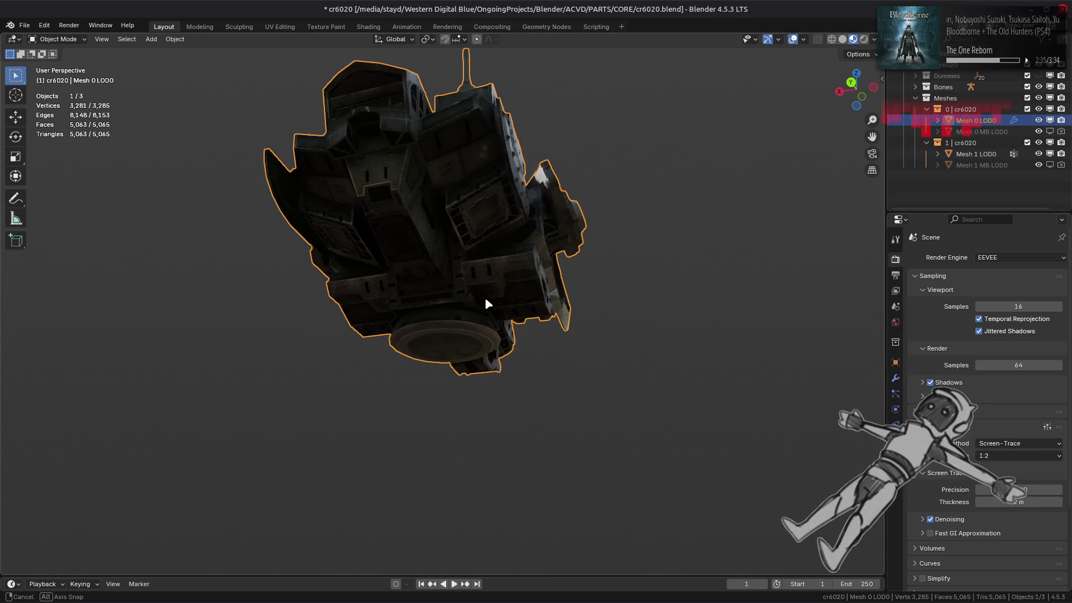
mouse_move(583, 299)
middle_down()
mouse_move(553, 315)
mouse_move(628, 313)
mouse_move(617, 329)
mouse_move(498, 361)
mouse_move(486, 356)
mouse_move(500, 336)
middle_up()
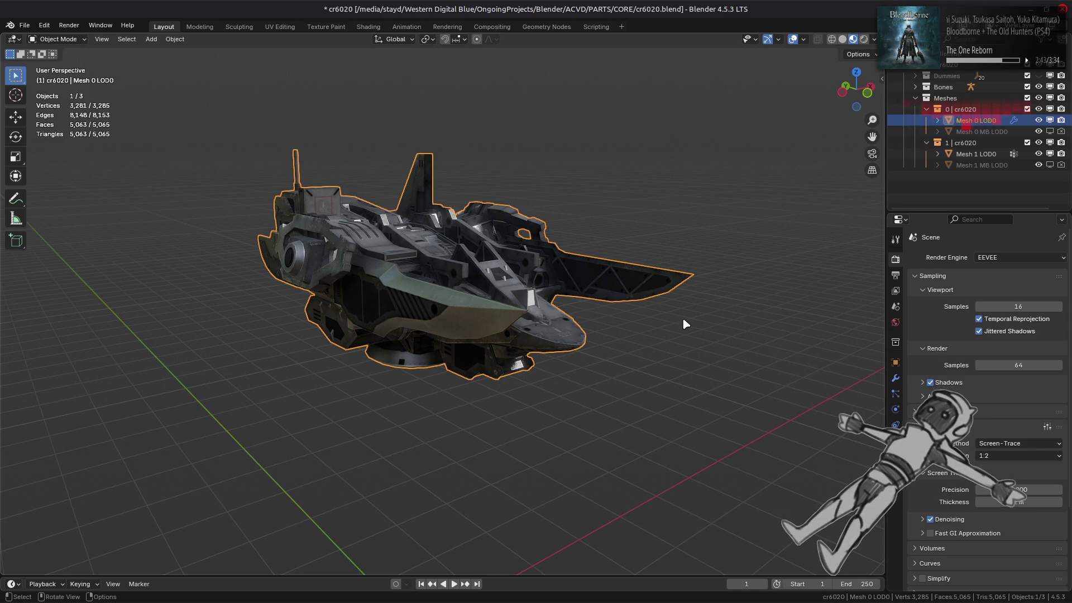
mouse_move(685, 324)
middle_down()
mouse_move(599, 329)
mouse_move(673, 318)
middle_up()
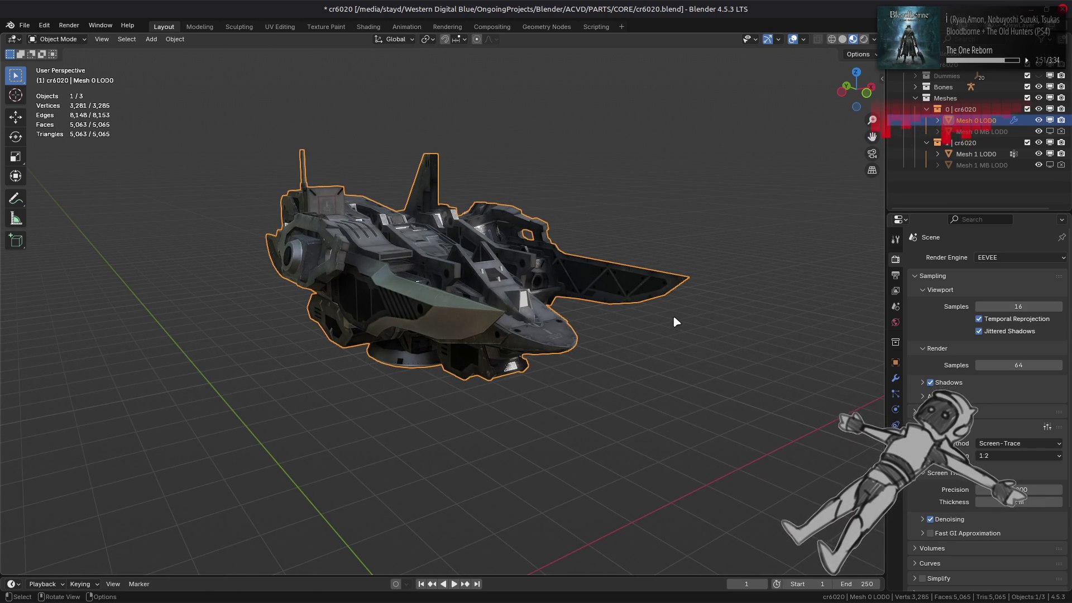
click(843, 41)
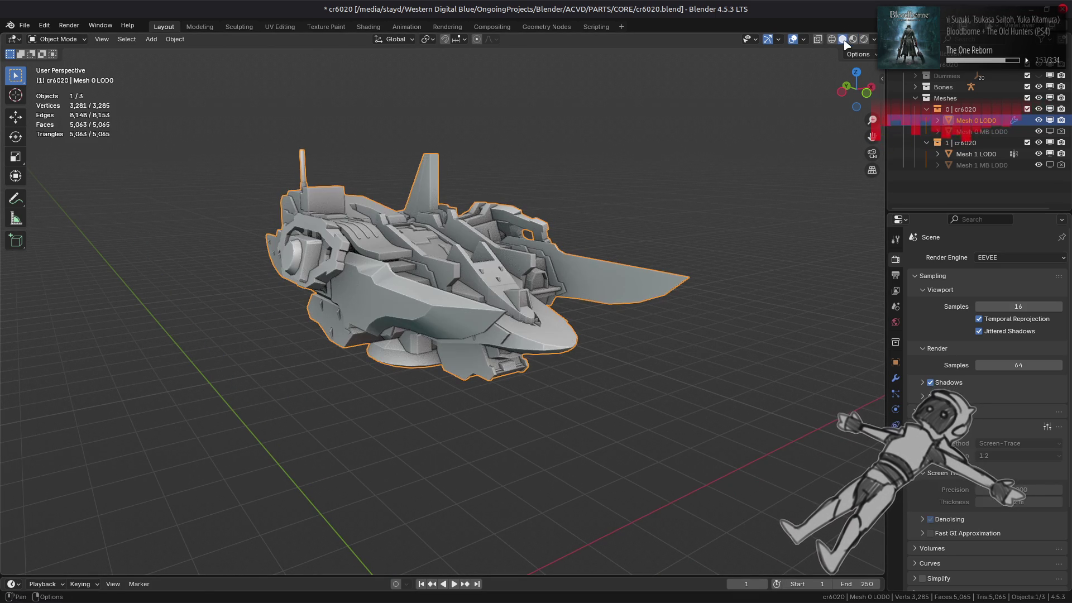
Restore Material Preview and toggle between Edit and Object Mode to inspect the mesh wireframe.
click(852, 40)
scroll(602, 270, up, 5)
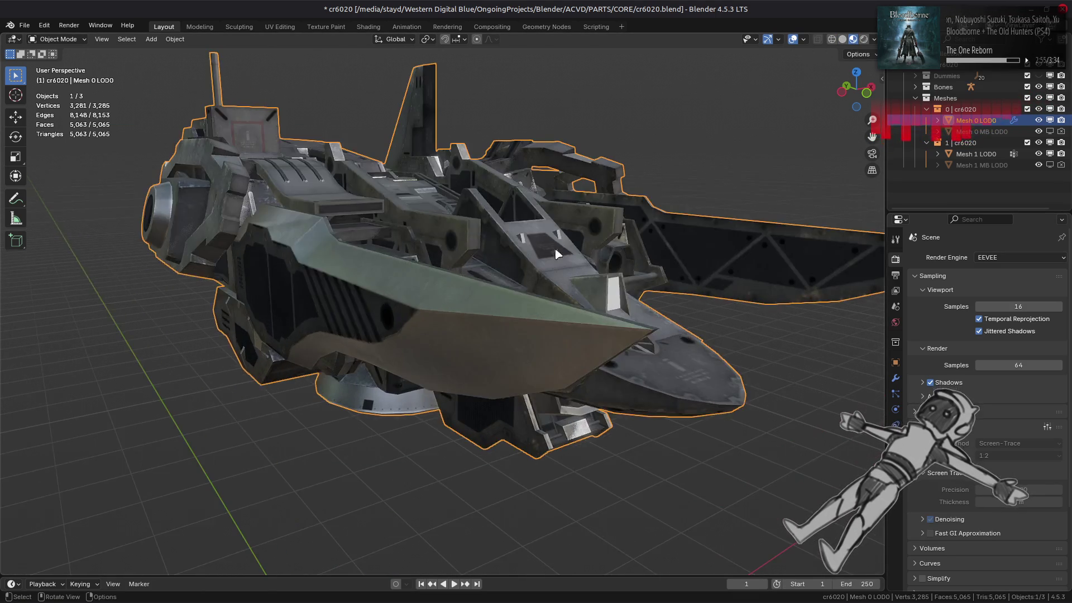
key(Tab)
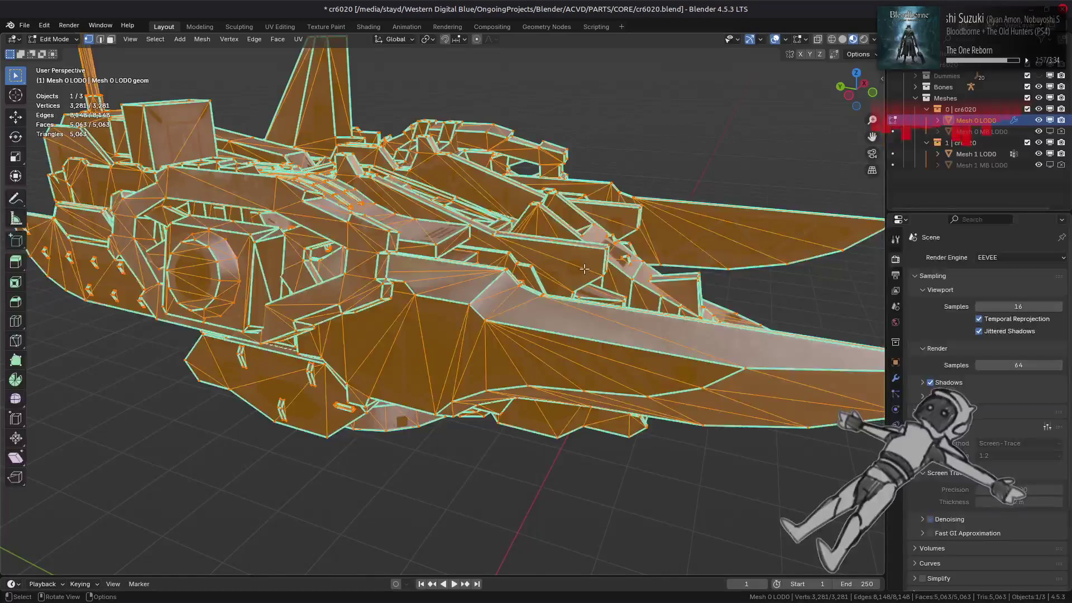
scroll(583, 269, up, 5)
mouse_move(536, 262)
middle_down()
mouse_move(527, 251)
mouse_move(526, 272)
mouse_move(399, 284)
middle_up()
scroll(399, 283, down, 1)
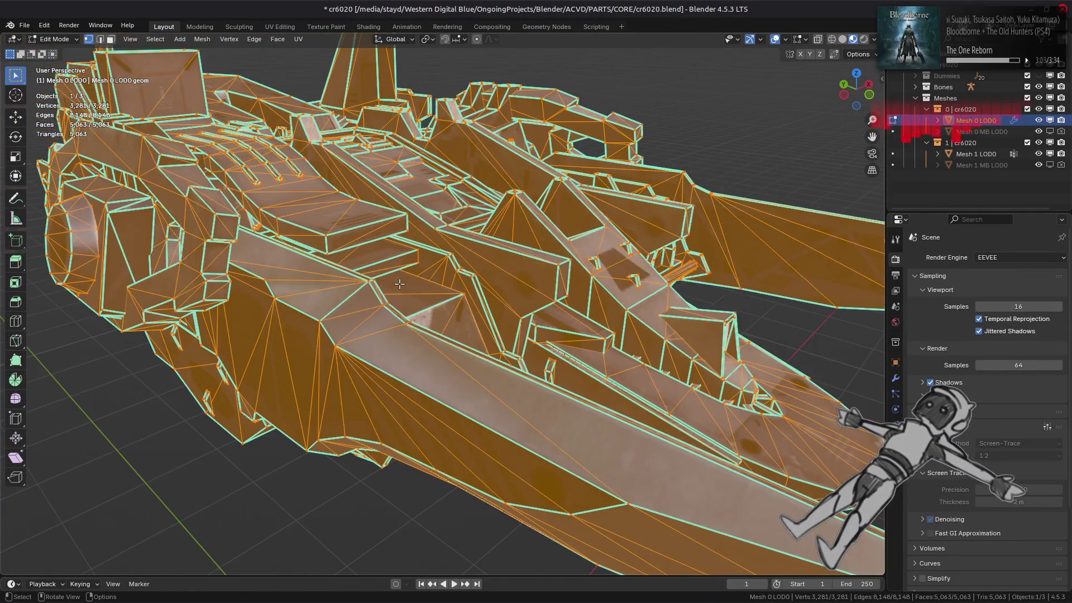
key(Tab)
mouse_move(512, 253)
middle_down()
mouse_move(483, 276)
mouse_move(359, 275)
middle_up()
key(Tab)
scroll(530, 253, up, 4)
key(Tab)
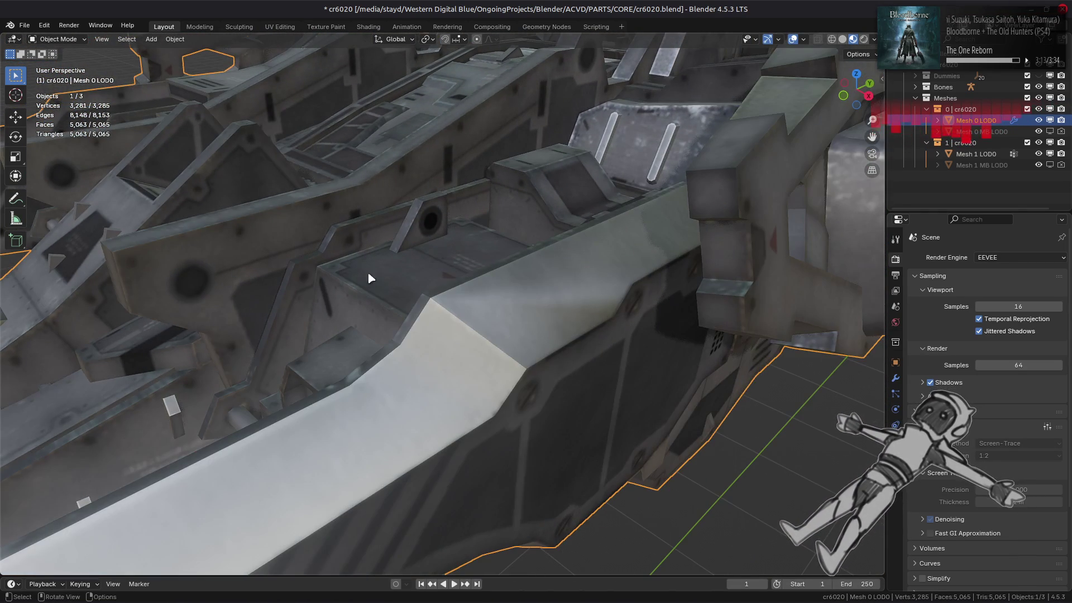
mouse_move(501, 273)
middle_down()
mouse_move(464, 241)
mouse_move(541, 255)
mouse_move(509, 259)
mouse_move(488, 286)
mouse_move(562, 249)
mouse_move(404, 360)
middle_up()
key(Tab)
key(Tab)
scroll(563, 249, down, 10)
key(Tab)
Select two wing faces, grow to linked geometry, hide everything else, and deselect.
shift+click(404, 360)
shift+click(404, 360)
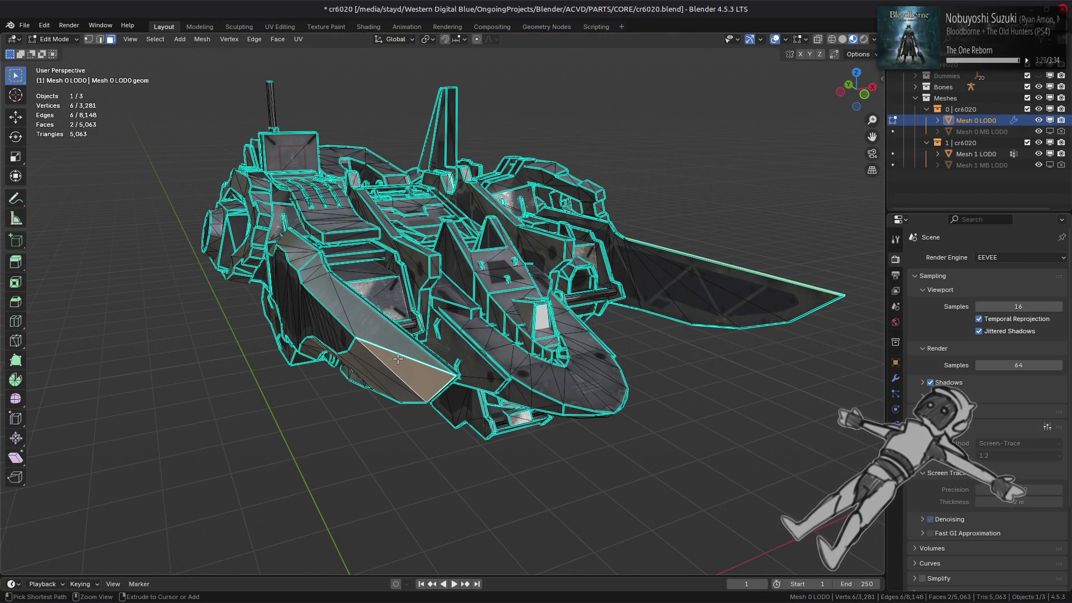
key(ctrl+l)
key(KP_Decimal)
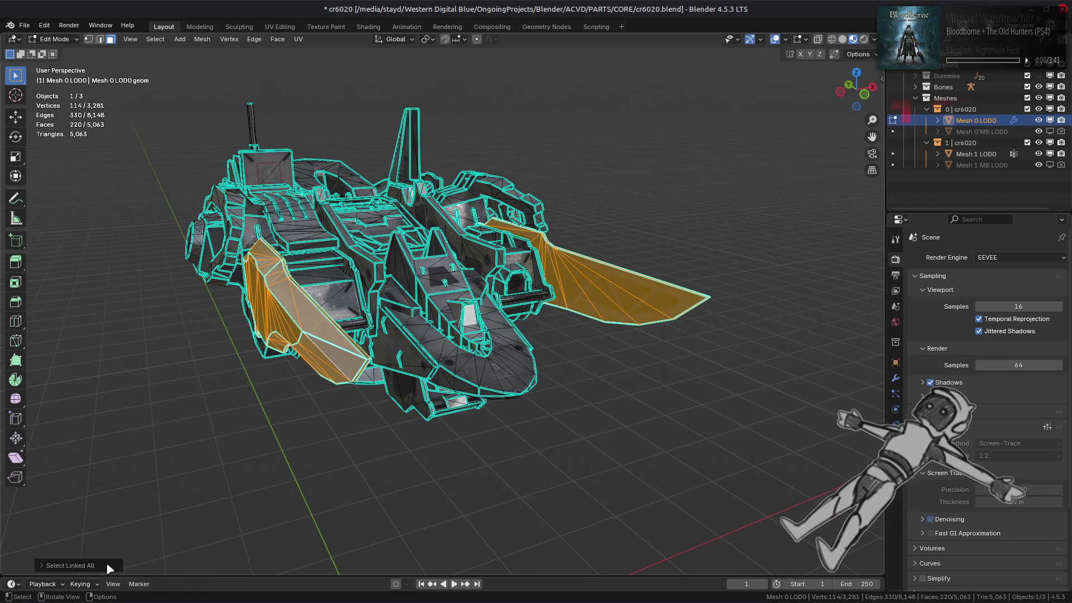
click(106, 564)
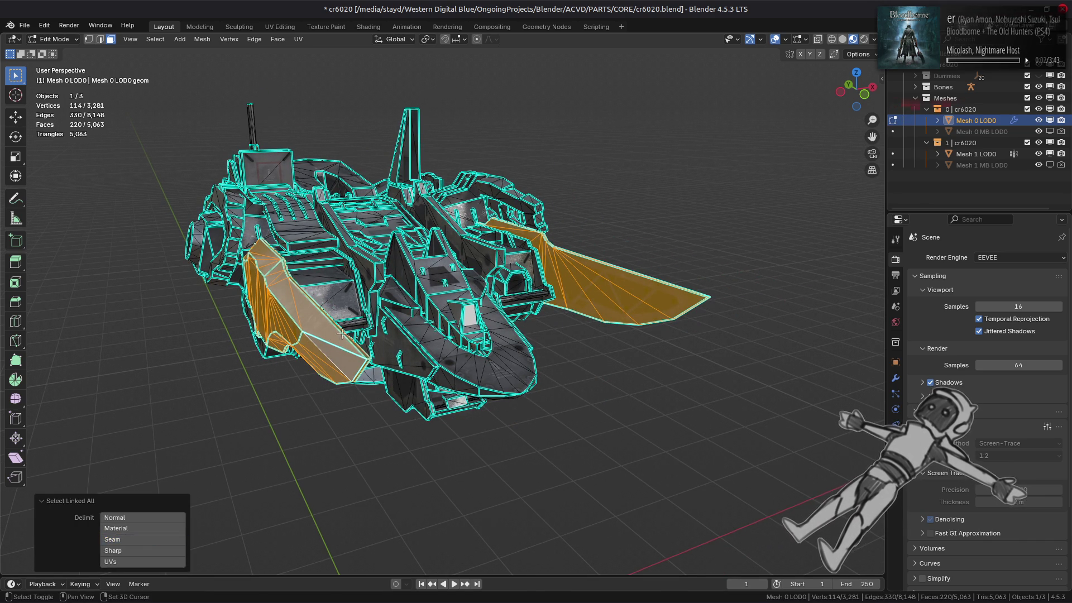
key(shift+h)
key(KP_Decimal)
key(alt+a)
mouse_move(486, 286)
middle_down()
mouse_move(463, 296)
mouse_move(494, 261)
mouse_move(471, 220)
mouse_move(497, 209)
mouse_move(493, 254)
mouse_move(479, 258)
mouse_move(490, 221)
mouse_move(401, 259)
mouse_move(423, 225)
mouse_move(510, 216)
mouse_move(574, 232)
mouse_move(565, 236)
middle_up()
scroll(529, 250, up, 5)
Zoom in on the wing panel and select its first two edges in Edit Mode.
key(Tab)
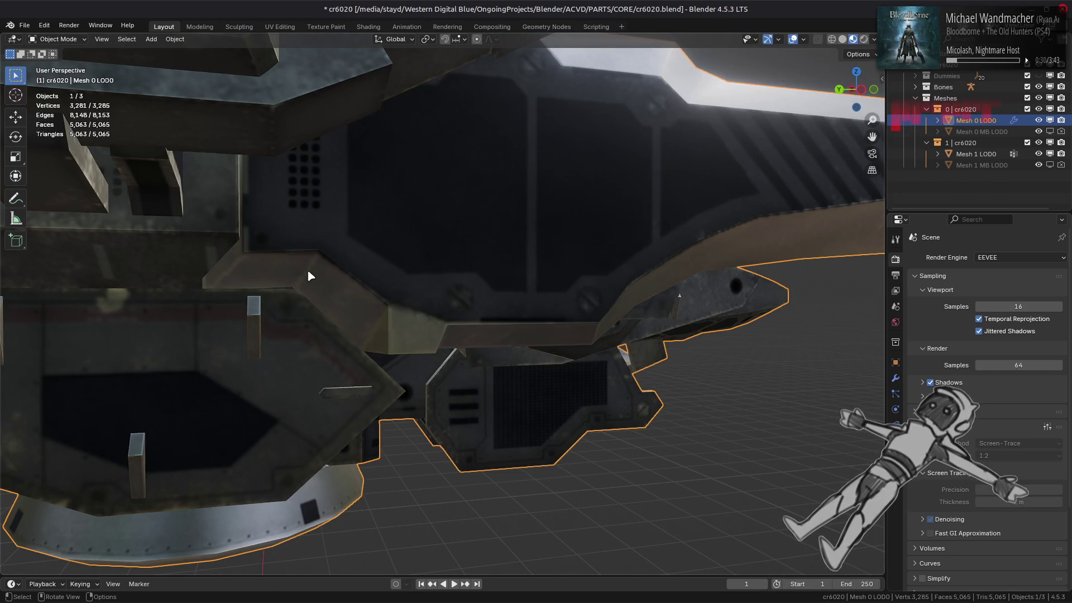
key(Tab)
key(Tab)
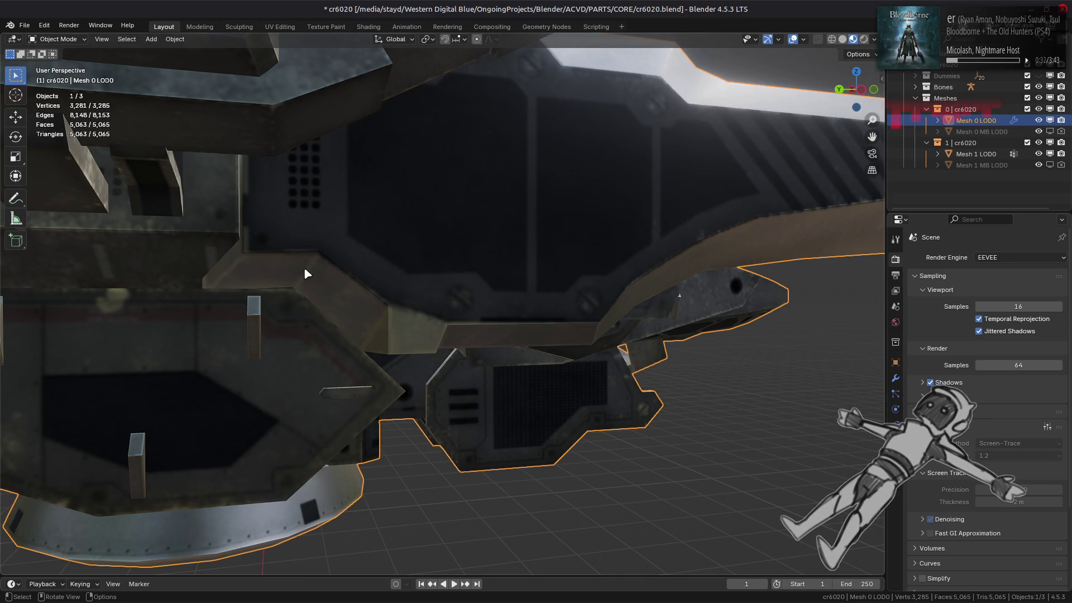
shift+middle_drag(303, 267, 389, 285)
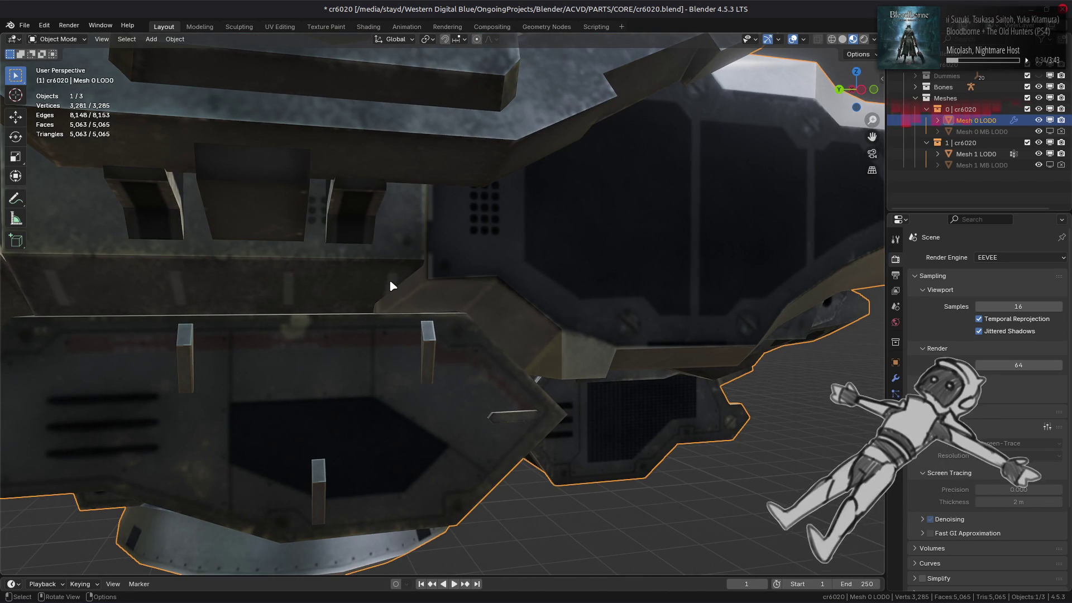
scroll(390, 285, down, 3)
key(Tab)
click(470, 293)
shift+click(419, 290)
mouse_move(419, 290)
middle_down()
mouse_move(403, 306)
mouse_move(389, 296)
middle_up()
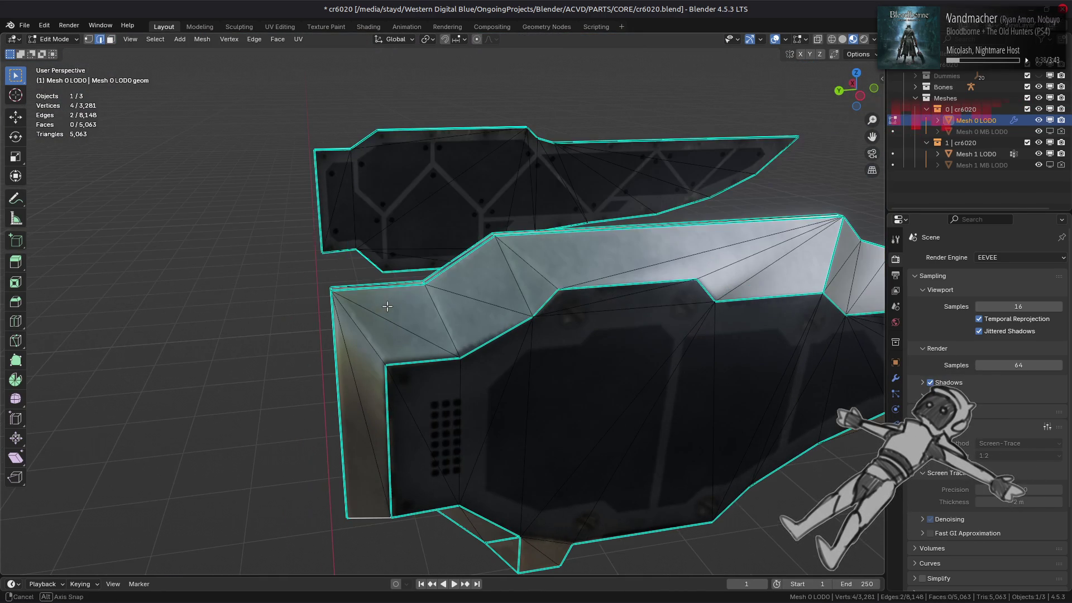
Add four more diagonal edges, mark all six sharp, and return to Object Mode.
shift+click(366, 337)
shift+click(442, 325)
middle_drag(515, 288, 490, 295)
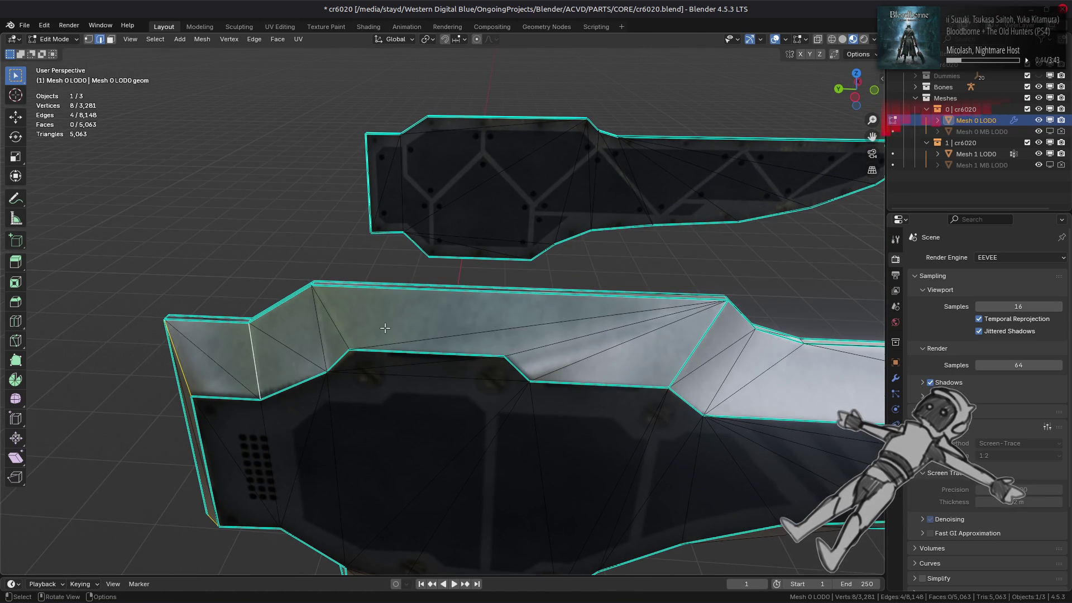
shift+click(322, 344)
shift+click(332, 321)
right_click(466, 356)
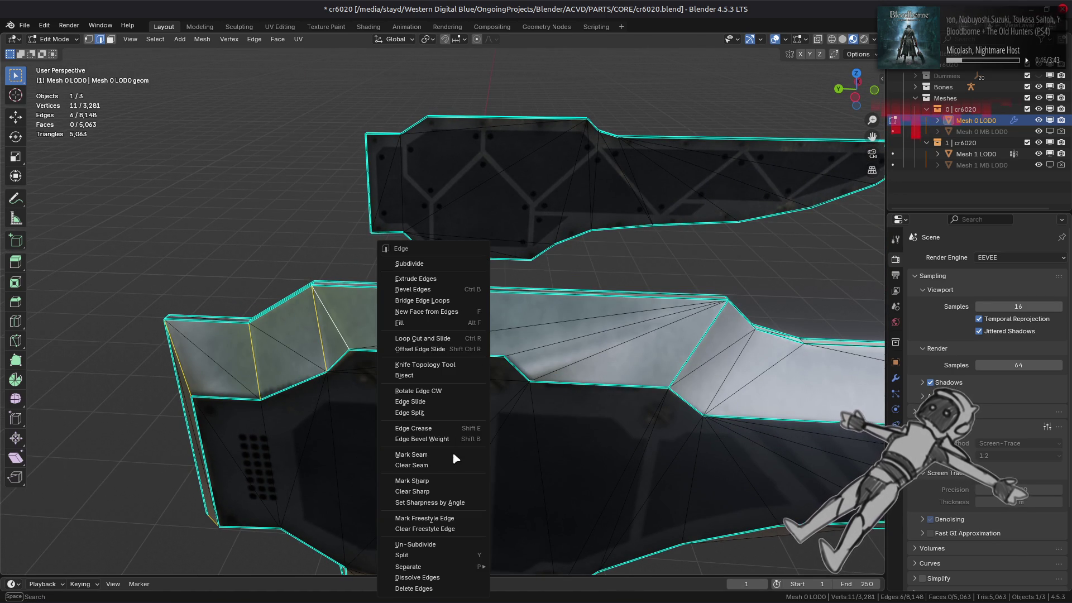
click(445, 484)
mouse_move(457, 385)
middle_down()
mouse_move(478, 361)
mouse_move(411, 390)
mouse_move(443, 385)
middle_up()
key(Tab)
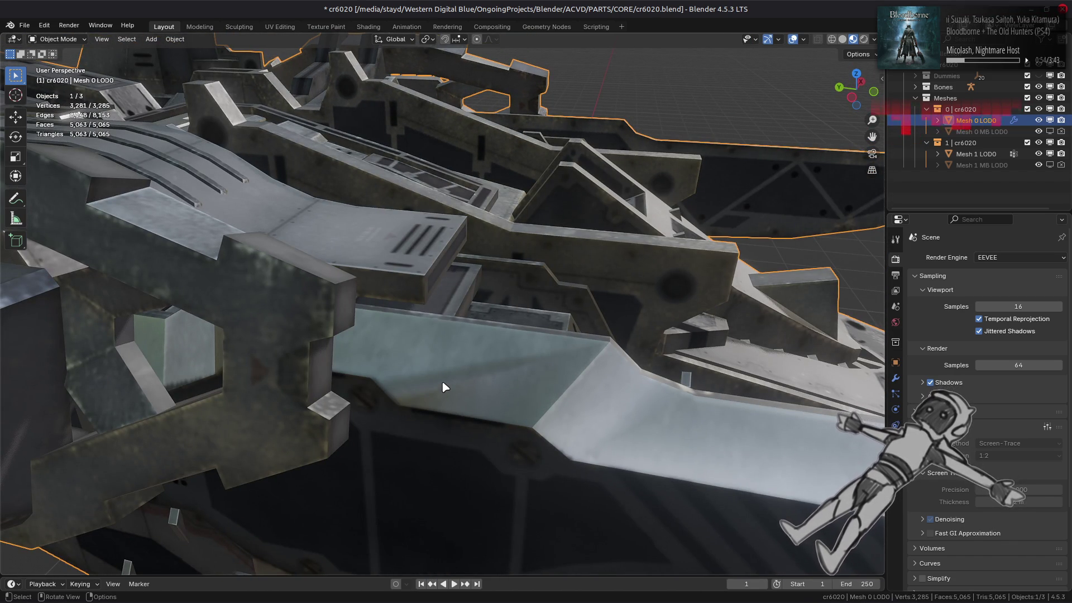
Turn Scene World off in Viewport Shading so the built-in HDRI lights the viewport.
click(873, 39)
click(842, 110)
click(842, 109)
click(842, 110)
click(841, 110)
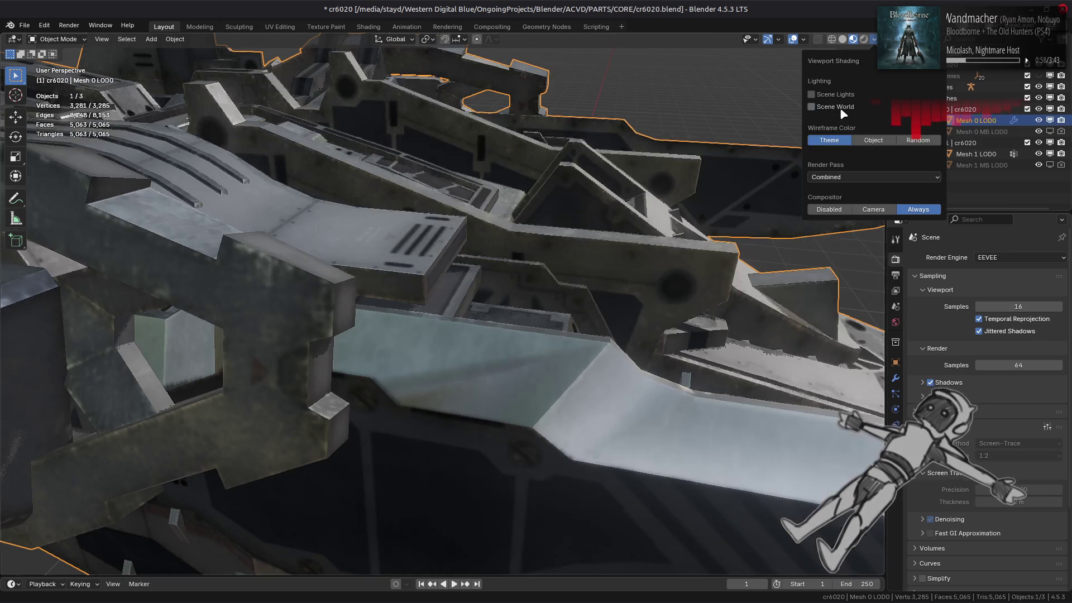
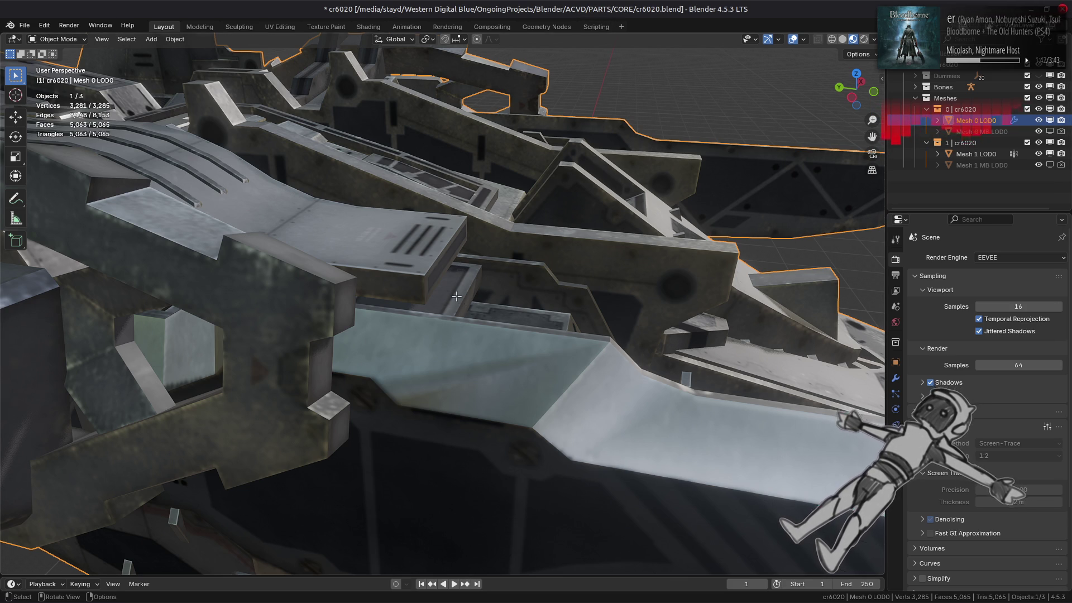
Switch the viewport shading to light the ship with the Scene World.
key(Tab)
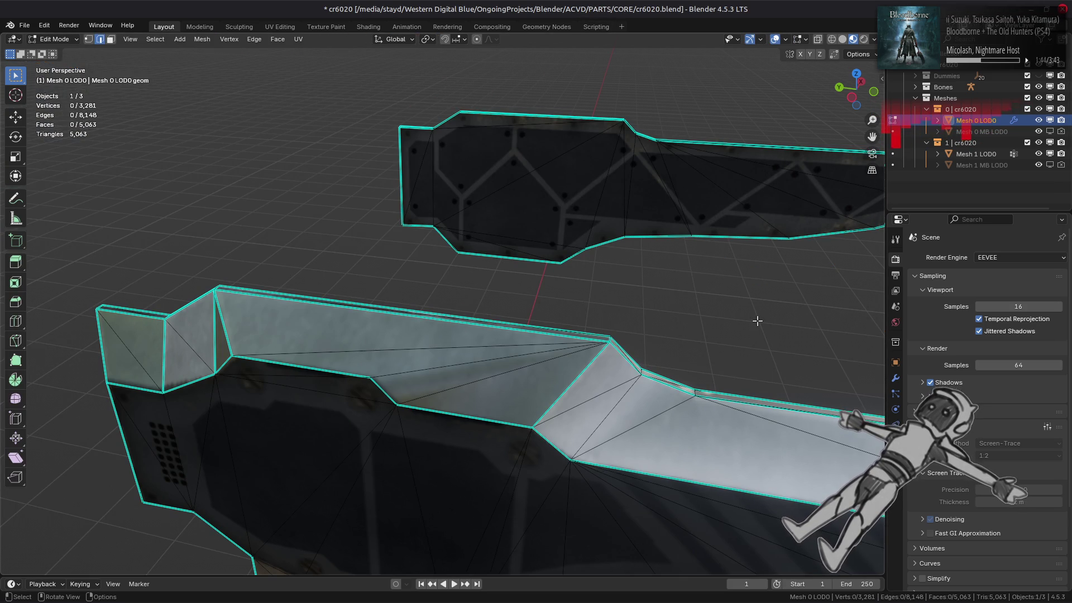
key(Tab)
click(873, 39)
click(844, 103)
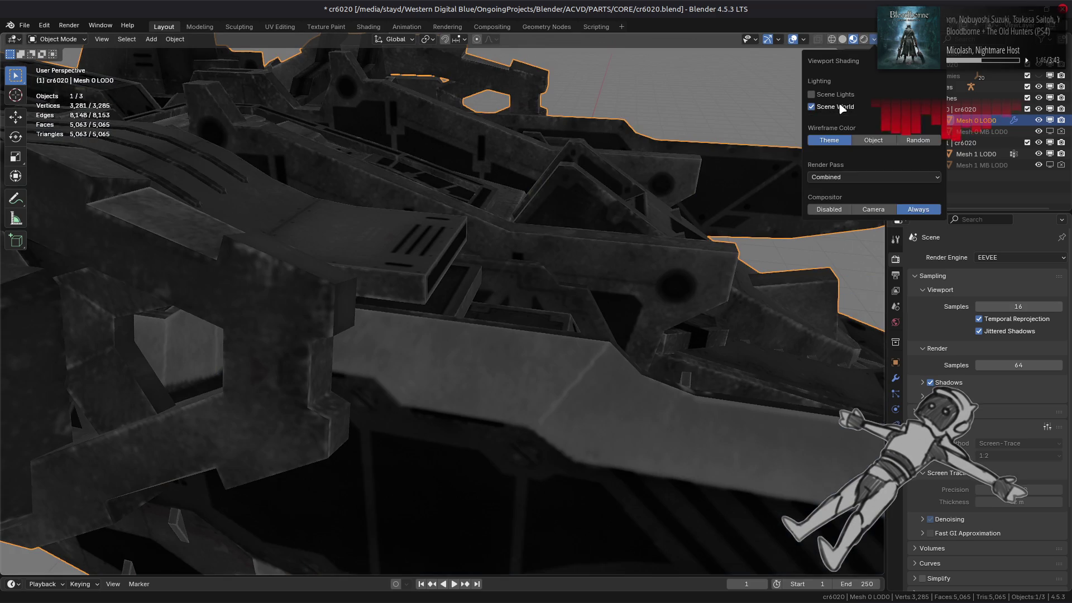
Set the world background colour's HSV value to 0.5, after briefly trying 1.
click(896, 322)
click(1015, 333)
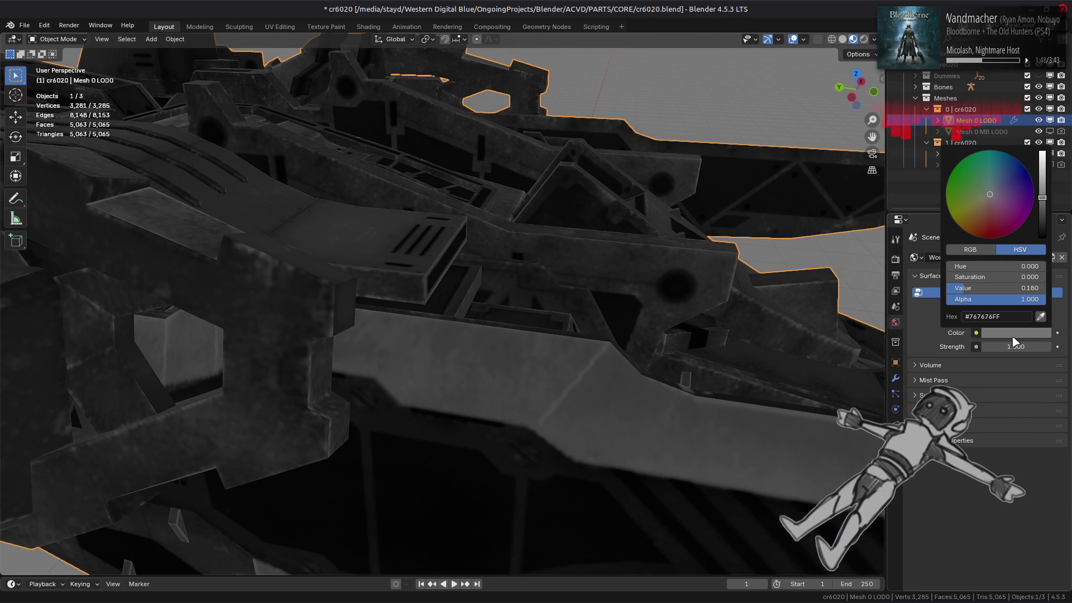
click(1012, 289)
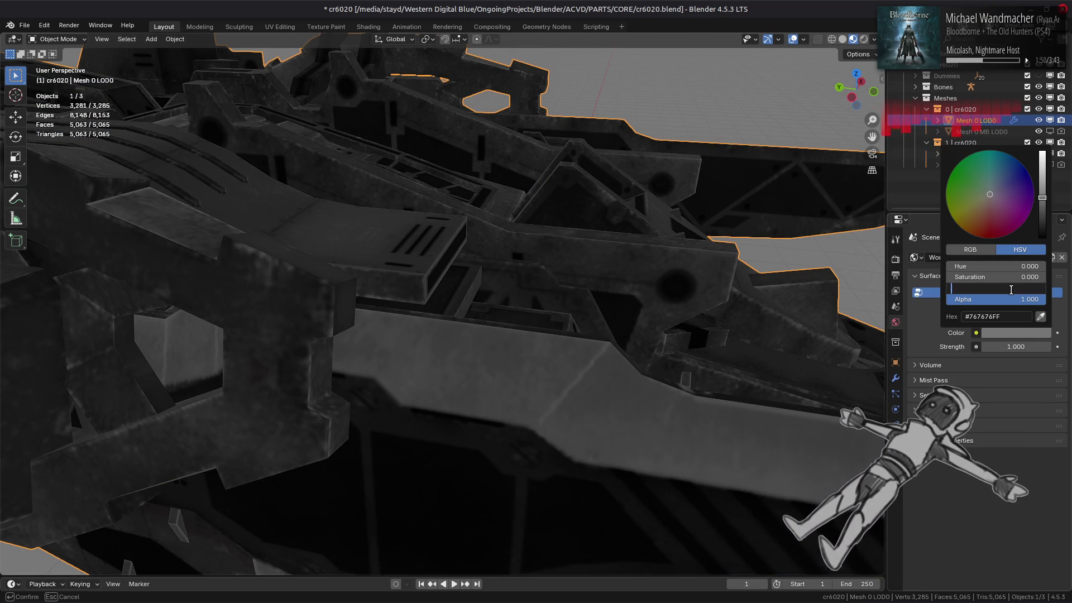
text(0.5)
key(Return)
click(1014, 289)
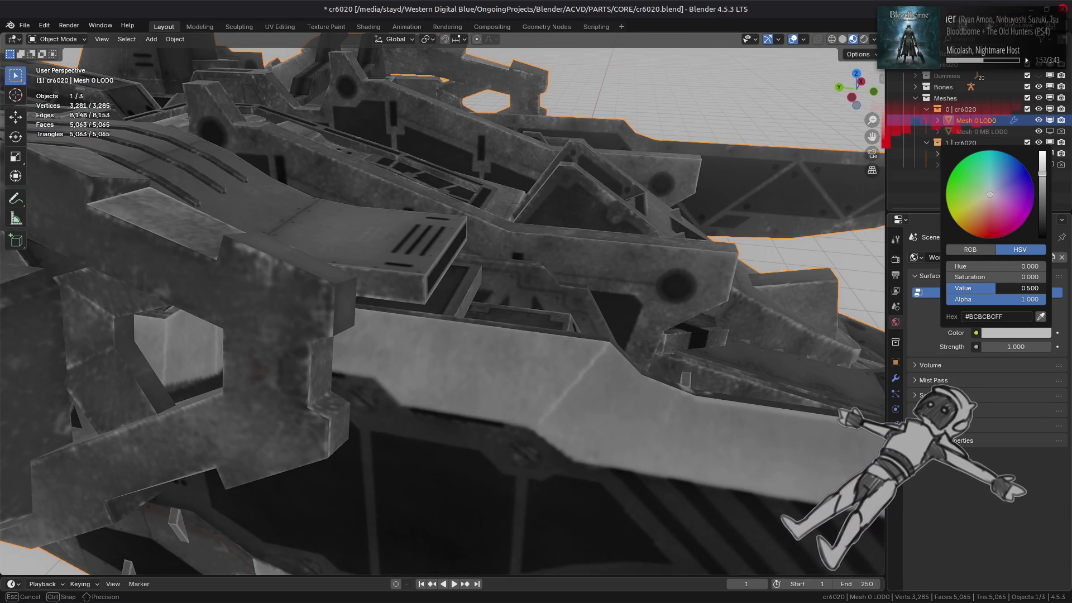
text(1)
key(Return)
click(1037, 286)
text(0.5)
key(Return)
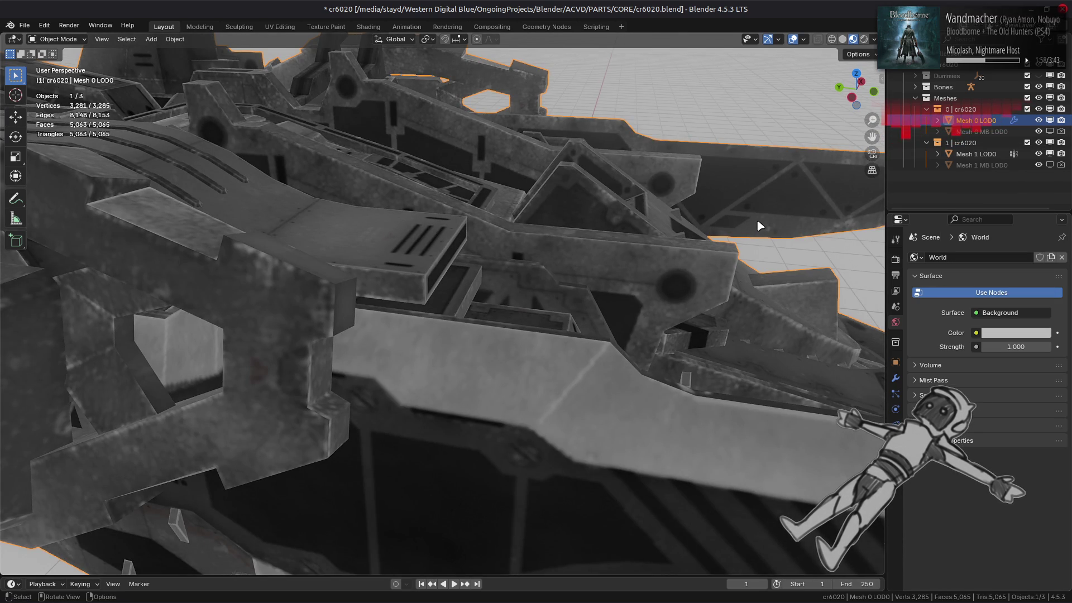
Show the EEVEE Render settings in the Properties editor instead of World.
key(Tab)
key(Tab)
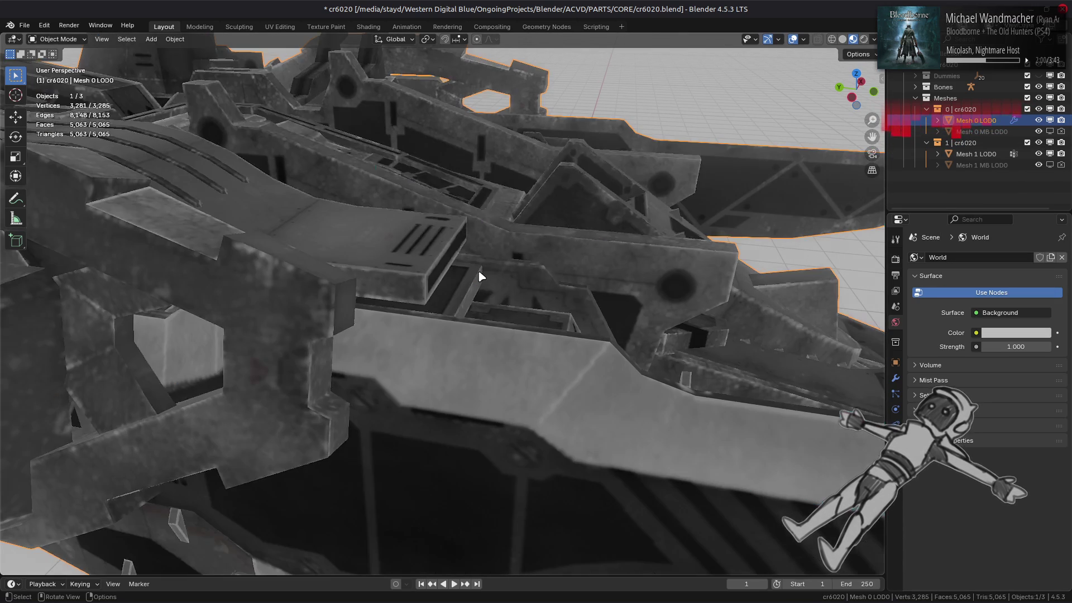
mouse_move(546, 257)
middle_down()
mouse_move(433, 256)
mouse_move(359, 227)
middle_up()
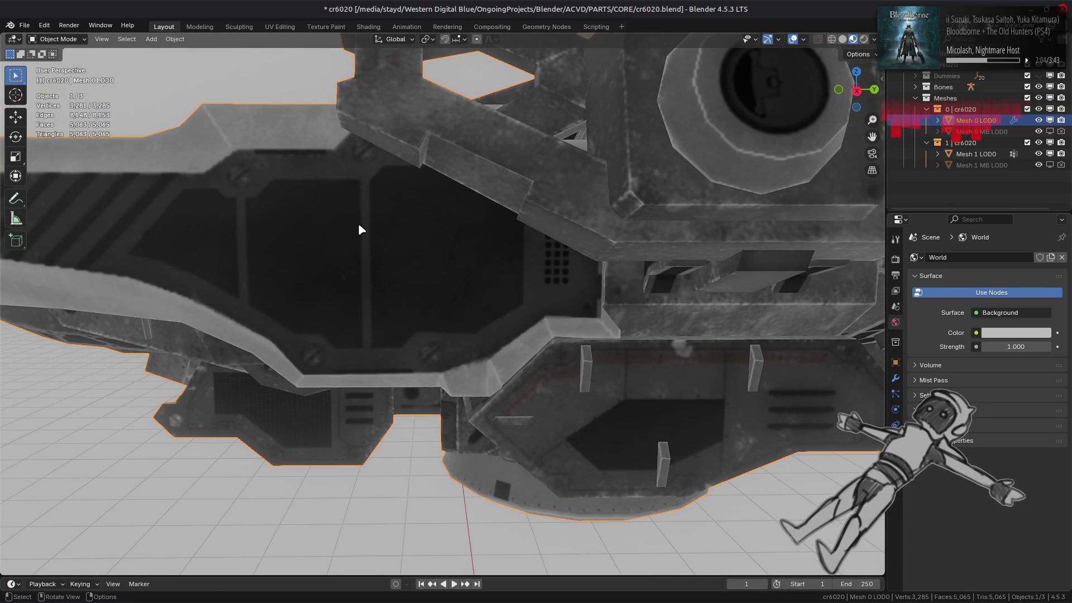
click(895, 259)
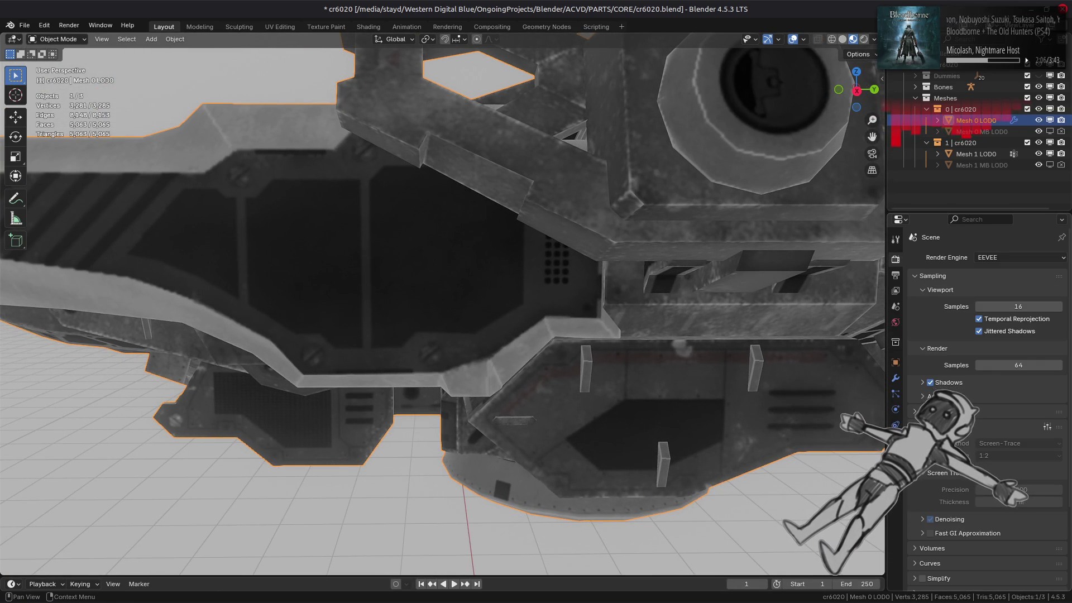
mouse_move(871, 384)
middle_down()
mouse_move(701, 376)
mouse_move(837, 394)
mouse_move(714, 380)
middle_up()
Toggle render Shadows on and back off, inspect the ship, and enable Fast GI Approximation.
click(930, 383)
click(930, 382)
mouse_move(793, 373)
middle_down()
mouse_move(812, 401)
mouse_move(784, 370)
middle_up()
scroll(778, 395, down, 8)
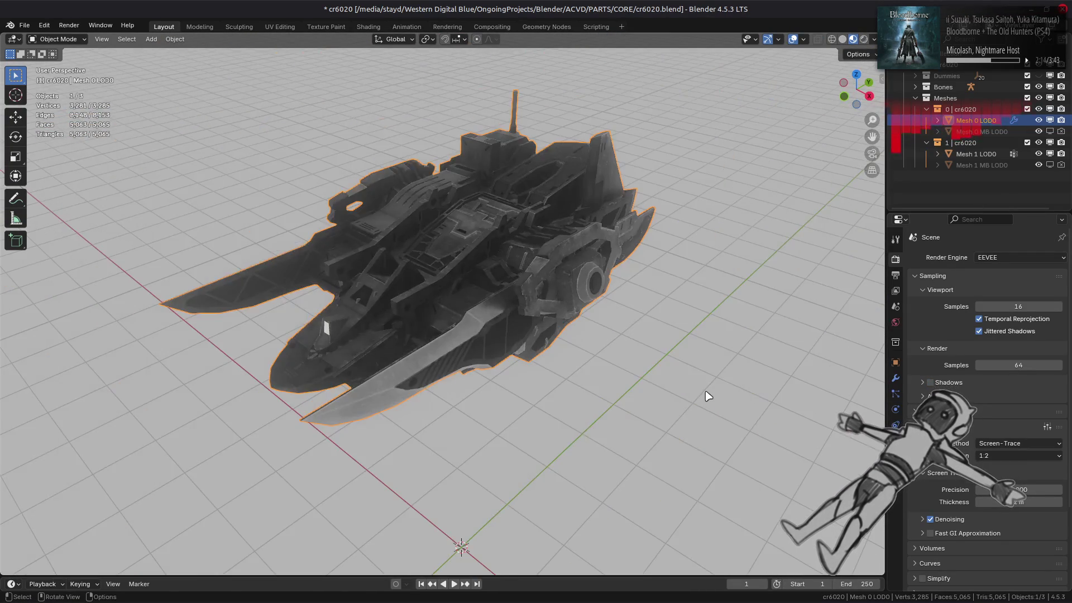
mouse_move(708, 396)
middle_down()
mouse_move(668, 375)
mouse_move(666, 354)
mouse_move(658, 366)
mouse_move(584, 366)
mouse_move(622, 376)
mouse_move(509, 361)
middle_up()
scroll(624, 366, up, 5)
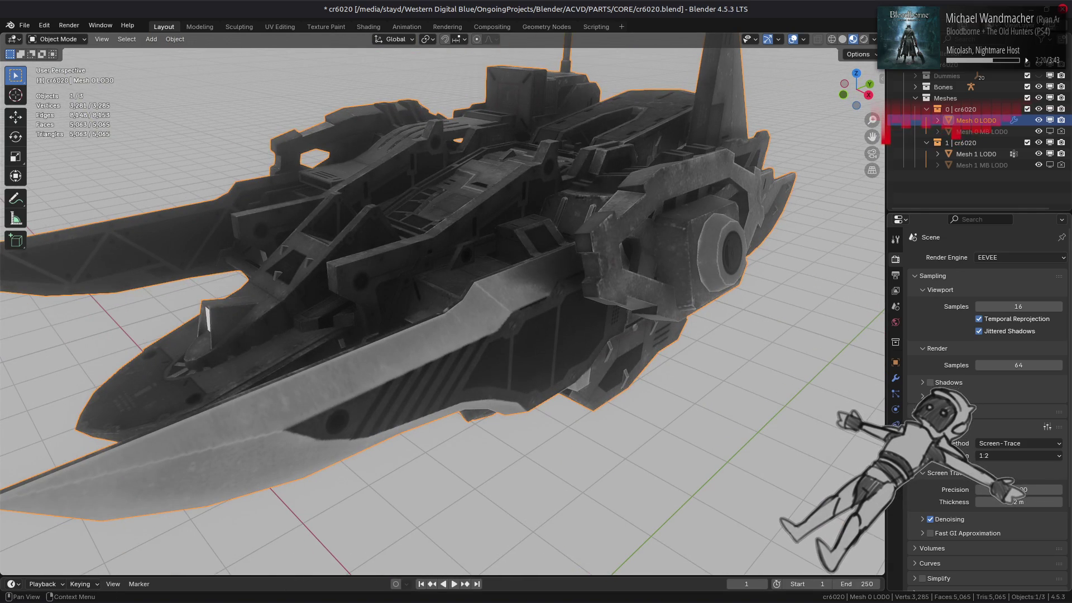
middle_drag(575, 378, 661, 366)
click(930, 533)
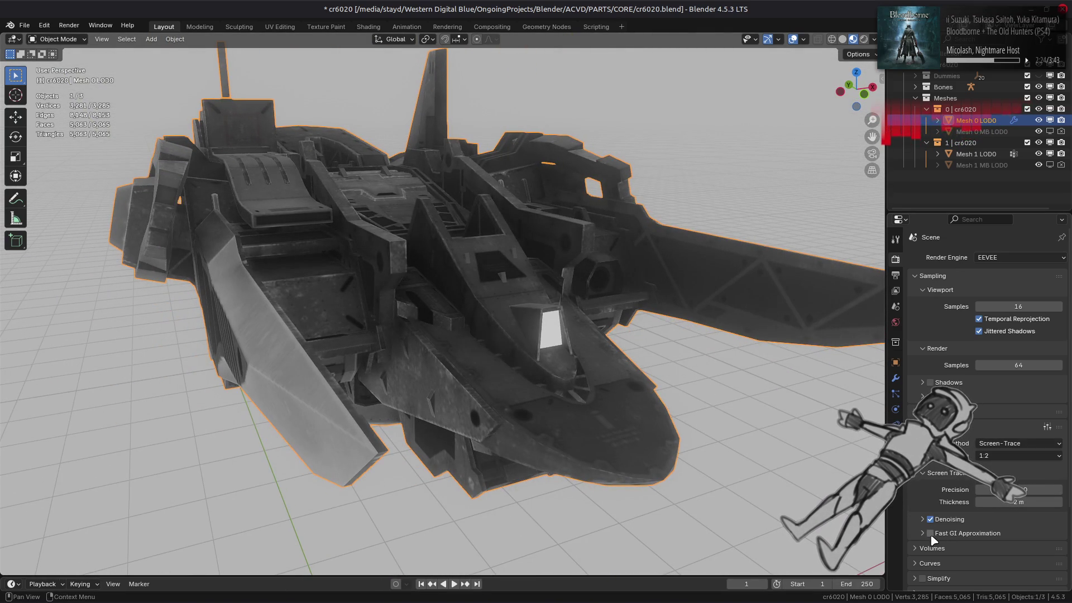
Expand Fast GI, nudge its precision, and set its Method to Ambient Occlusion.
click(925, 533)
scroll(988, 491, down, 5)
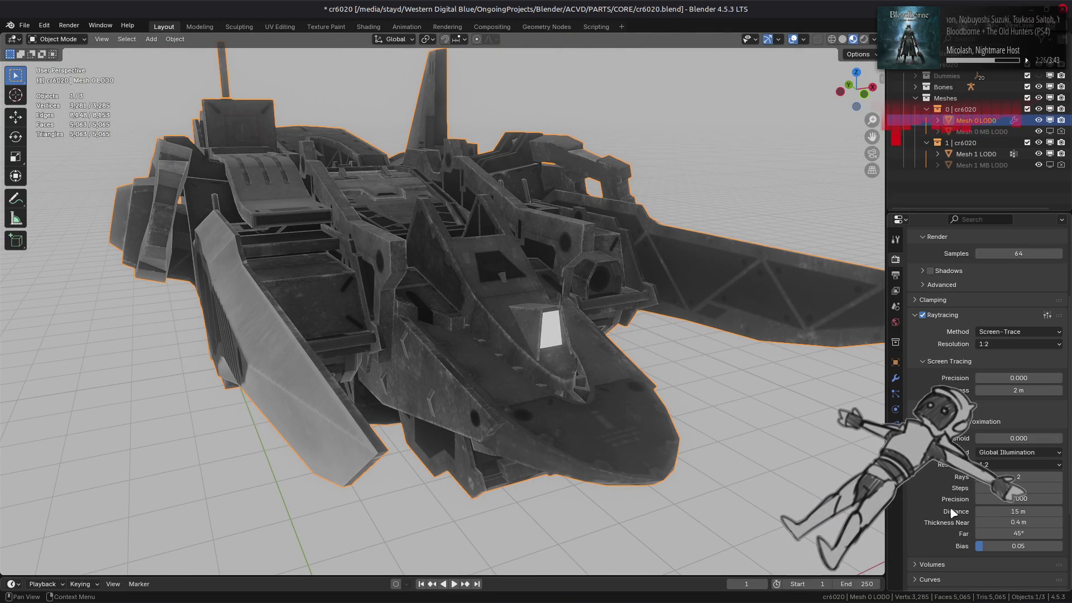
drag(1005, 498, 1017, 498)
click(1011, 452)
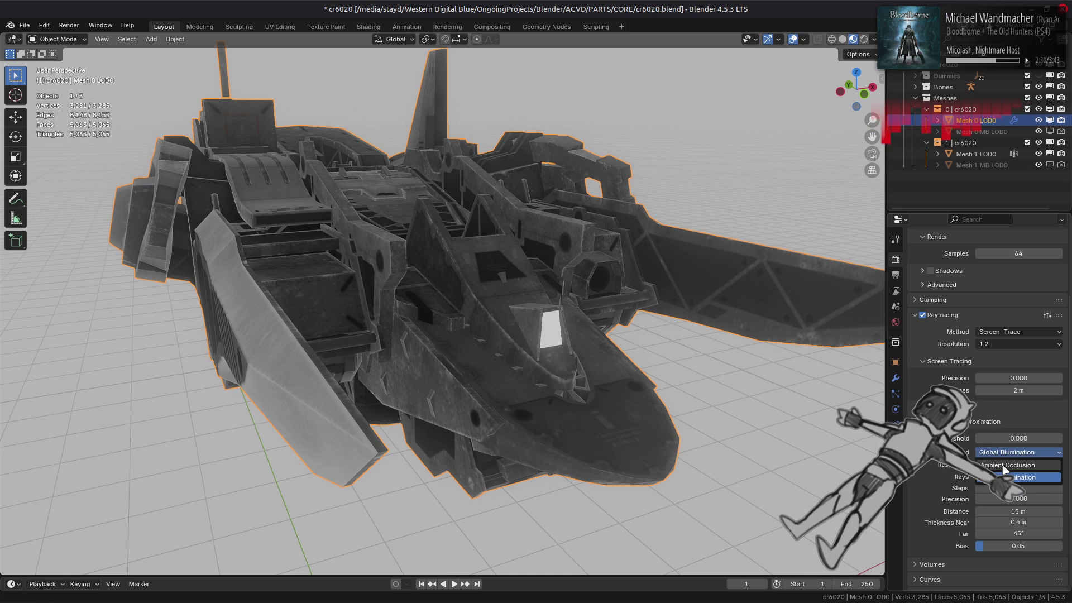
click(1004, 470)
click(1005, 452)
click(1003, 454)
click(1003, 453)
click(1005, 470)
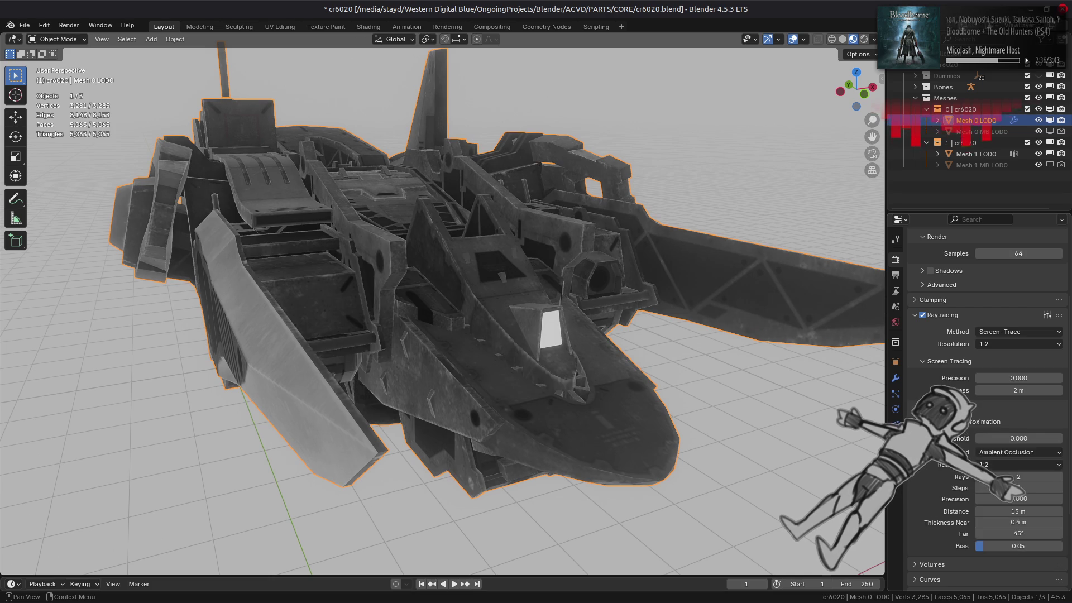
Toggle Raytracing off and back on to compare the shading.
click(923, 315)
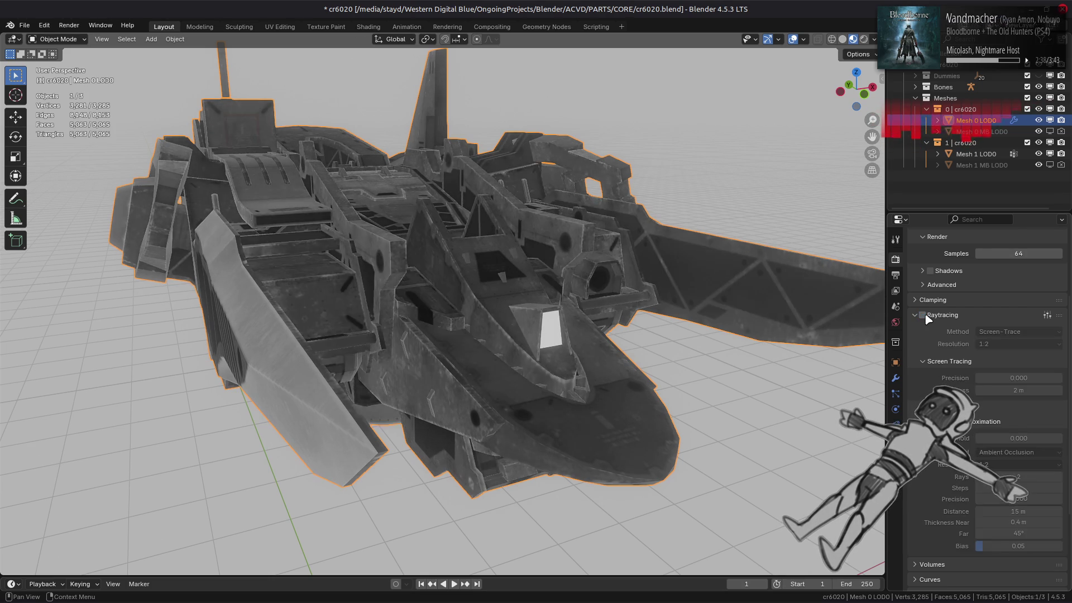
click(923, 315)
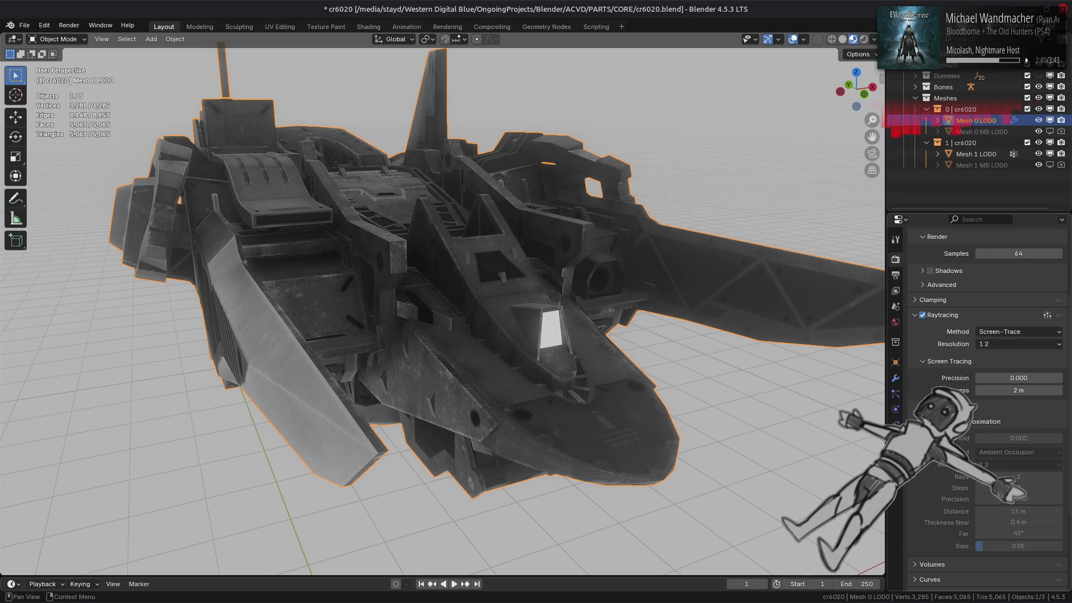
scroll(930, 334, up, 5)
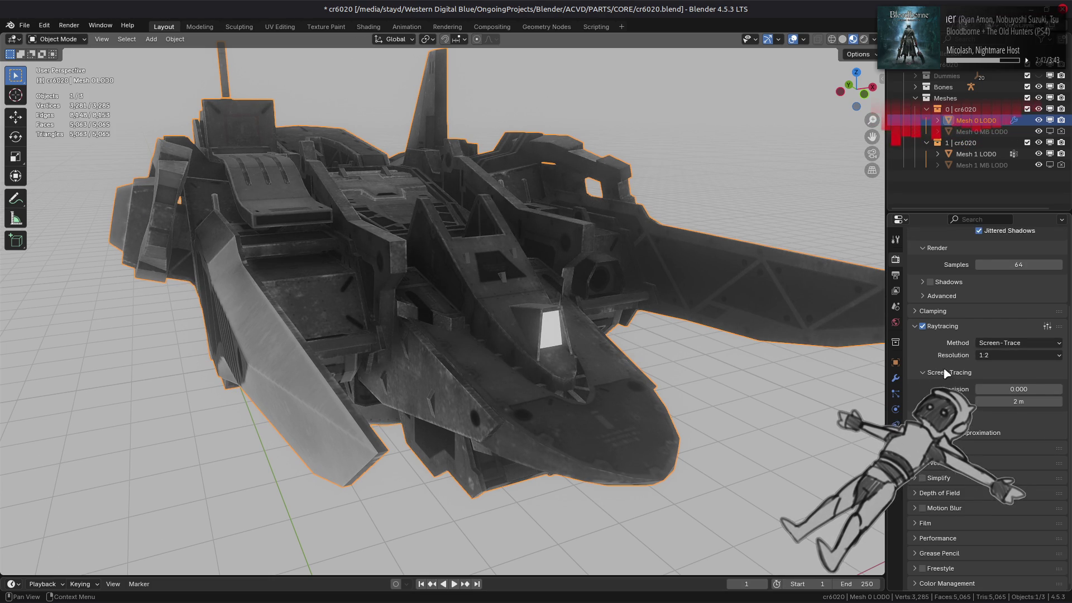
Tweak the screen-trace precision and collapse the Raytracing panel.
middle_drag(782, 358, 650, 370)
drag(1017, 490, 1017, 490)
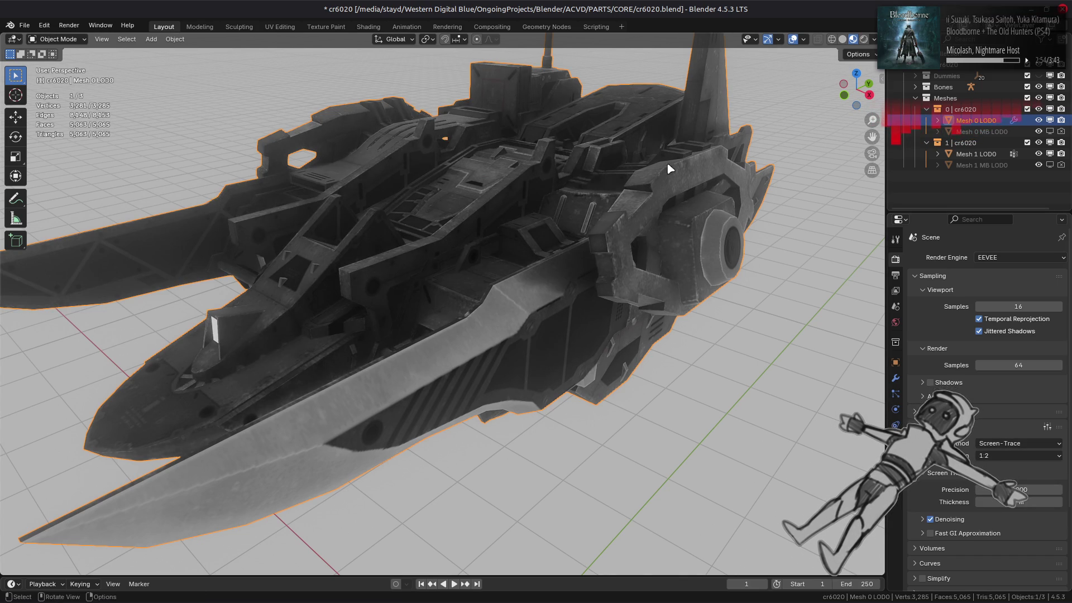
middle_drag(675, 158, 660, 176)
click(944, 427)
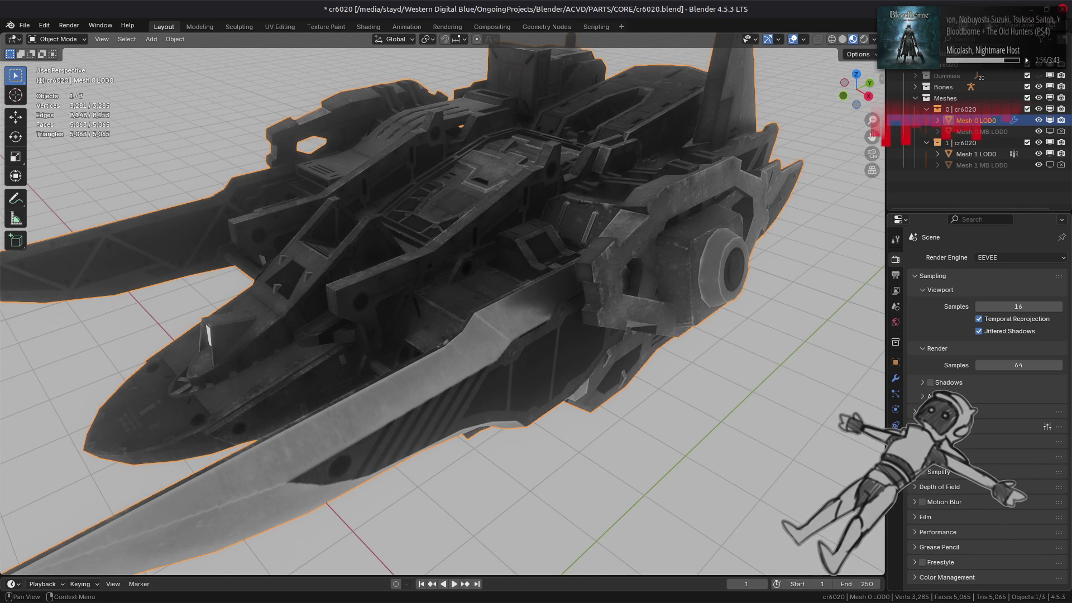
scroll(629, 295, up, 5)
Enter Edit Mode on the ship and zoom in close on one hull panel.
key(Tab)
scroll(626, 292, up, 5)
middle_drag(584, 313, 525, 311)
scroll(468, 242, up, 3)
key(Tab)
scroll(468, 242, up, 4)
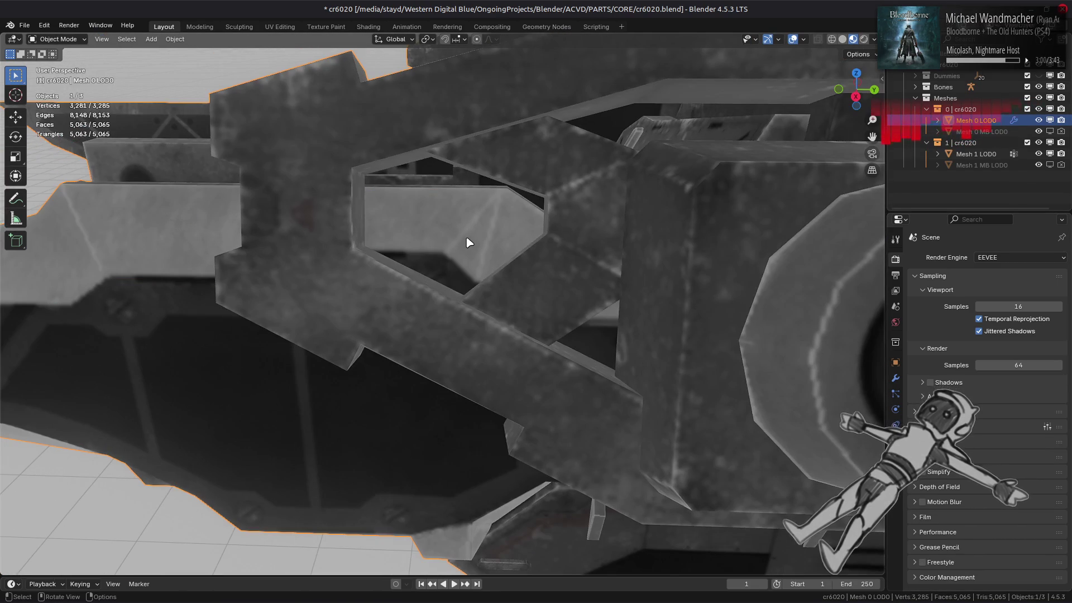
key(Tab)
scroll(466, 240, down, 4)
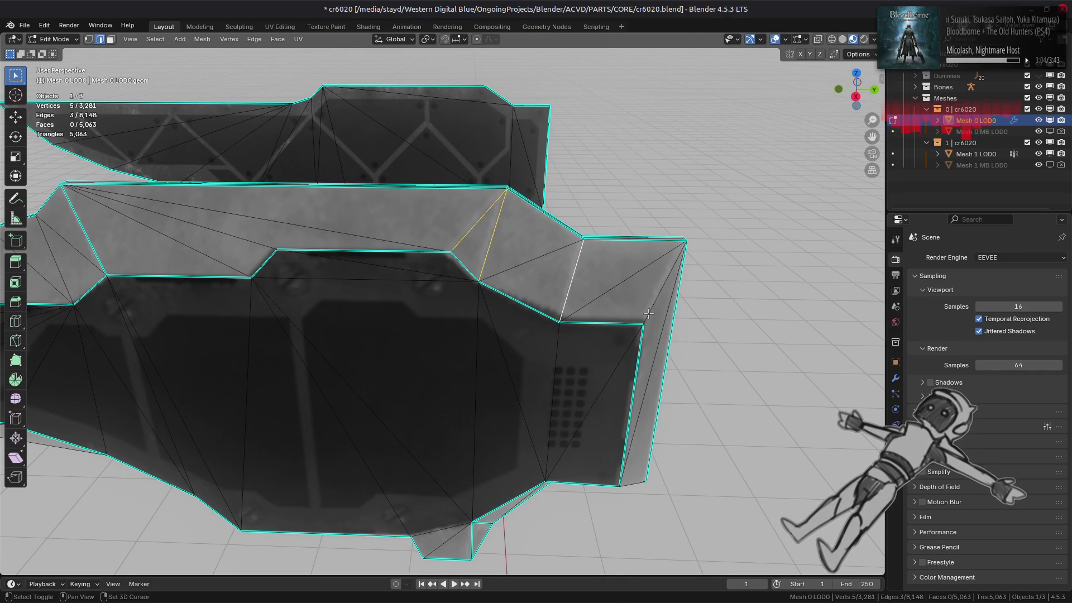
Mark two sets of hull-panel edges as sharp.
mouse_move(621, 343)
middle_down()
mouse_move(605, 318)
mouse_move(612, 307)
middle_up()
shift+click(502, 278)
right_click(501, 277)
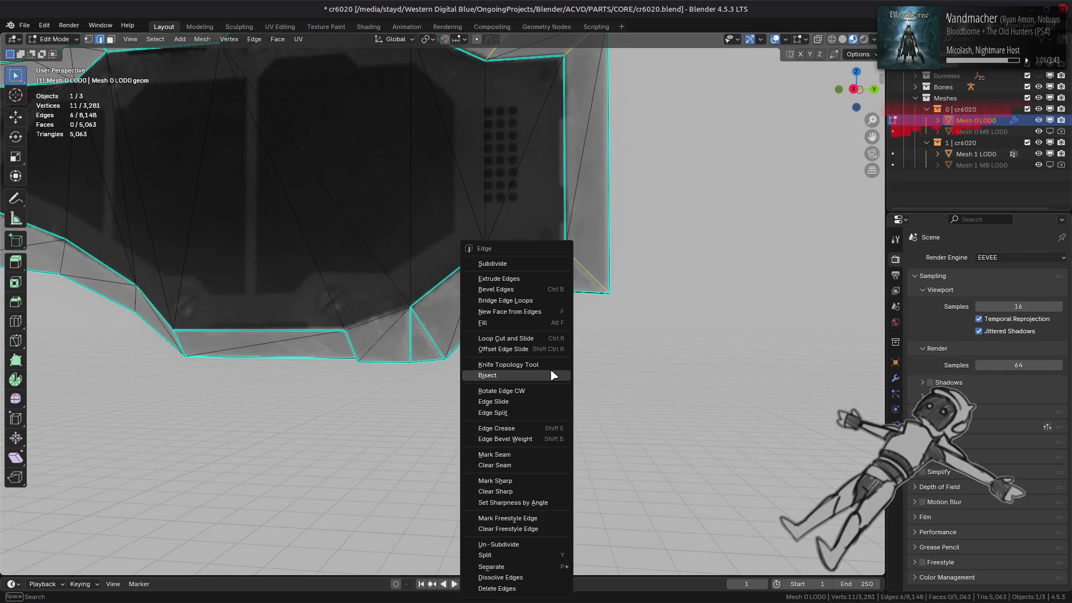
click(531, 484)
mouse_move(577, 327)
middle_down()
mouse_move(598, 296)
mouse_move(556, 156)
middle_up()
click(542, 152)
mouse_move(480, 173)
middle_down()
mouse_move(502, 259)
mouse_move(575, 270)
mouse_move(367, 154)
middle_up()
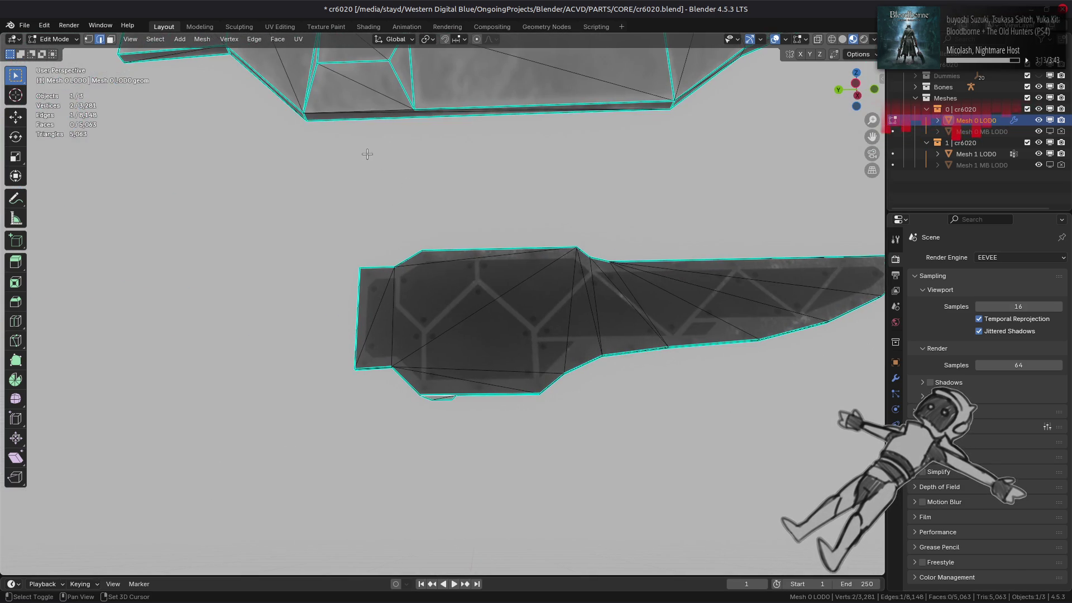
shift+click(367, 109)
right_click(367, 109)
click(545, 307)
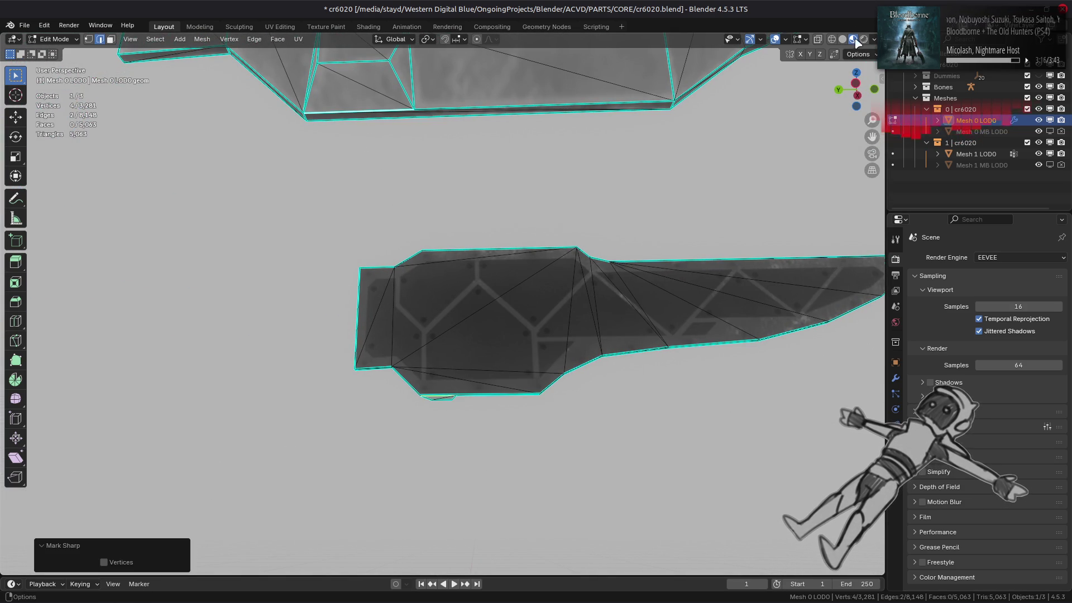
Change the viewport shading lighting to a darker look.
click(874, 39)
click(835, 108)
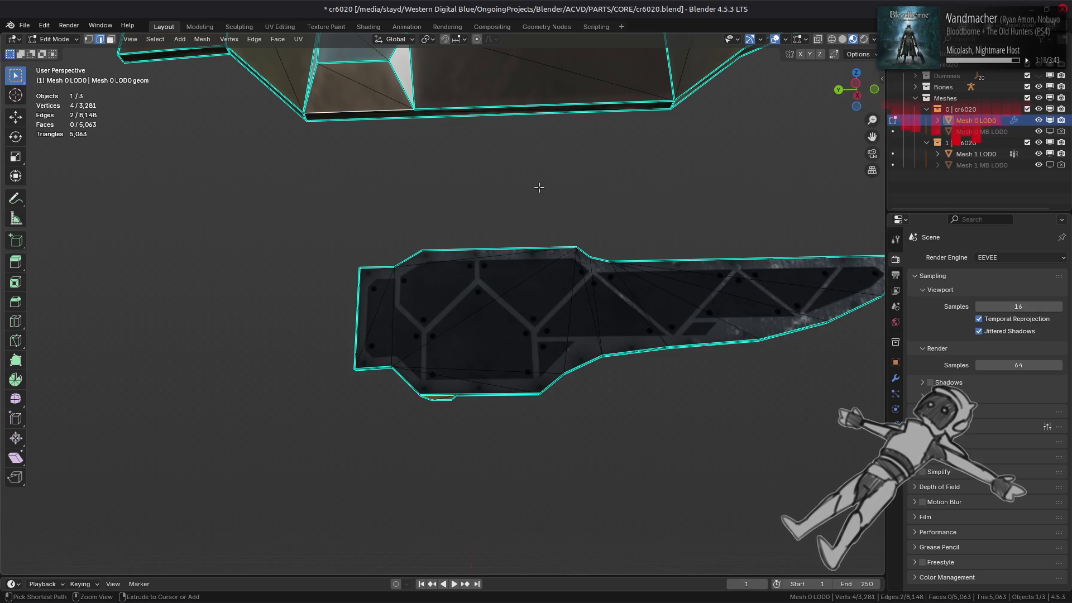
scroll(539, 187, down, 2)
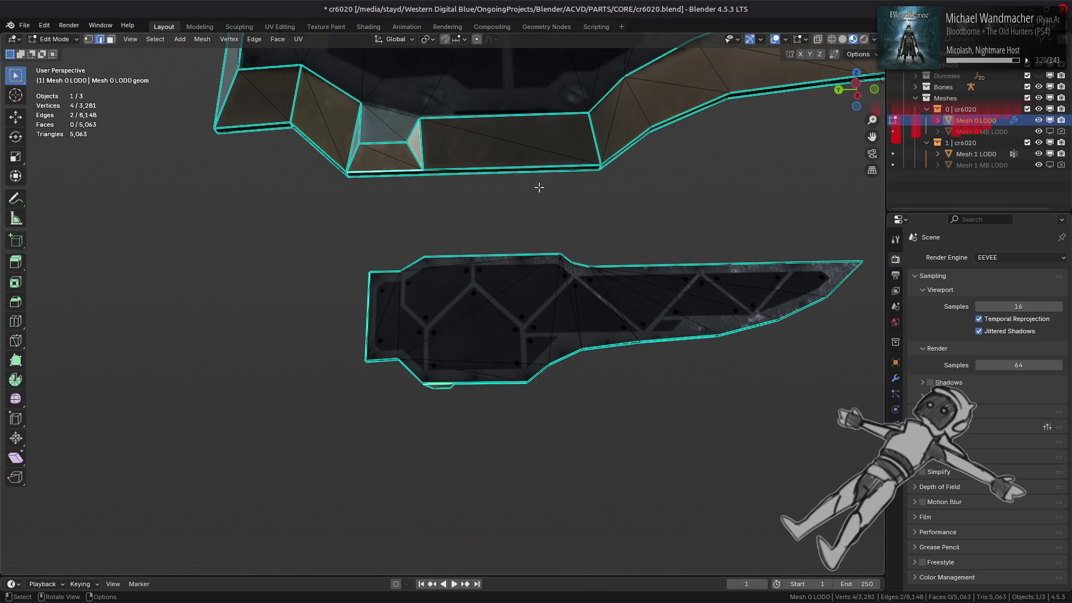
scroll(539, 187, up, 5)
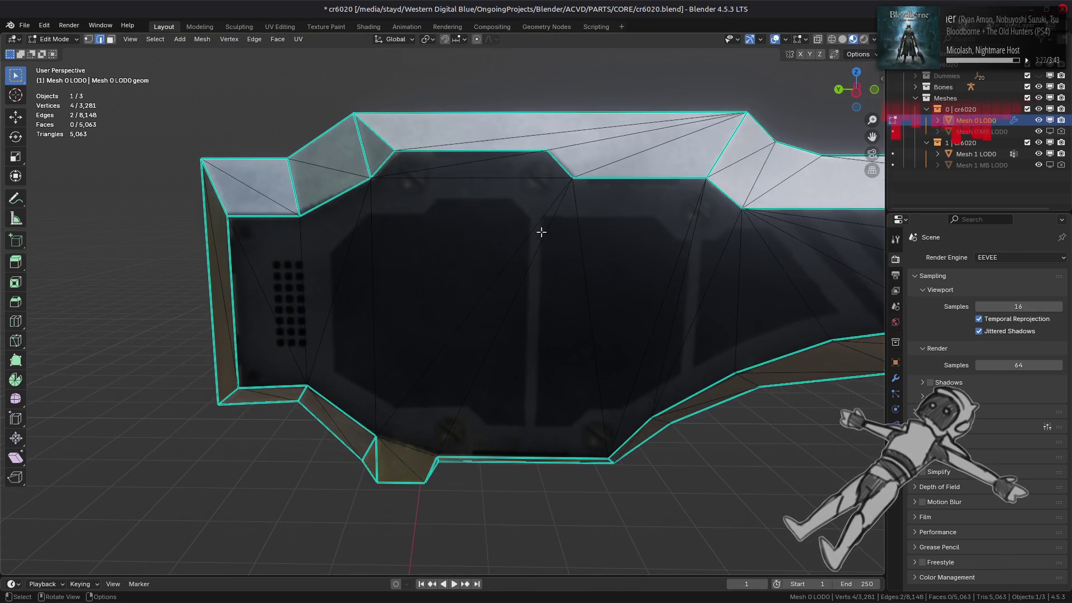
Select a panel triangle, then switch to edge select and pick its diagonal edge.
click(541, 231)
middle_drag(541, 231, 524, 248)
key(3)
click(456, 318)
mouse_move(456, 318)
middle_down()
mouse_move(433, 346)
mouse_move(436, 286)
mouse_move(407, 274)
mouse_move(491, 324)
middle_up()
key(2)
click(492, 324)
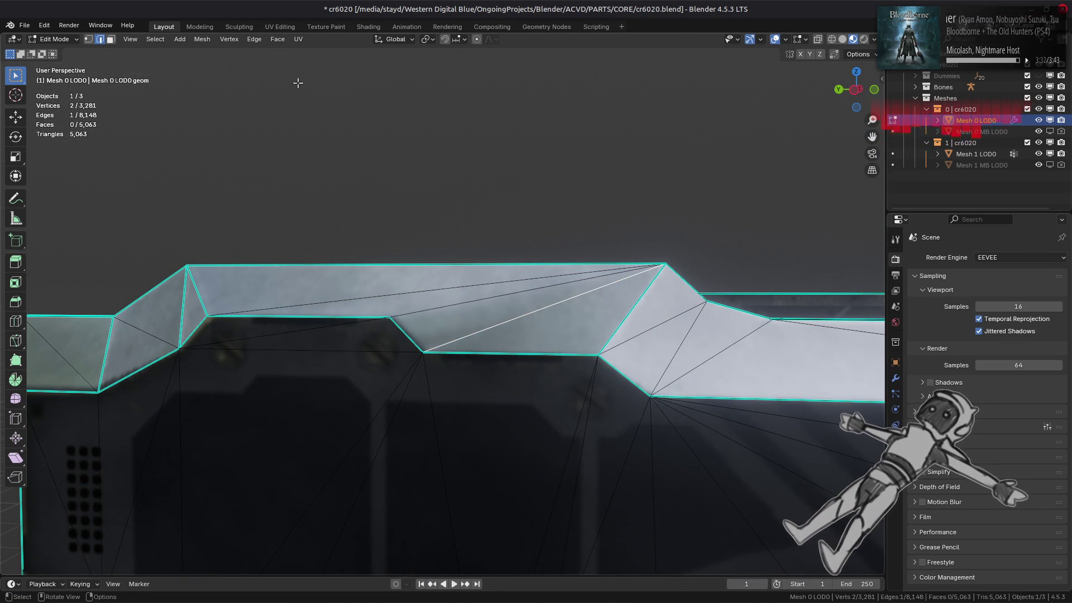
Rotate the first two diagonal hull edges clockwise, checking the shading in Object Mode.
click(244, 42)
click(294, 134)
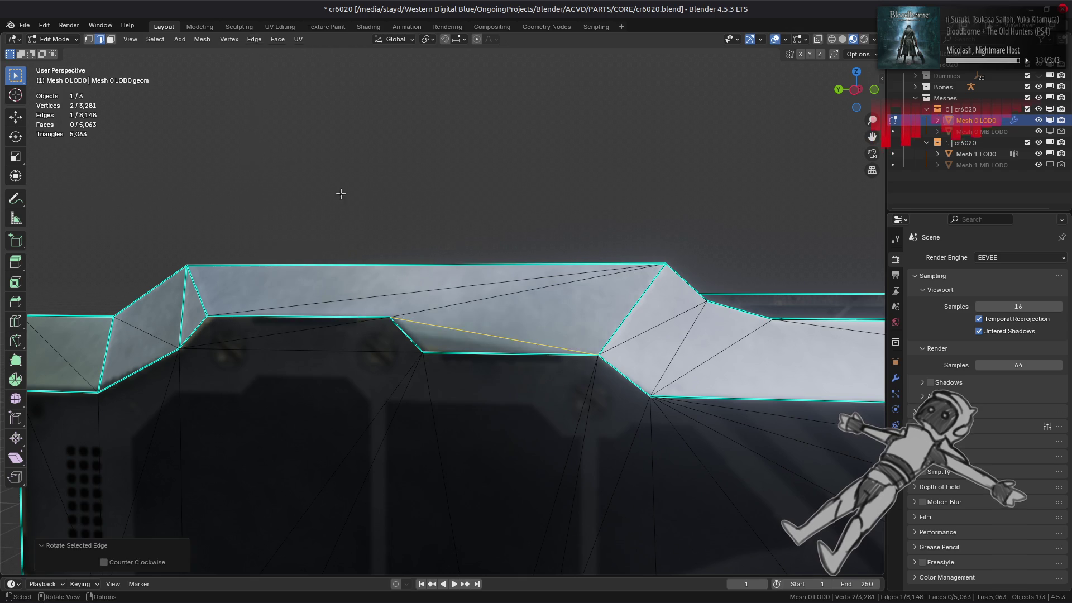
key(Tab)
mouse_move(470, 282)
middle_down()
mouse_move(500, 307)
mouse_move(423, 306)
mouse_move(490, 289)
mouse_move(514, 302)
middle_up()
key(Tab)
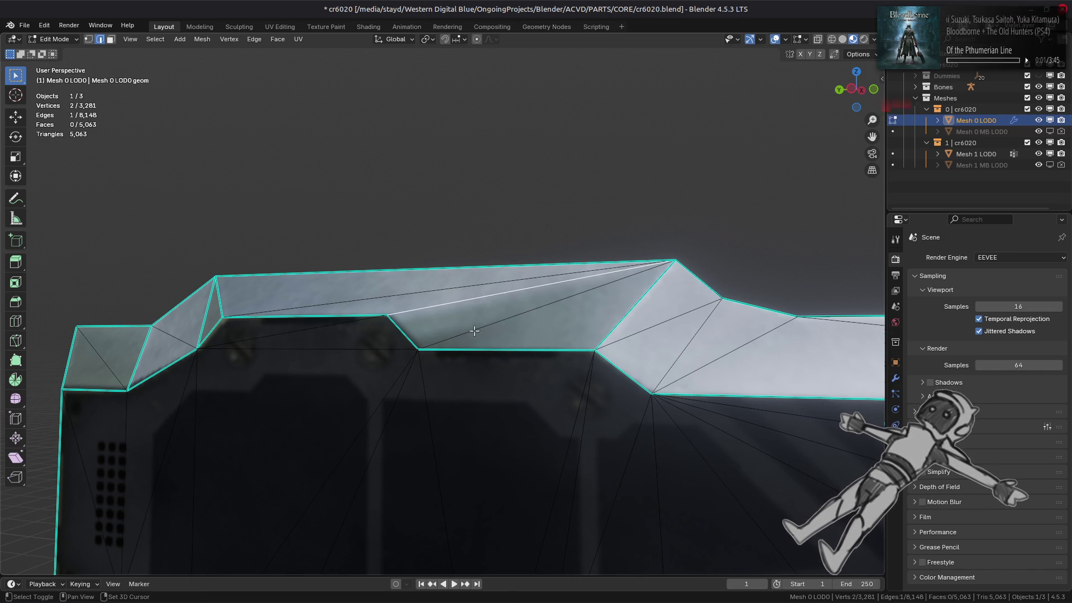
right_click(614, 365)
click(611, 459)
key(Tab)
mouse_move(619, 358)
middle_down()
mouse_move(577, 371)
mouse_move(564, 358)
mouse_move(597, 323)
mouse_move(604, 363)
mouse_move(552, 376)
mouse_move(511, 366)
mouse_move(569, 359)
mouse_move(597, 342)
middle_up()
key(Tab)
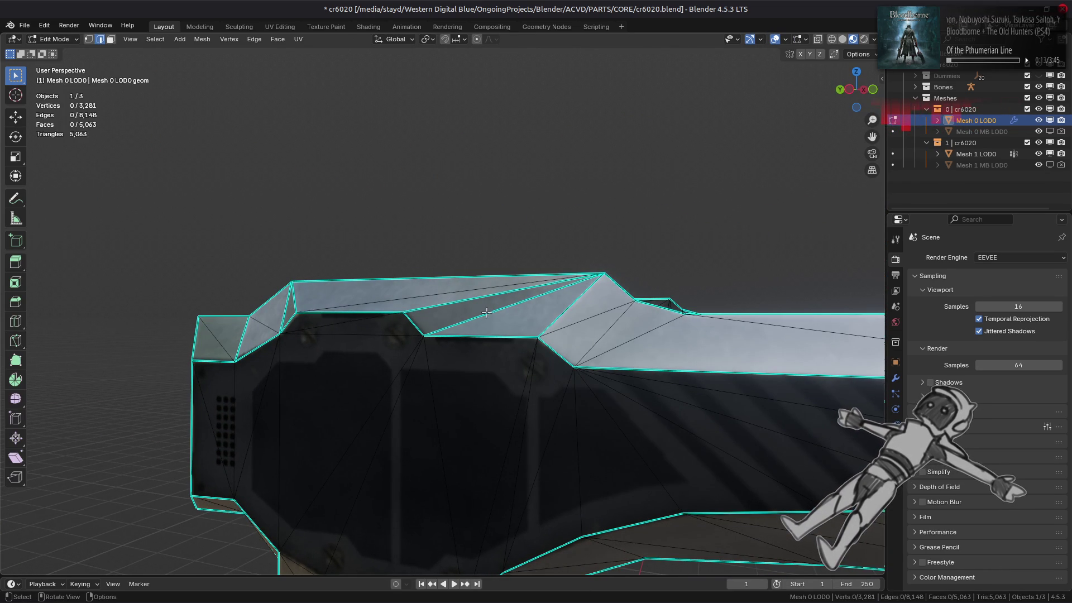
Rotate two more upper-hull edges, inspecting the shading after each.
right_click(488, 312)
click(504, 374)
key(Tab)
mouse_move(517, 364)
middle_down()
mouse_move(471, 371)
mouse_move(496, 378)
mouse_move(491, 359)
mouse_move(533, 371)
mouse_move(548, 390)
mouse_move(484, 324)
mouse_move(526, 310)
mouse_move(503, 287)
mouse_move(478, 311)
mouse_move(509, 302)
mouse_move(469, 337)
mouse_move(510, 311)
mouse_move(529, 319)
mouse_move(526, 310)
middle_up()
key(Tab)
click(254, 39)
click(313, 138)
key(Tab)
key(Tab)
key(Tab)
key(Tab)
key(Tab)
key(Tab)
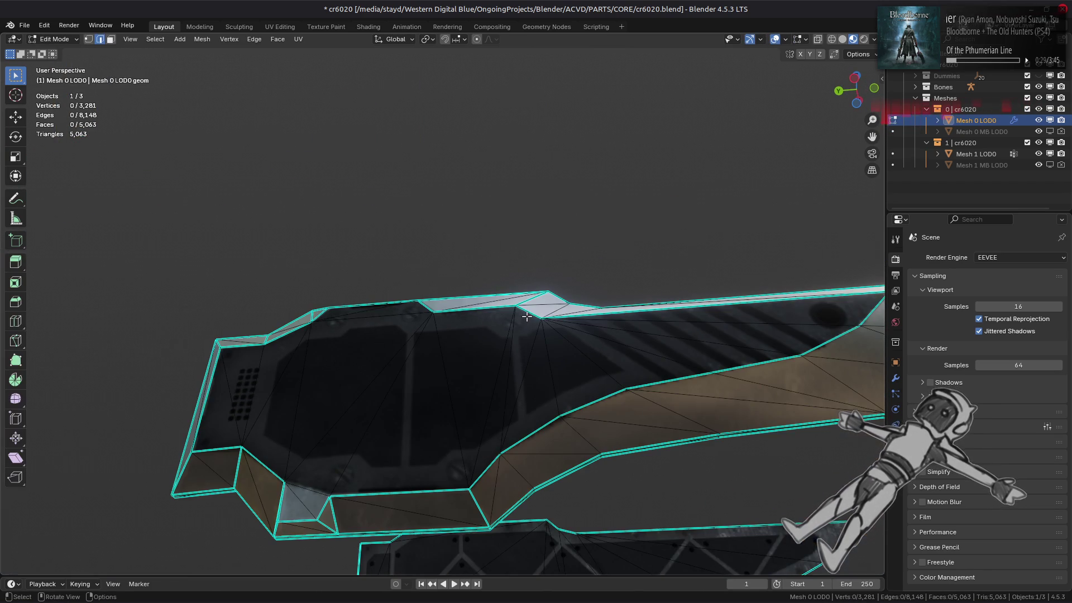
mouse_move(393, 334)
middle_down()
mouse_move(407, 390)
mouse_move(407, 370)
mouse_move(410, 379)
mouse_move(386, 480)
mouse_move(331, 347)
mouse_move(363, 311)
mouse_move(443, 318)
mouse_move(451, 370)
mouse_move(388, 402)
mouse_move(375, 394)
mouse_move(383, 375)
mouse_move(446, 351)
mouse_move(486, 353)
middle_up()
key(Tab)
key(Tab)
scroll(435, 302, up, 1)
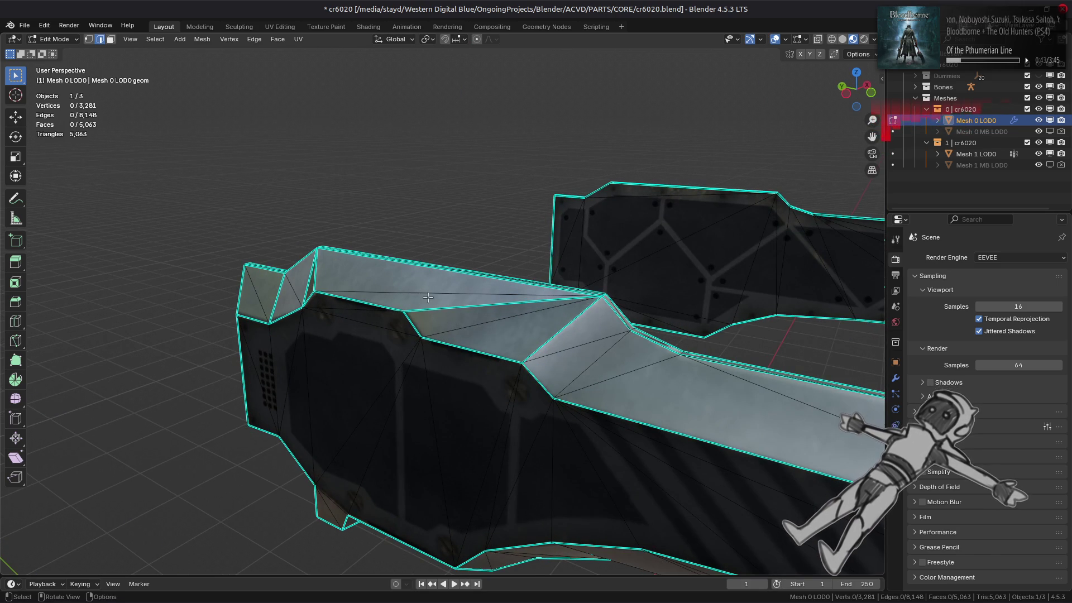
Dissolve one hull-top edge, then mark another sharp and rotate it clockwise.
right_click(418, 297)
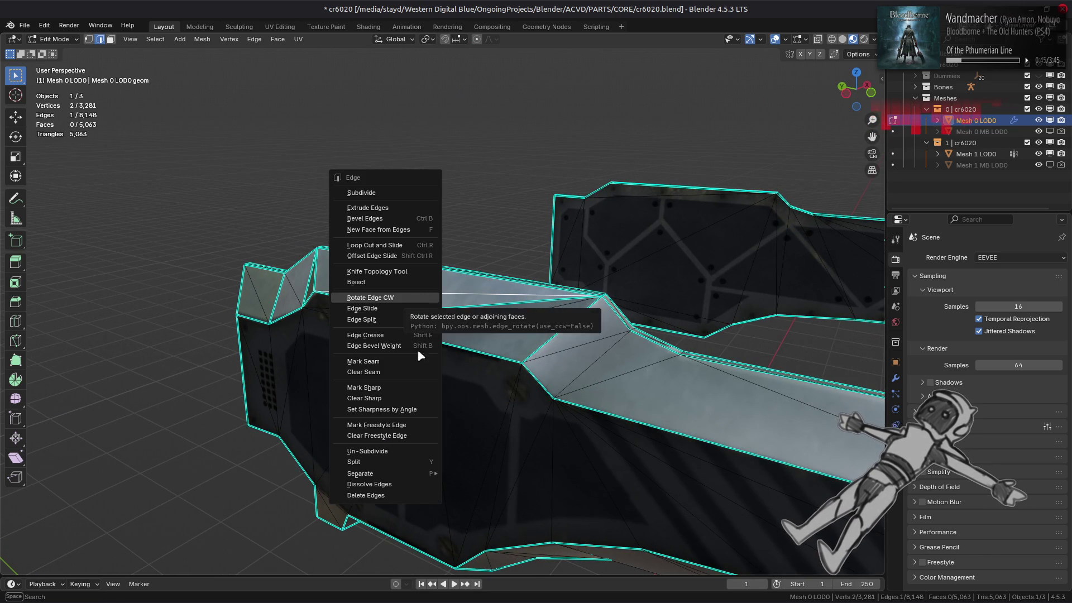
click(396, 487)
right_click(467, 304)
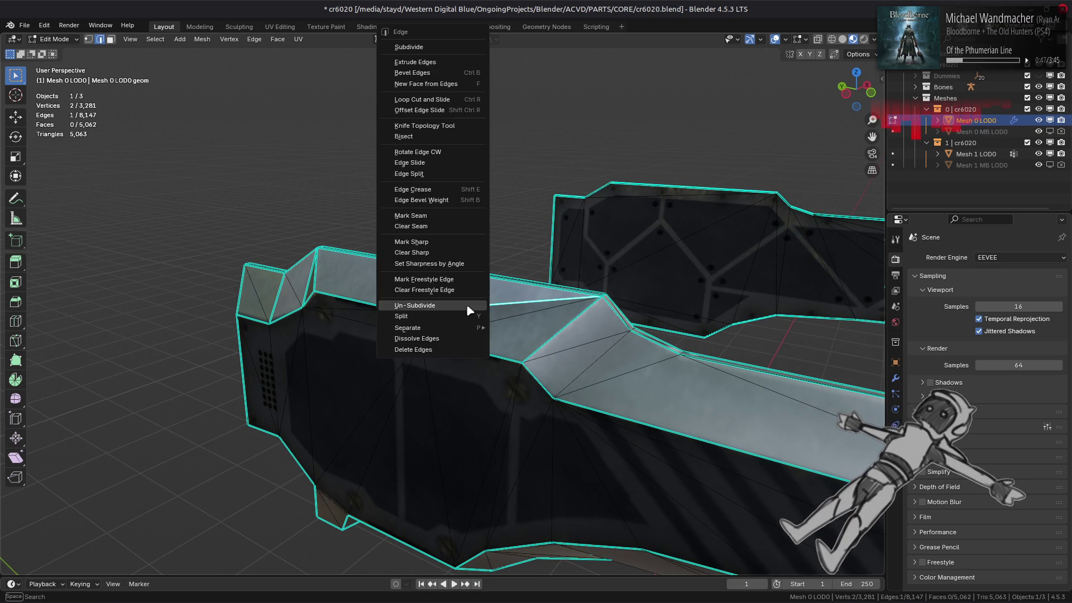
click(423, 255)
click(254, 39)
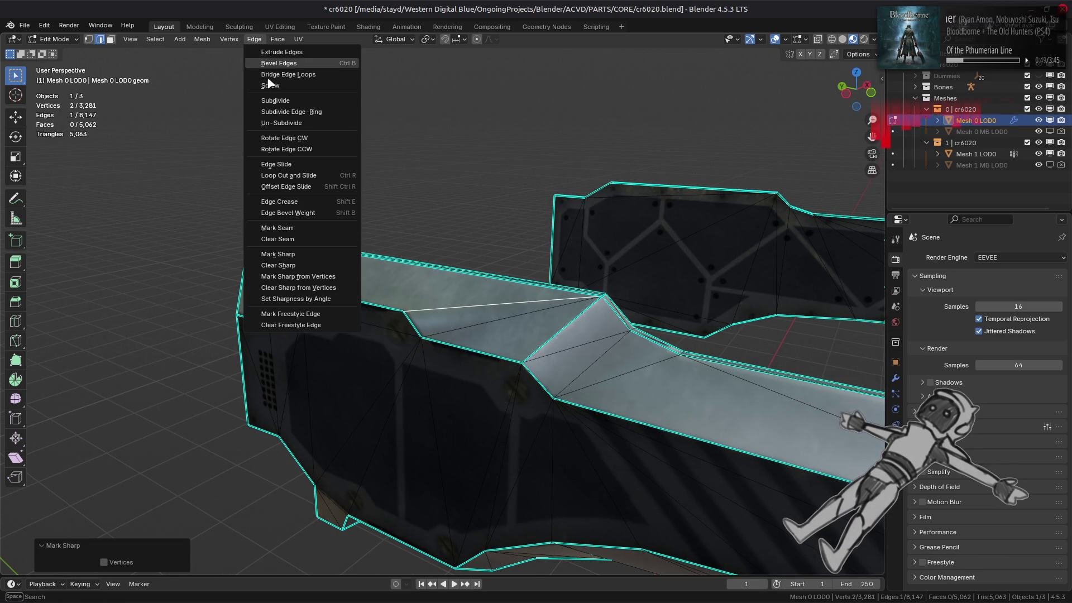
click(279, 136)
Rotate another hull-top edge clockwise and display the WeightedNormal modifier settings.
mouse_move(439, 299)
middle_down()
mouse_move(483, 268)
mouse_move(410, 288)
mouse_move(403, 315)
middle_up()
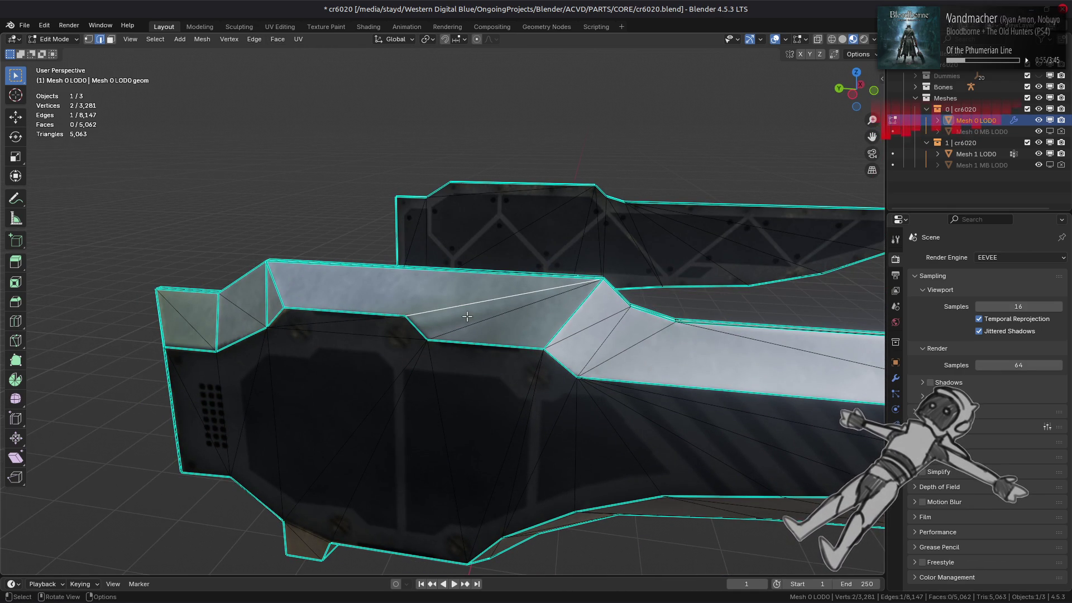
click(254, 39)
click(282, 137)
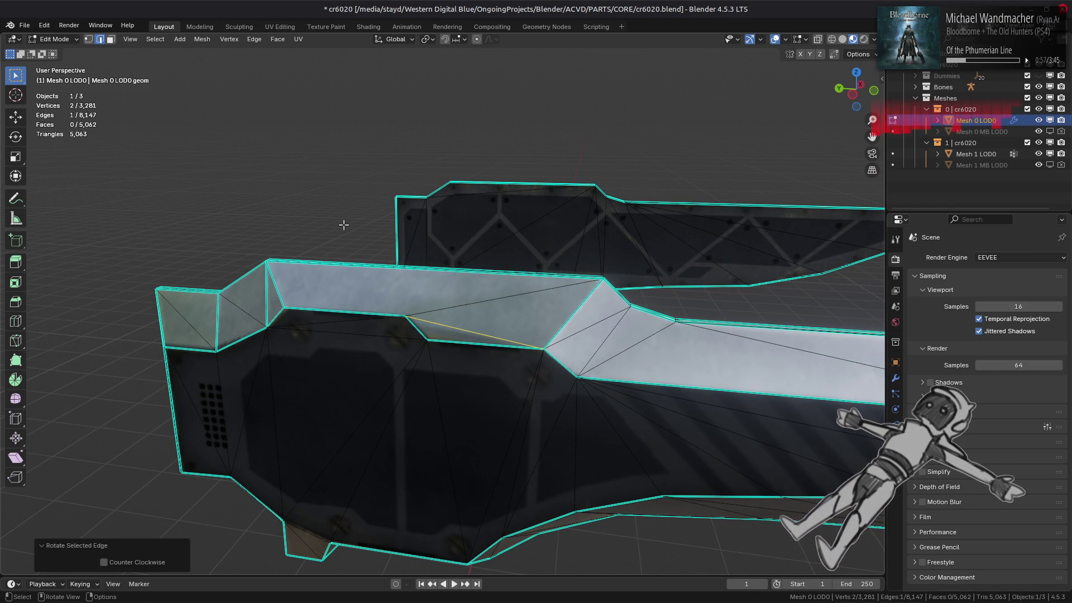
mouse_move(434, 297)
middle_down()
mouse_move(382, 302)
mouse_move(491, 331)
mouse_move(501, 356)
mouse_move(502, 313)
mouse_move(521, 312)
mouse_move(531, 326)
mouse_move(509, 338)
middle_up()
key(Tab)
scroll(529, 321, up, 6)
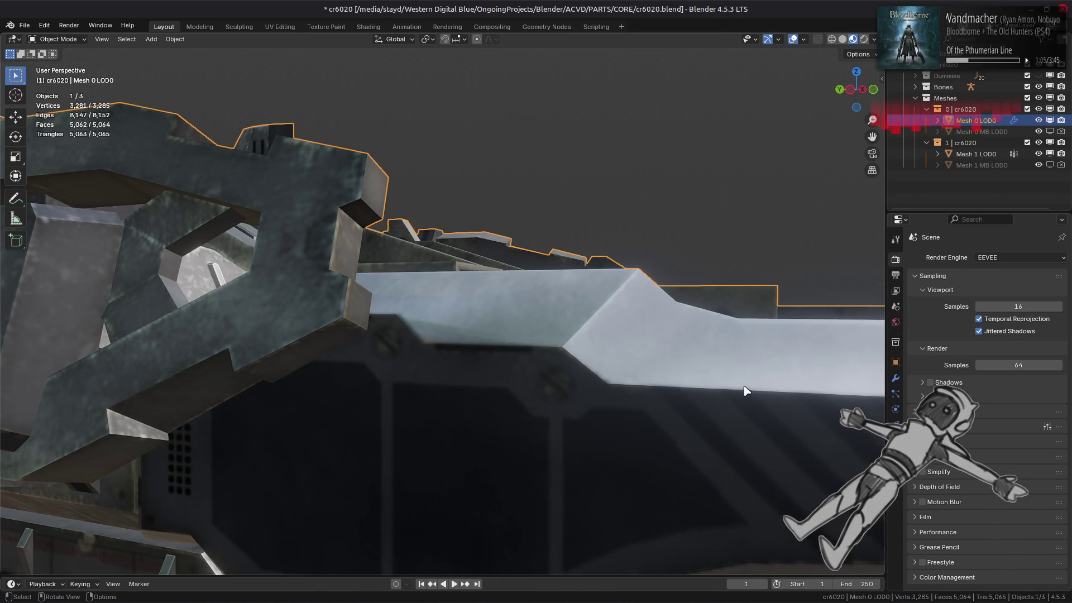
click(896, 377)
key(Tab)
Set the face strength of one hull-top triangle and check the shading.
key(3)
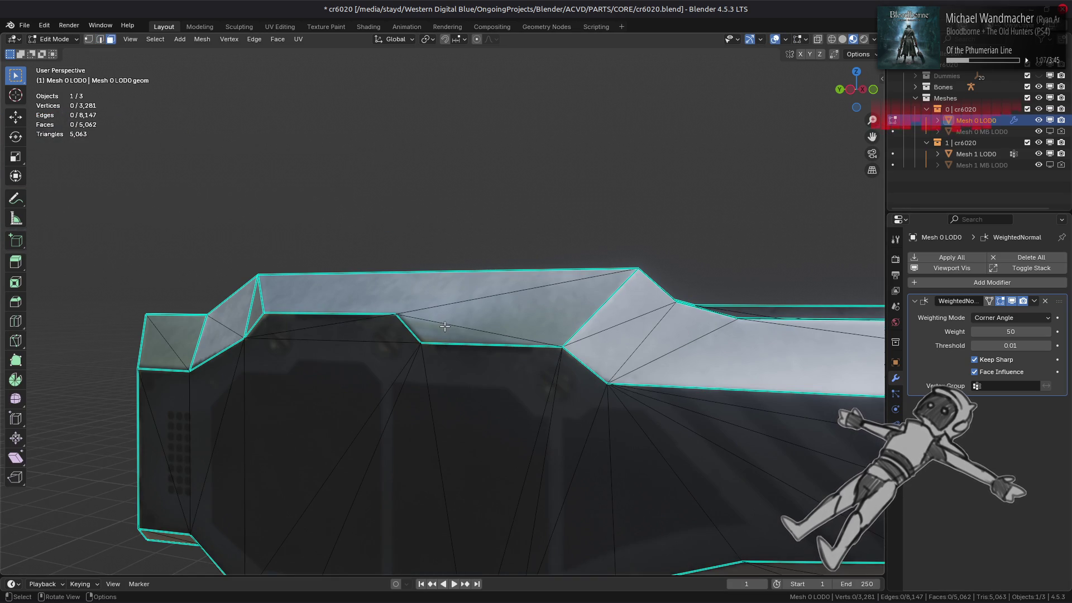
click(446, 325)
click(202, 39)
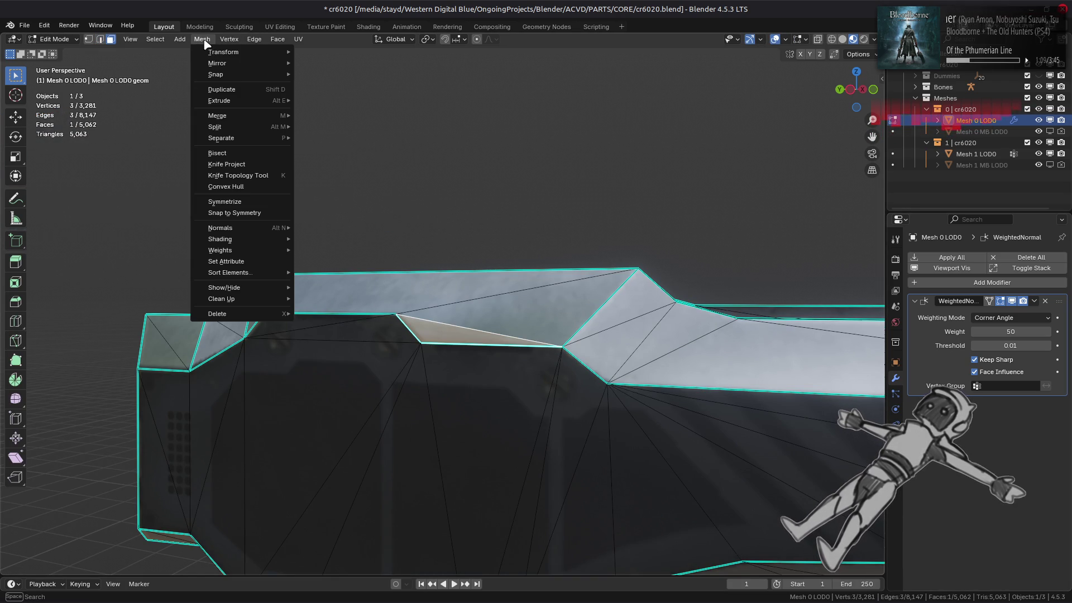
mouse_move(252, 229)
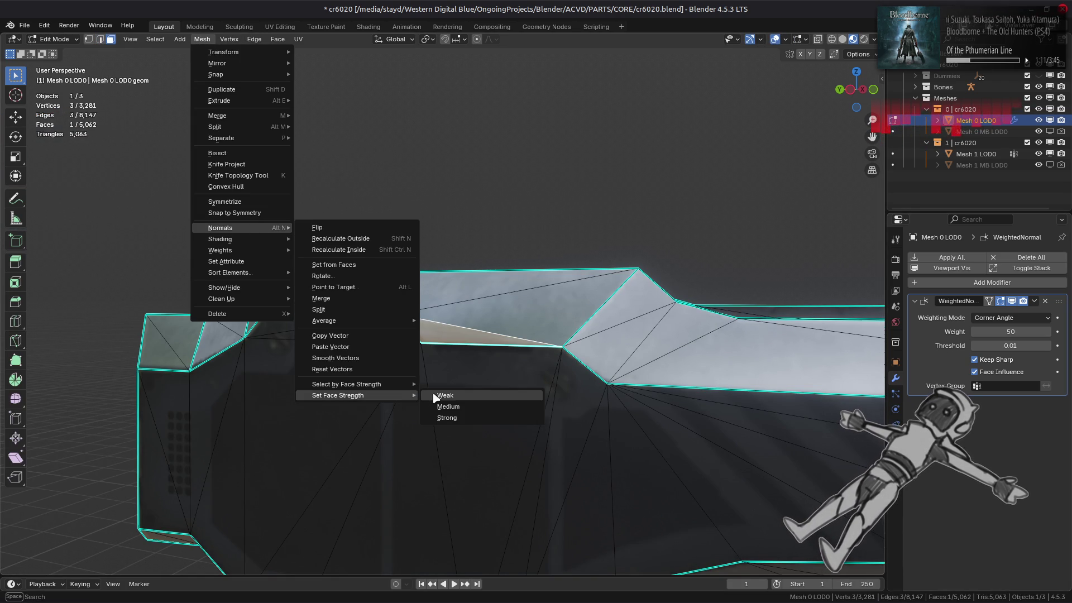
click(441, 411)
mouse_move(433, 390)
middle_down()
mouse_move(505, 342)
mouse_move(468, 353)
mouse_move(484, 316)
middle_up()
key(Tab)
key(KP_Decimal)
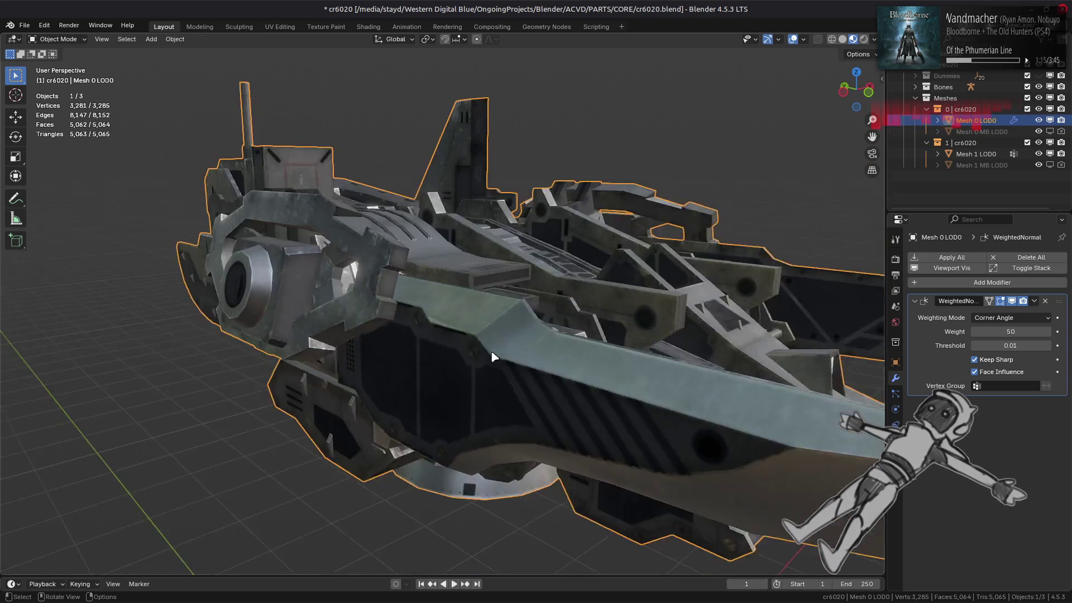
Frame the selected edge and rotate it clockwise.
key(Tab)
key(KP_Decimal)
click(254, 39)
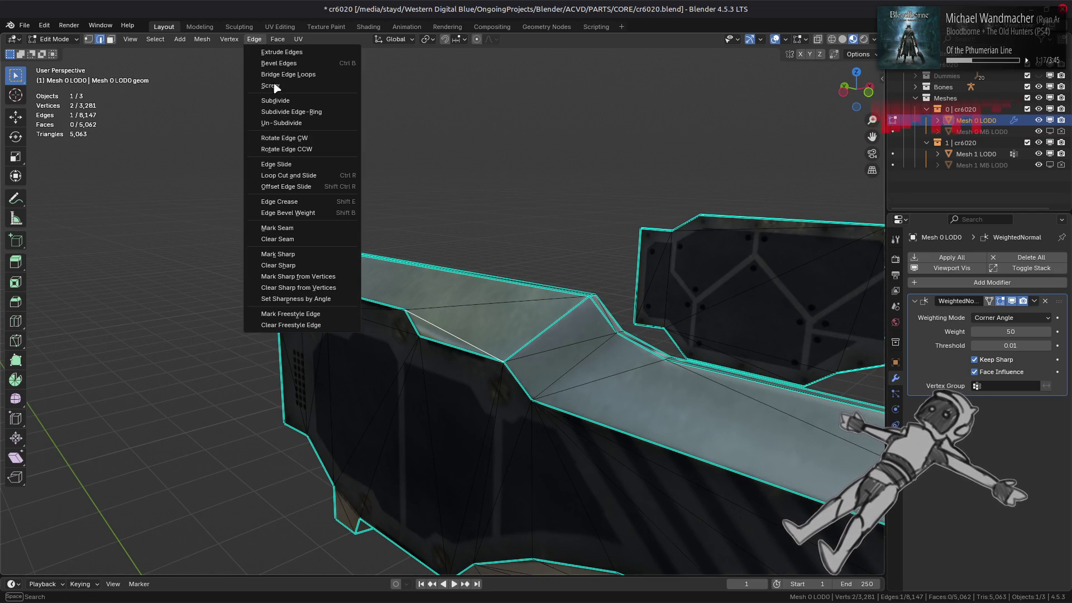
click(297, 142)
Give two adjacent hull-top triangles a face strength and inspect the smoothed shading.
key(3)
click(458, 319)
shift+click(491, 338)
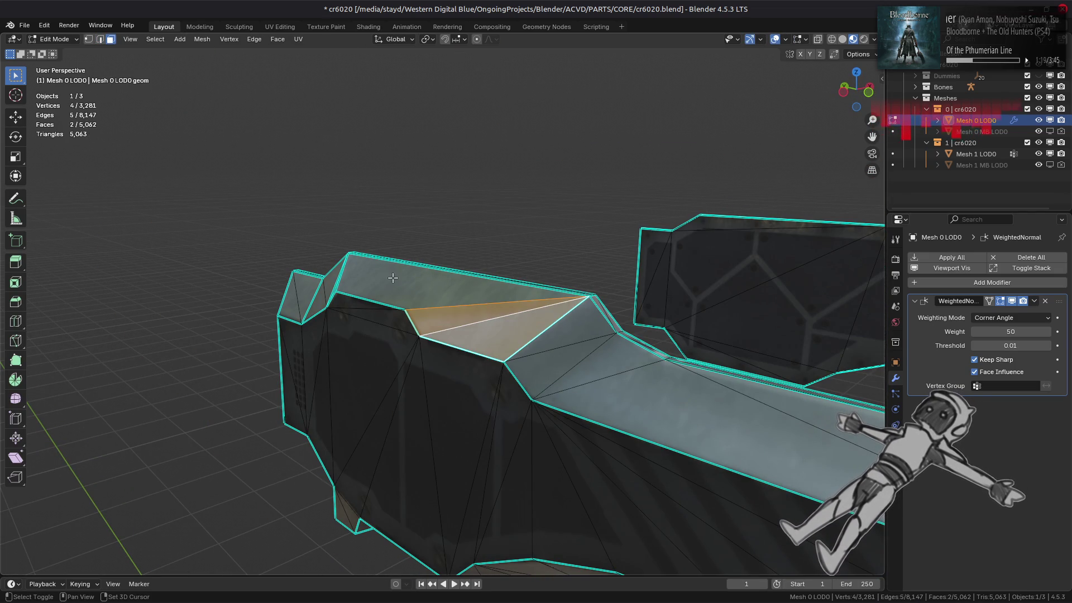
click(208, 43)
mouse_move(245, 231)
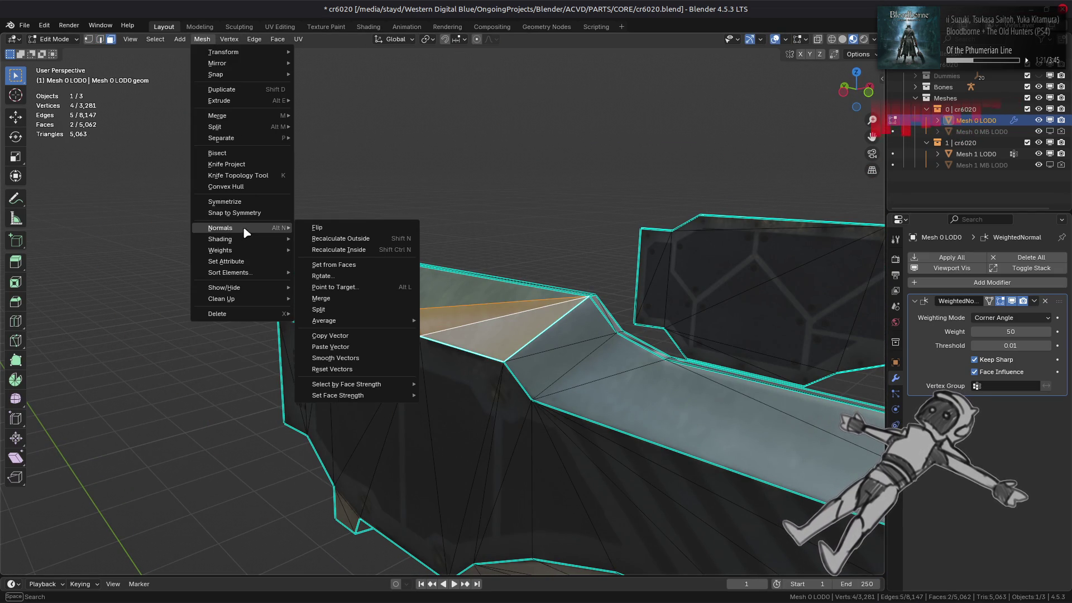
mouse_move(371, 398)
click(443, 398)
key(Tab)
mouse_move(443, 354)
middle_down()
mouse_move(421, 353)
mouse_move(440, 327)
mouse_move(411, 335)
mouse_move(411, 350)
mouse_move(481, 333)
middle_up()
scroll(436, 336, down, 3)
scroll(481, 334, up, 3)
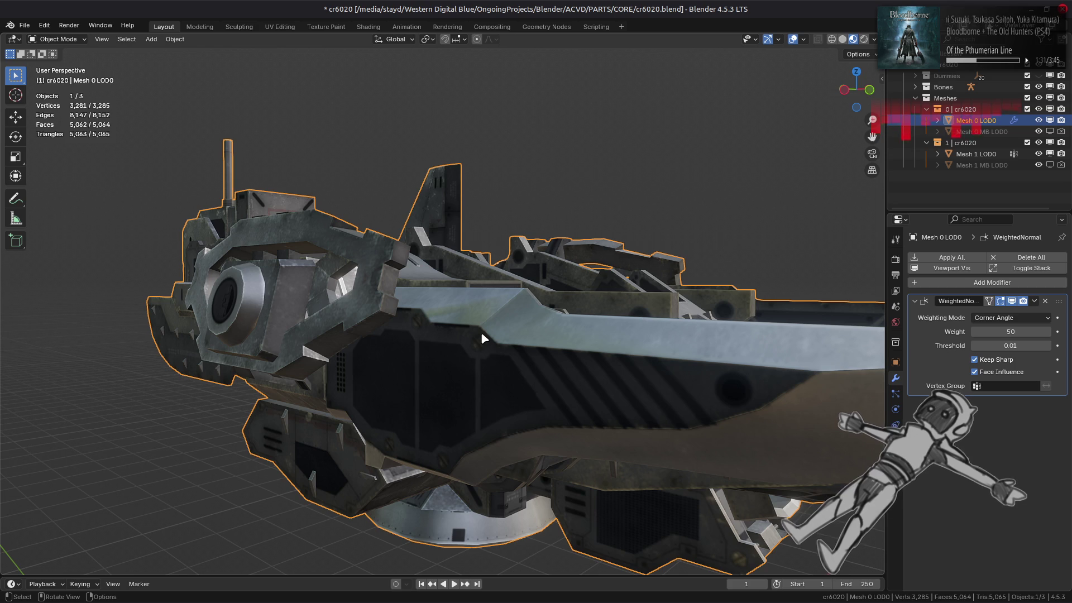
key(Tab)
Compare the Face Area & Angle weighting mode, then revert it to Corner Angle.
middle_drag(481, 332, 456, 332)
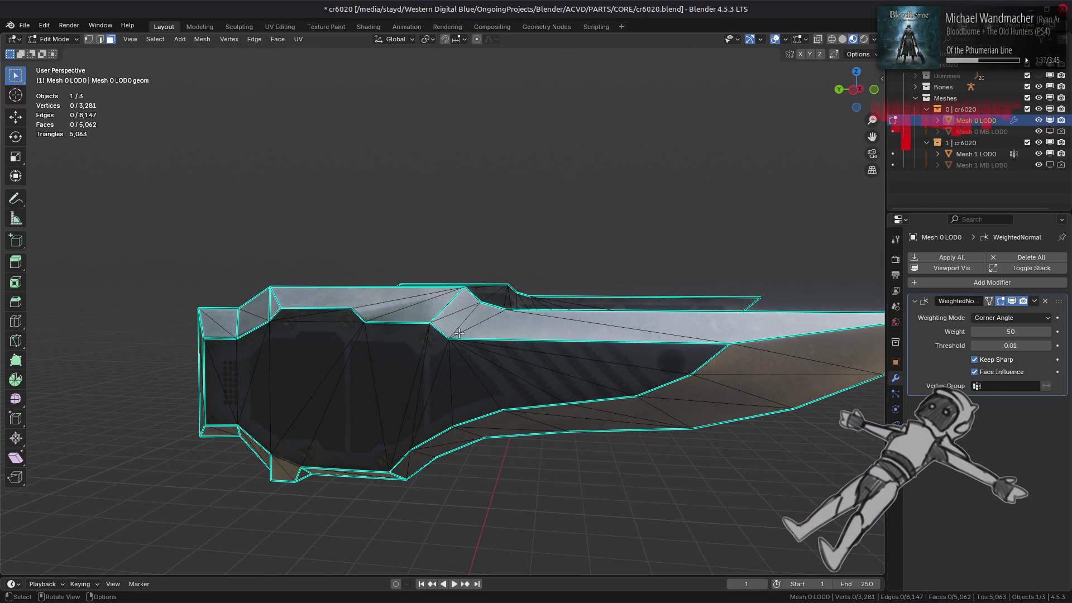
key(Tab)
click(997, 319)
click(999, 331)
mouse_move(682, 330)
middle_down()
mouse_move(614, 342)
mouse_move(641, 321)
mouse_move(642, 346)
middle_up()
click(998, 318)
click(988, 343)
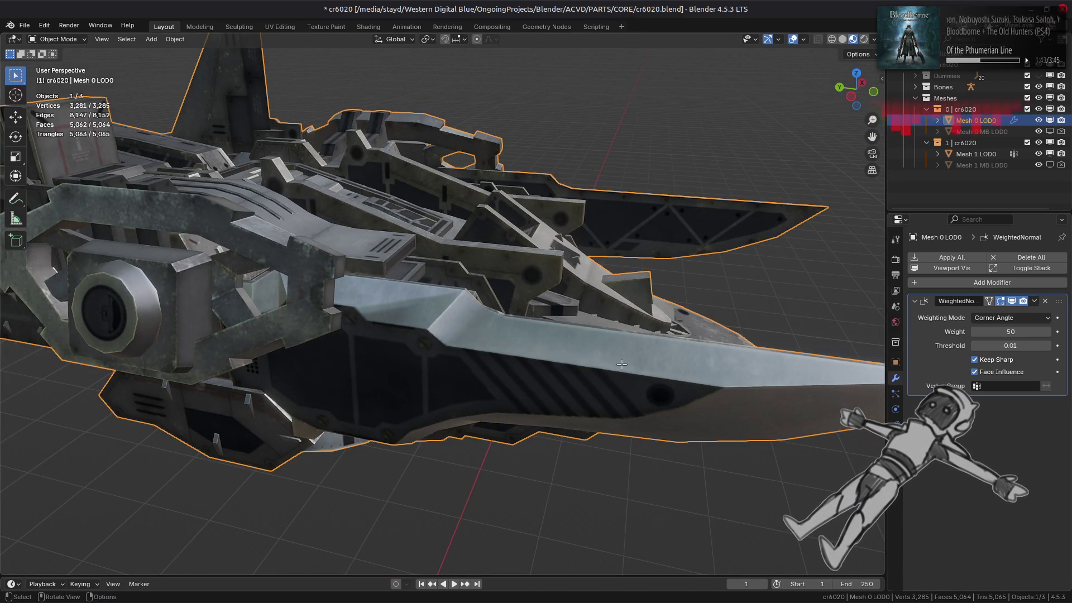
key(Tab)
Rotate a single blade edge clockwise with Rotate Edge CW.
ctrl+click(476, 328)
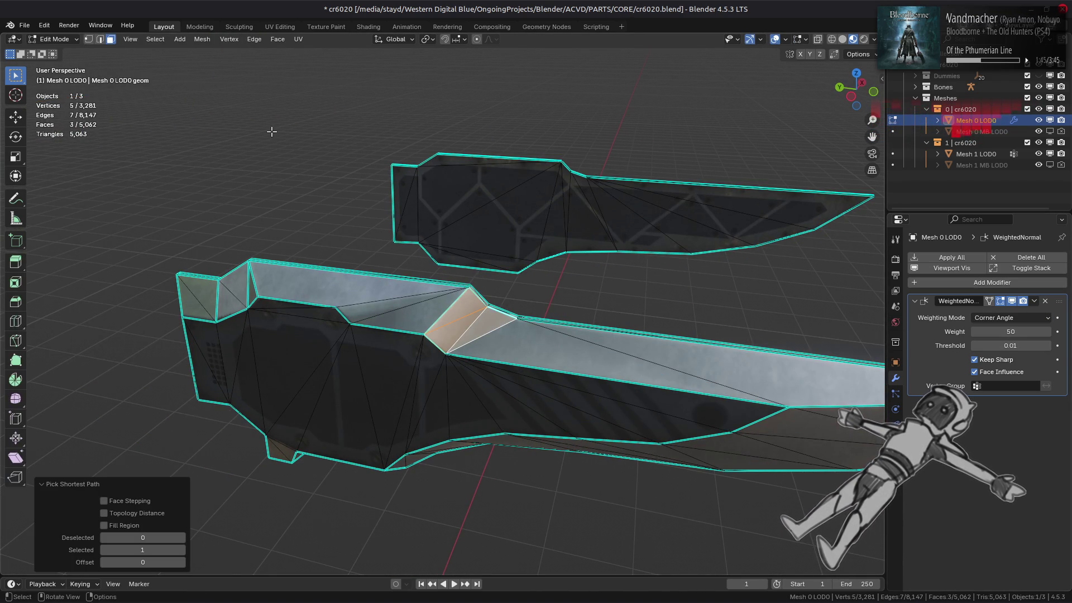
click(202, 39)
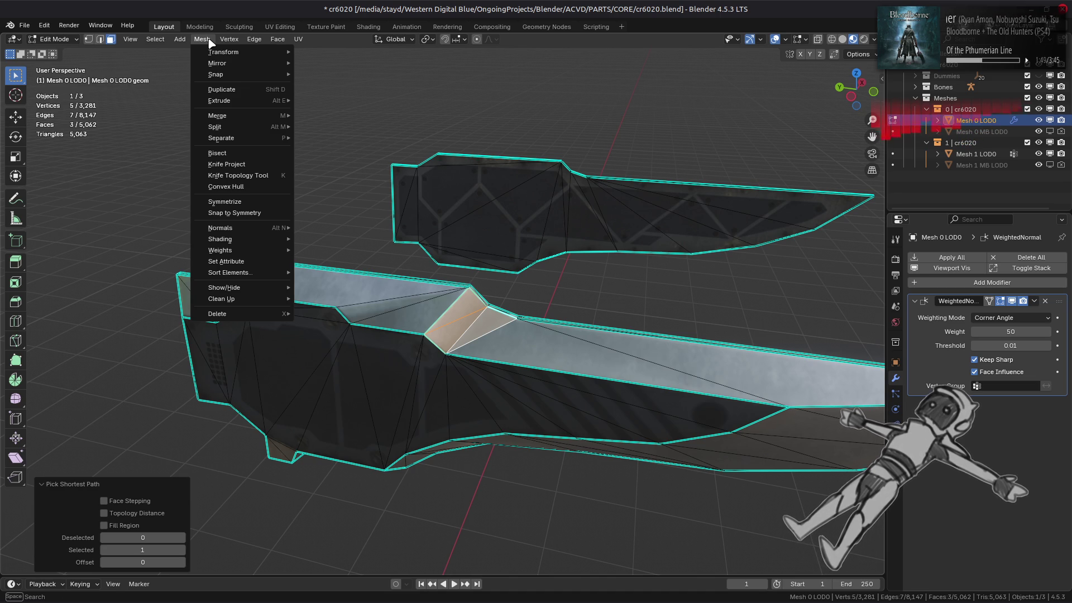
key(2)
click(451, 329)
mouse_move(451, 329)
middle_down()
mouse_move(353, 372)
mouse_move(323, 332)
mouse_move(307, 333)
mouse_move(296, 290)
middle_up()
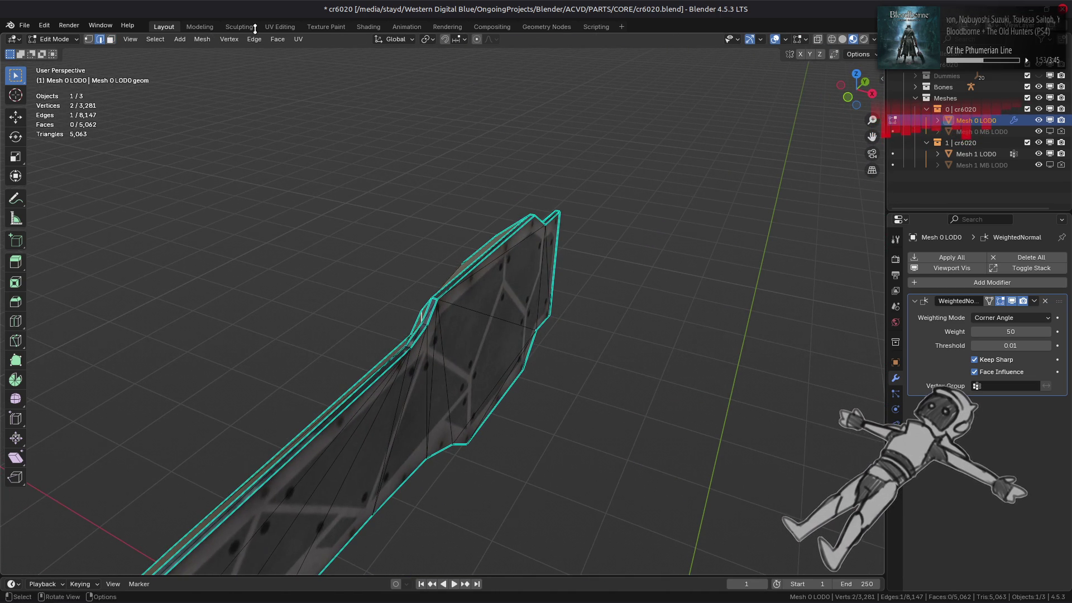
click(255, 39)
click(291, 135)
scroll(364, 268, up, 2)
mouse_move(365, 265)
middle_down()
mouse_move(392, 293)
mouse_move(473, 277)
mouse_move(518, 333)
mouse_move(588, 384)
middle_up()
Try rotating the long diagonal blade edge clockwise, then undo it.
click(371, 268)
key(3)
key(2)
click(609, 360)
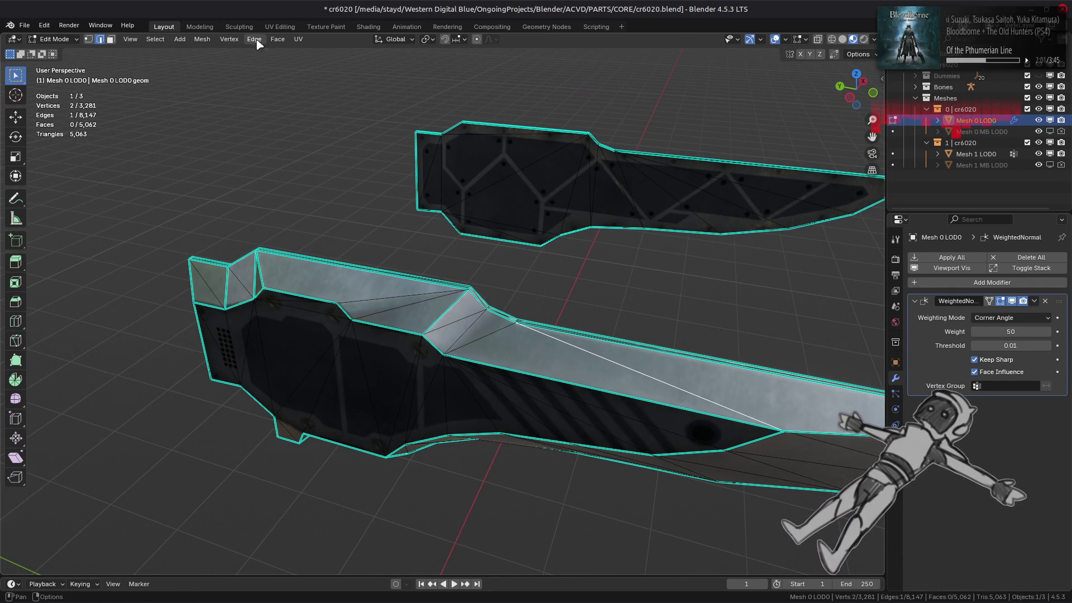
click(256, 40)
click(305, 139)
key(ctrl+z)
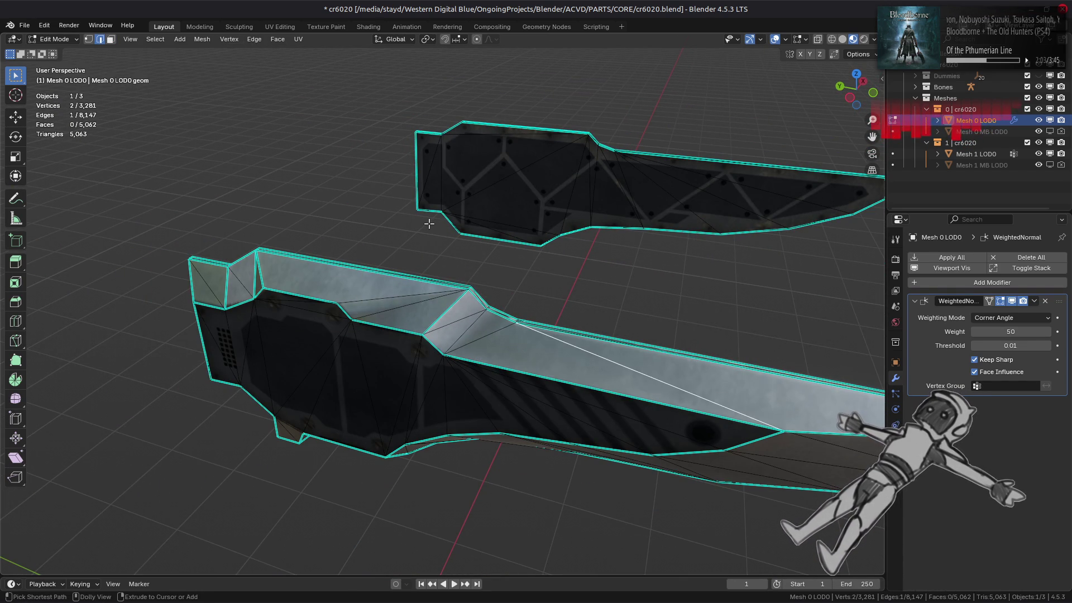
Give the two long blade faces Strong face strength.
key(Tab)
mouse_move(429, 224)
middle_down()
mouse_move(430, 256)
mouse_move(441, 255)
mouse_move(495, 359)
middle_up()
key(Tab)
key(3)
click(560, 356)
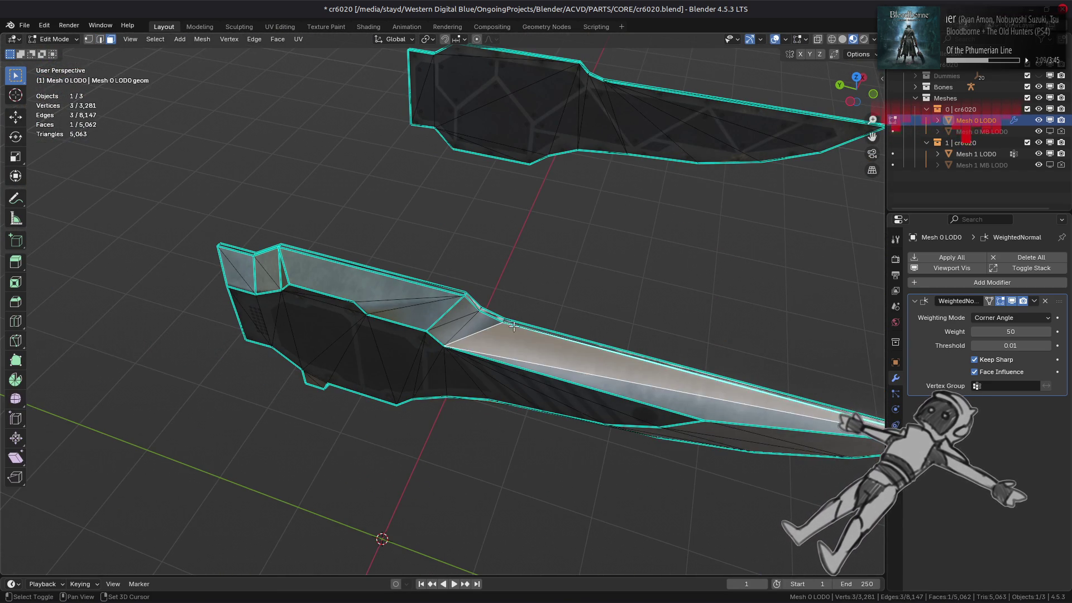
shift+click(536, 340)
click(202, 39)
mouse_move(234, 227)
mouse_move(391, 395)
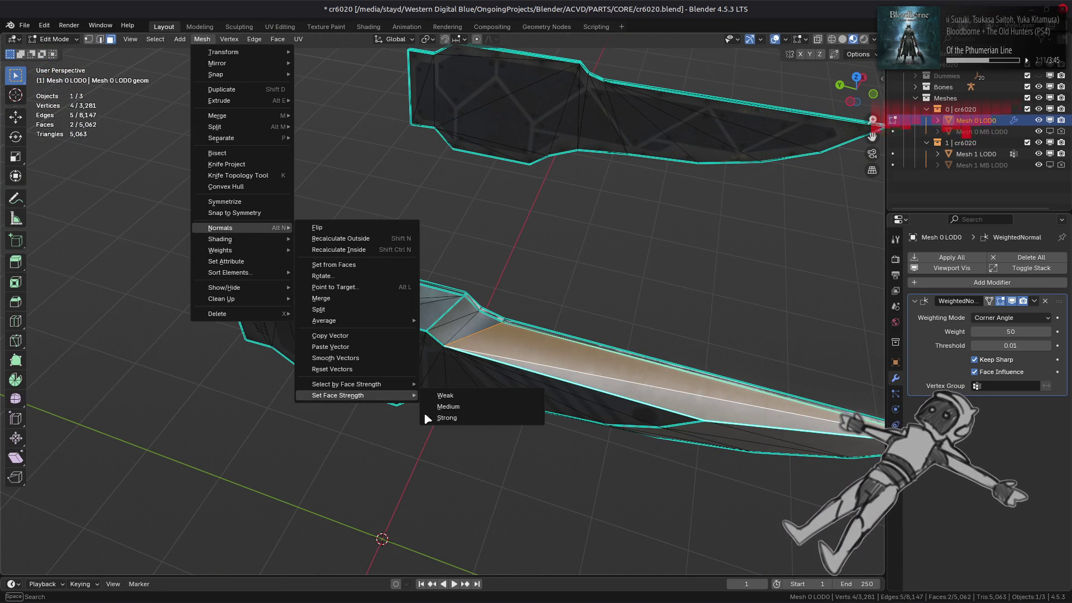
click(433, 416)
Inspect the blade's shading in Object Mode, then return to Edit Mode.
key(Tab)
mouse_move(455, 380)
middle_down()
mouse_move(427, 339)
mouse_move(439, 311)
mouse_move(485, 363)
mouse_move(431, 368)
mouse_move(394, 411)
mouse_move(370, 361)
mouse_move(420, 368)
middle_up()
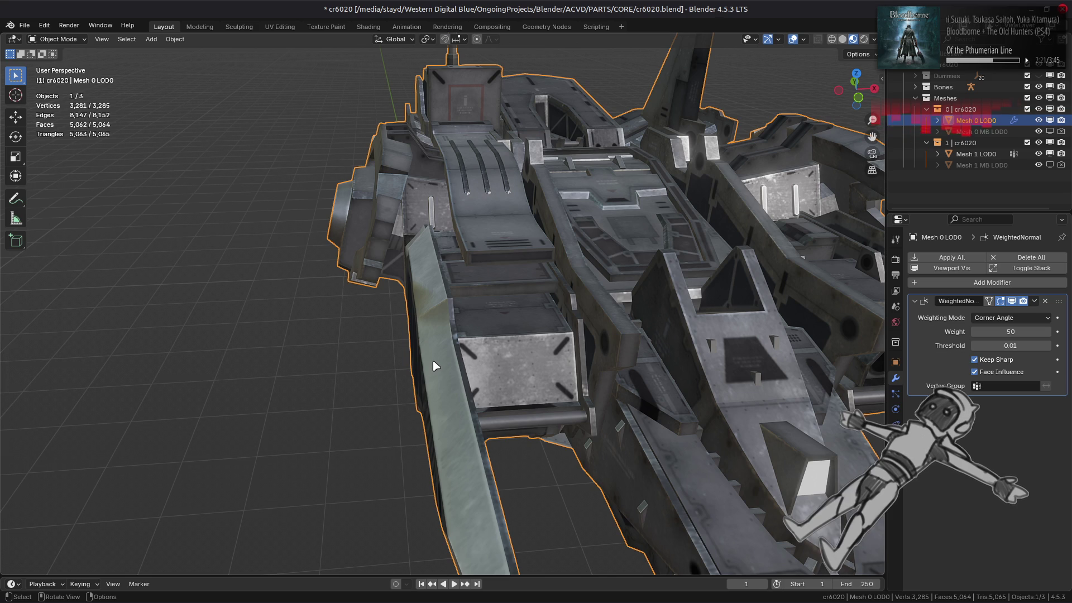
key(Tab)
Give the long strip face and its narrow edge face Strong face strength.
middle_drag(436, 365, 441, 299)
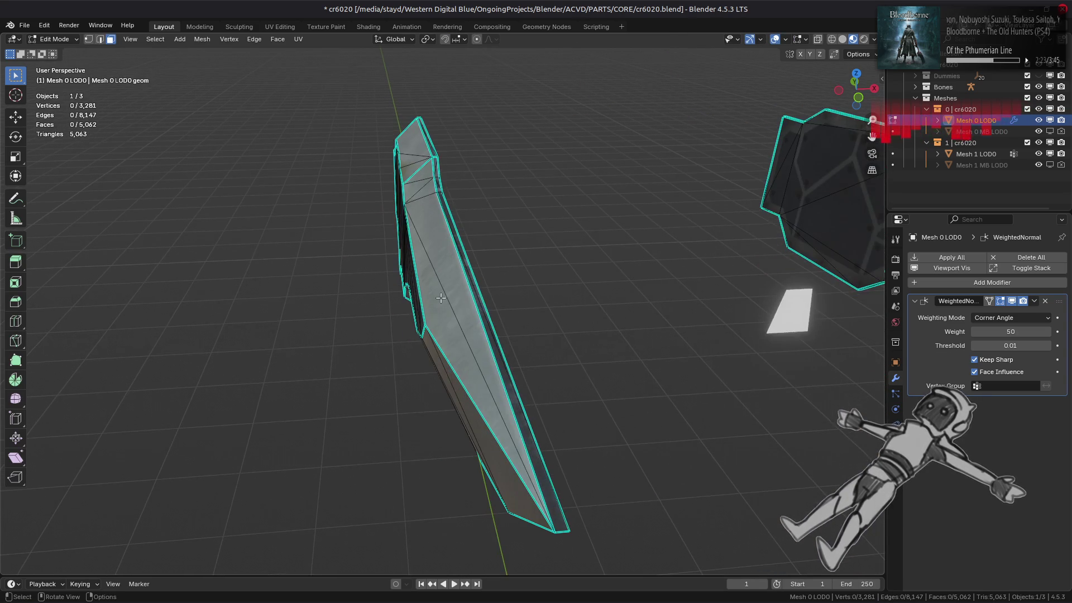
click(474, 293)
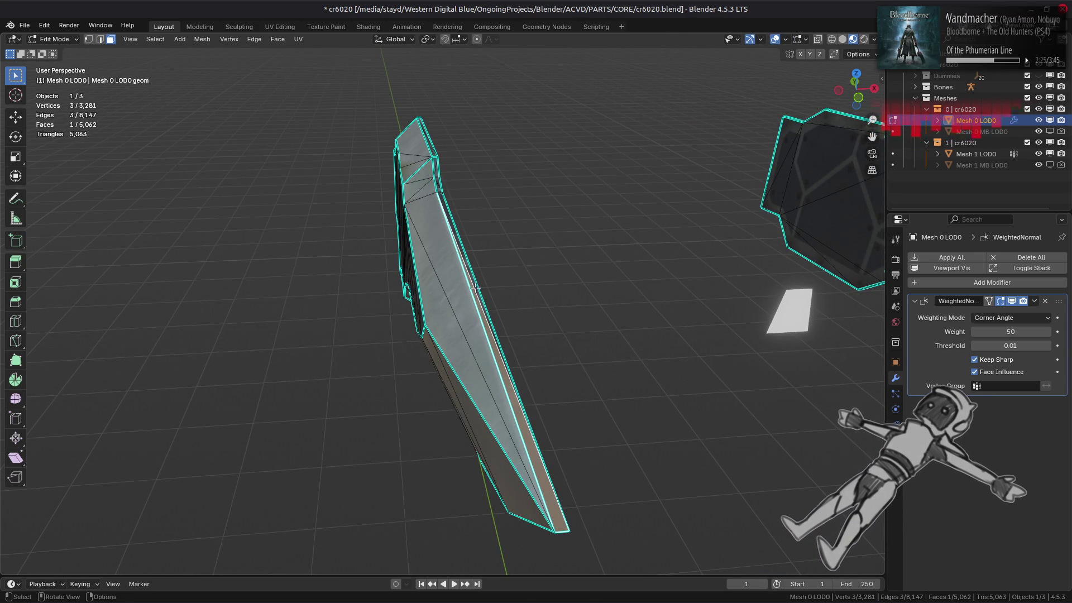
shift+click(447, 216)
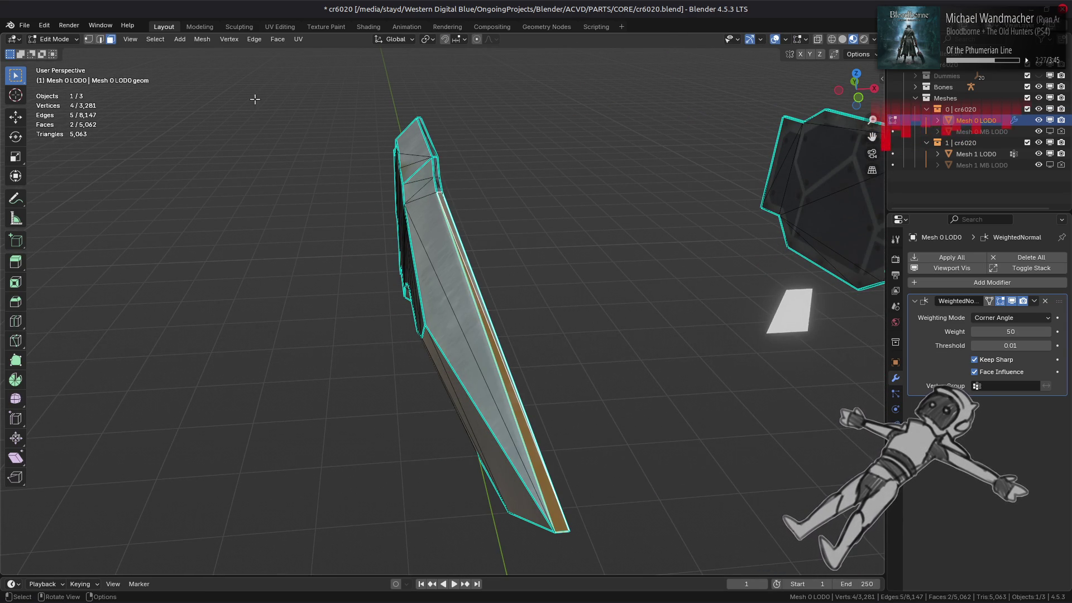
click(200, 39)
mouse_move(251, 228)
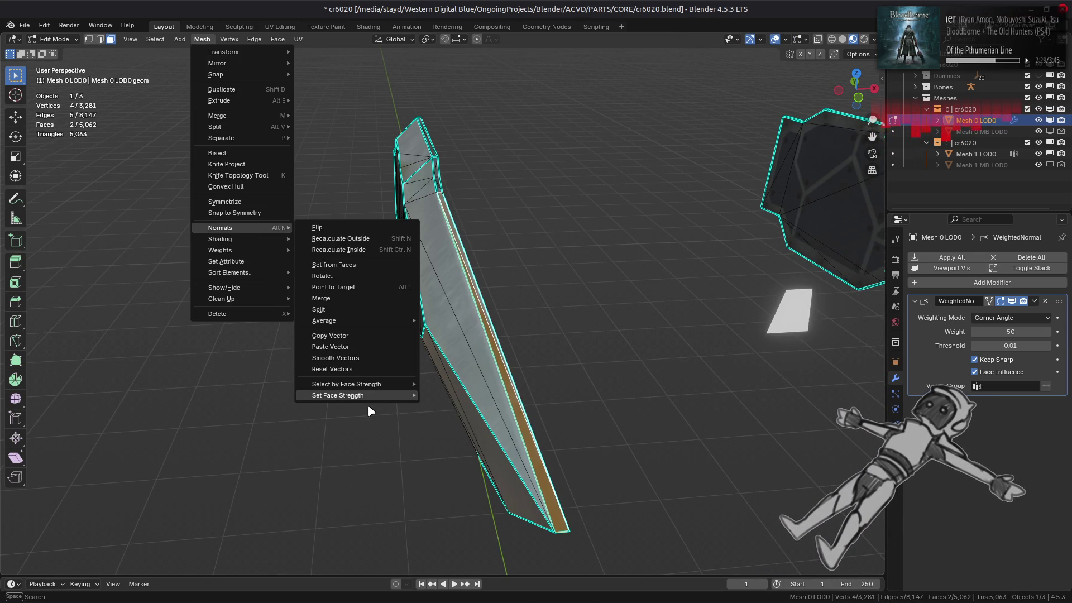
mouse_move(367, 395)
click(446, 418)
mouse_move(414, 368)
middle_down()
mouse_move(507, 403)
mouse_move(513, 417)
mouse_move(519, 275)
mouse_move(500, 418)
middle_up()
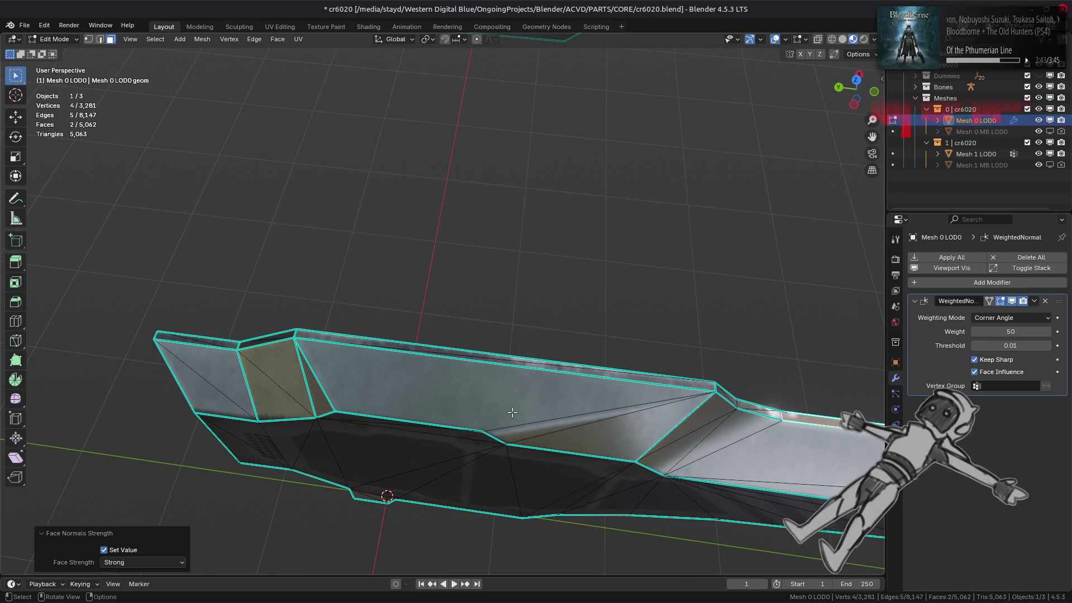
mouse_move(512, 412)
middle_down()
mouse_move(444, 343)
mouse_move(455, 322)
middle_up()
Set face strength on the single triangular face at the blade's end.
click(417, 301)
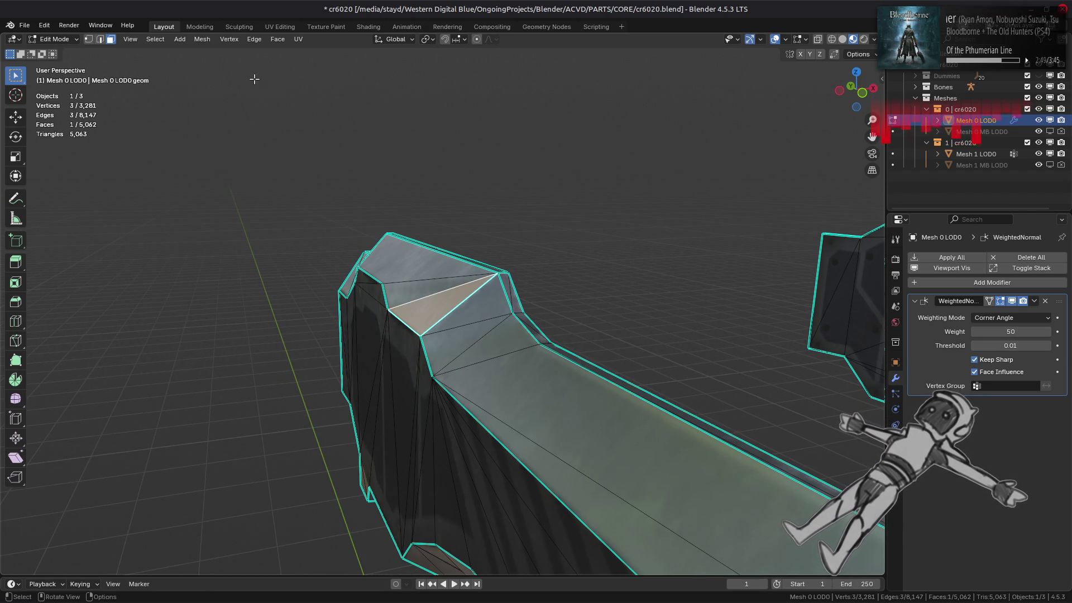
click(202, 40)
mouse_move(246, 228)
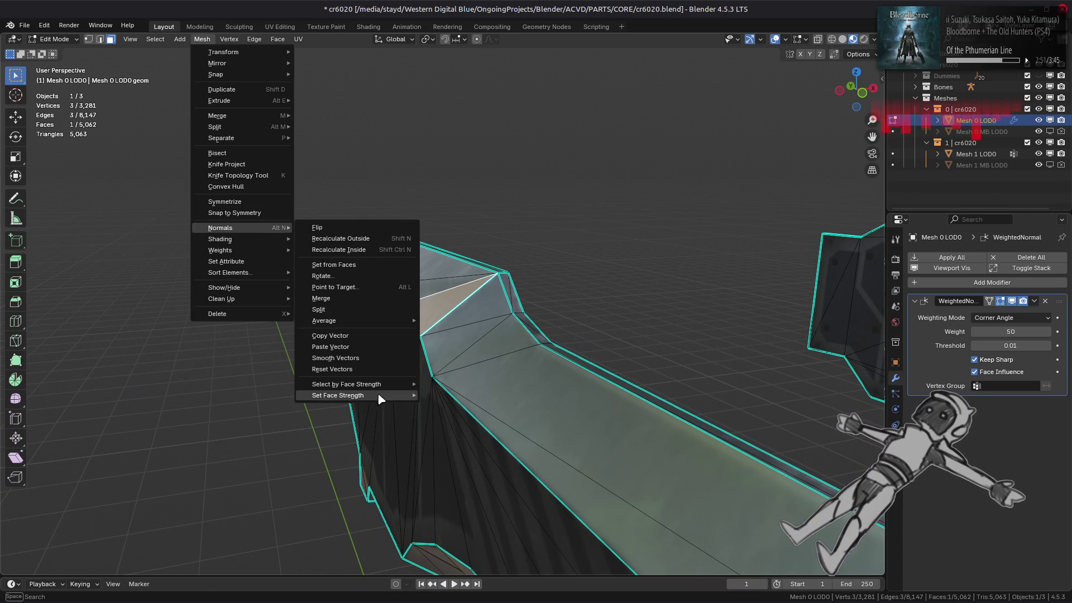
click(443, 409)
mouse_move(399, 378)
middle_down()
mouse_move(409, 381)
mouse_move(388, 367)
mouse_move(447, 376)
mouse_move(379, 367)
mouse_move(438, 330)
middle_up()
key(alt+a)
key(Tab)
key(Tab)
Set a face near the blade's top edge to Medium face strength and check the shading.
click(435, 287)
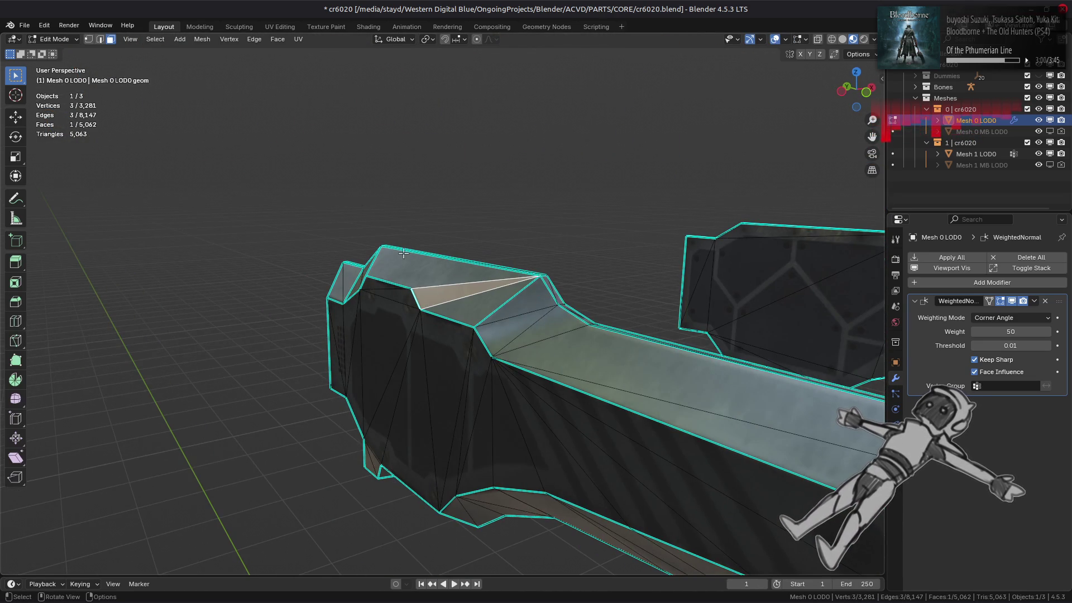
click(208, 43)
mouse_move(235, 228)
mouse_move(374, 395)
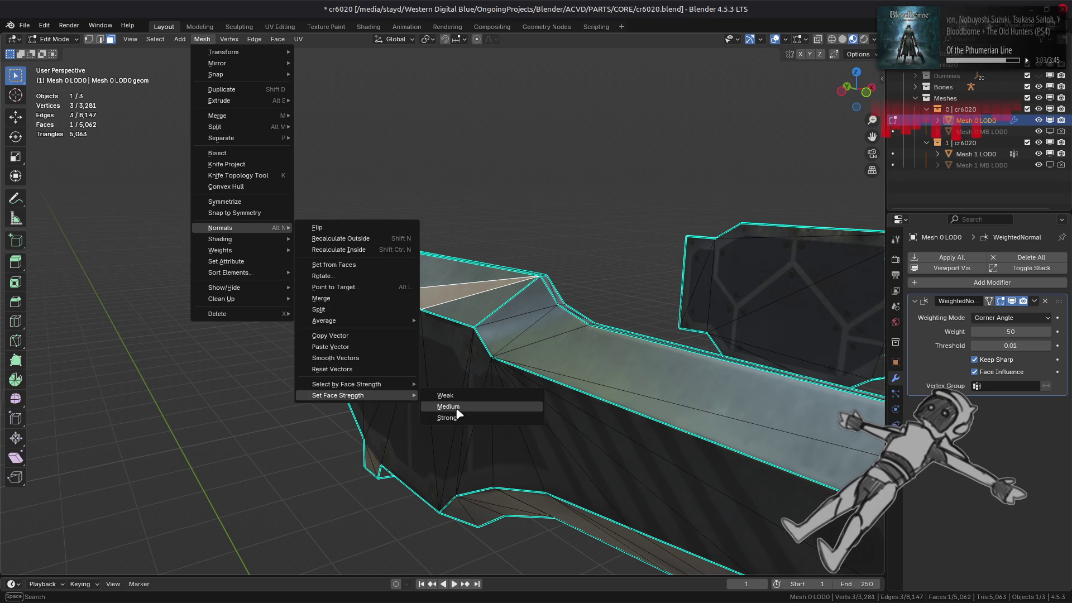
click(455, 406)
key(Tab)
mouse_move(460, 377)
middle_down()
mouse_move(442, 390)
mouse_move(425, 378)
mouse_move(425, 354)
mouse_move(477, 343)
mouse_move(527, 370)
mouse_move(518, 423)
mouse_move(502, 380)
mouse_move(461, 357)
mouse_move(471, 339)
middle_up()
key(Tab)
key(Tab)
key(Tab)
key(Tab)
scroll(471, 340, up, 3)
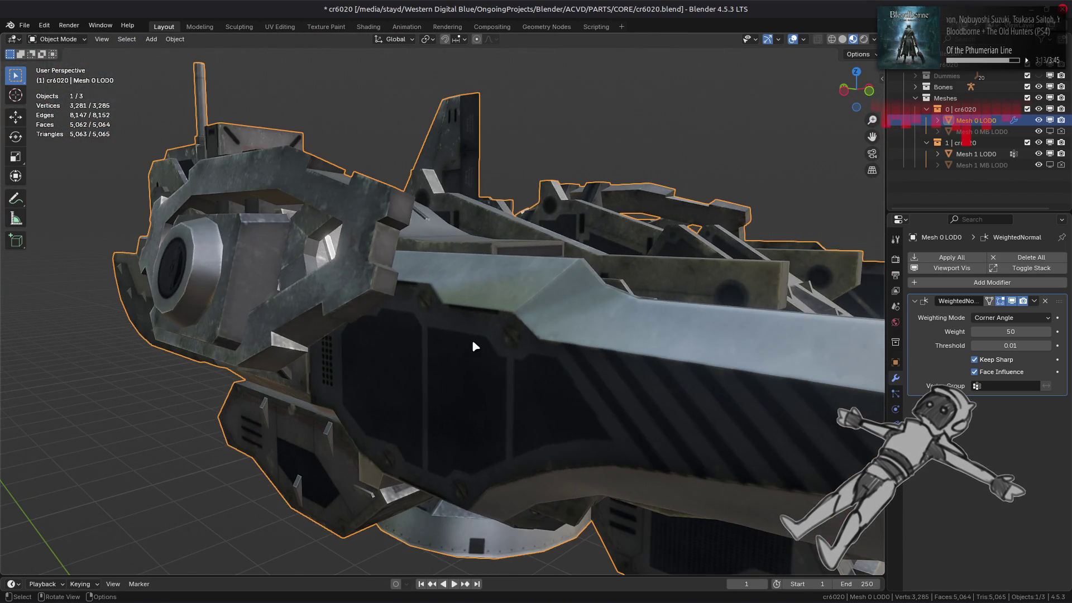
Repeat Medium face strength on the triangle next to the top sloped face.
key(Tab)
click(441, 276)
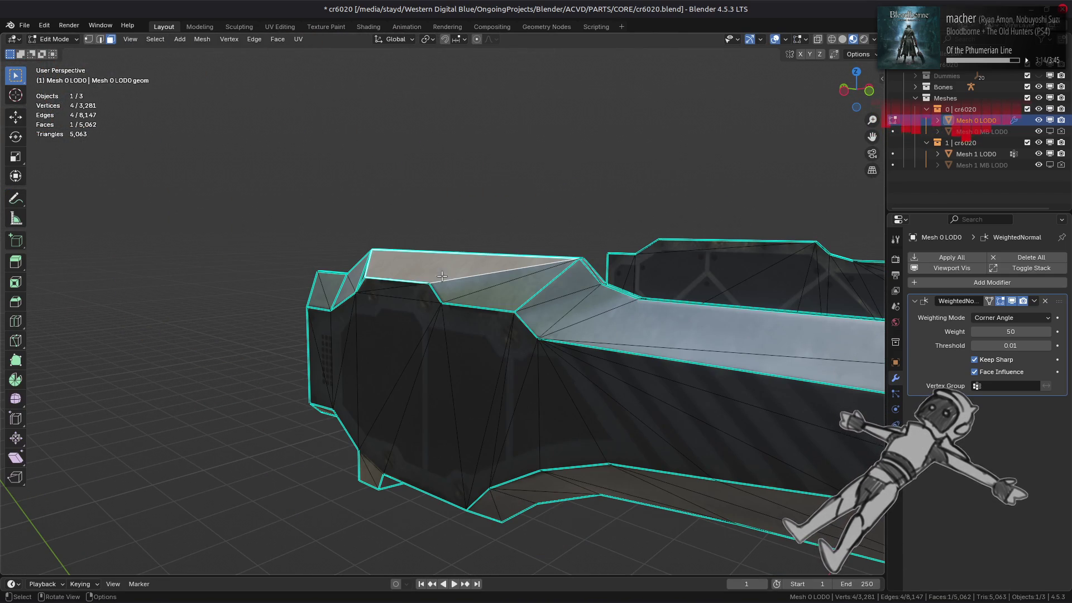
click(506, 302)
key(shift+r)
mouse_move(365, 223)
middle_down()
mouse_move(524, 335)
mouse_move(352, 323)
mouse_move(454, 335)
mouse_move(416, 335)
mouse_move(457, 287)
mouse_move(510, 318)
mouse_move(479, 304)
mouse_move(447, 311)
mouse_move(438, 342)
mouse_move(364, 418)
middle_up()
key(alt+a)
key(Tab)
scroll(536, 357, up, 5)
scroll(570, 342, down, 5)
Try rotating a diagonal blade edge clockwise, then undo it.
key(Tab)
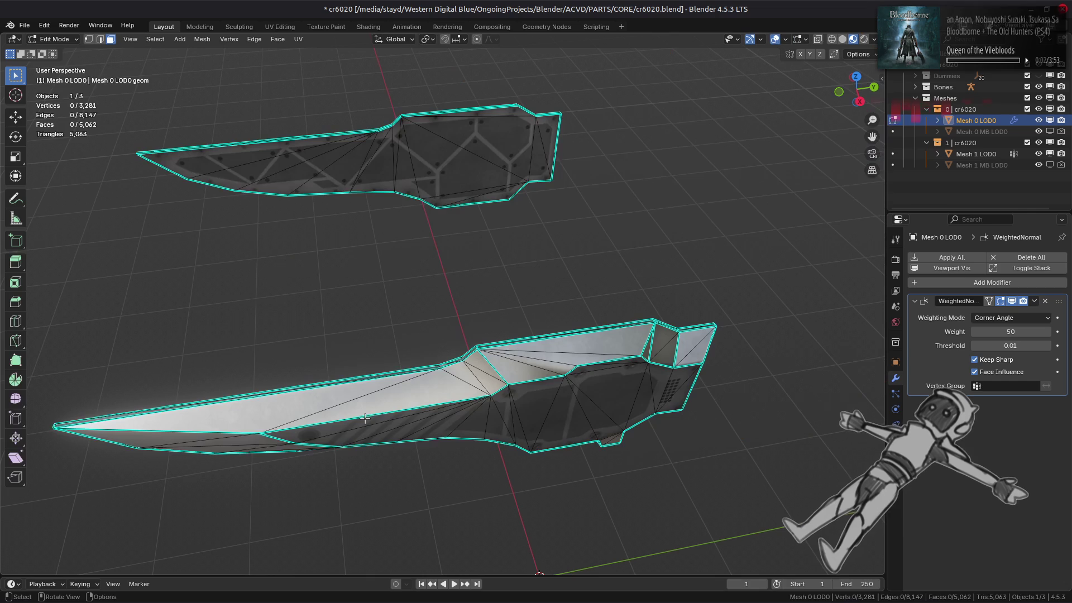
middle_drag(299, 347, 498, 309)
key(2)
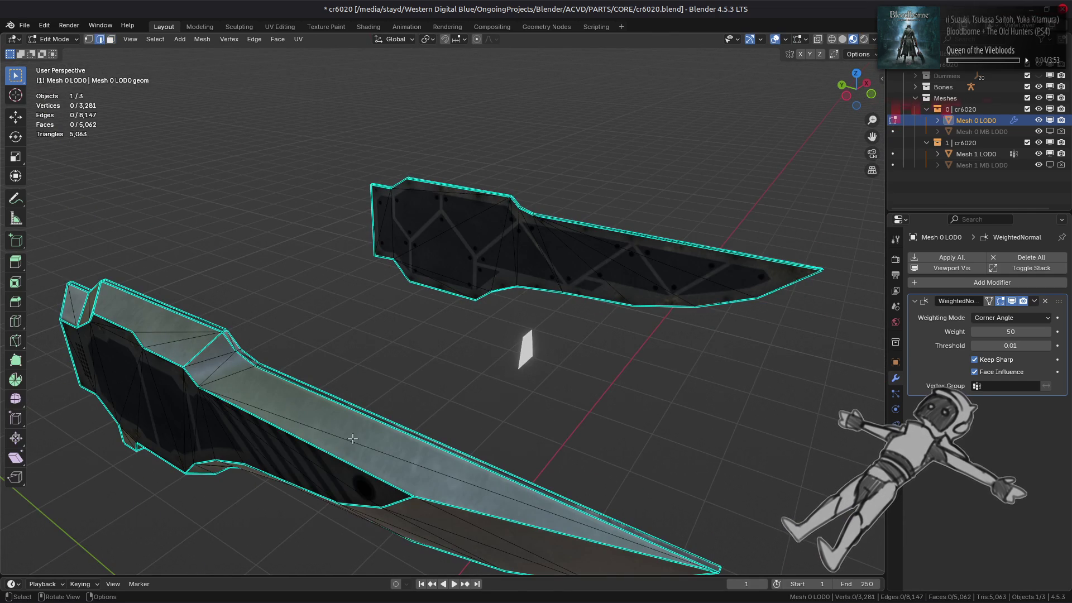
click(252, 39)
click(301, 139)
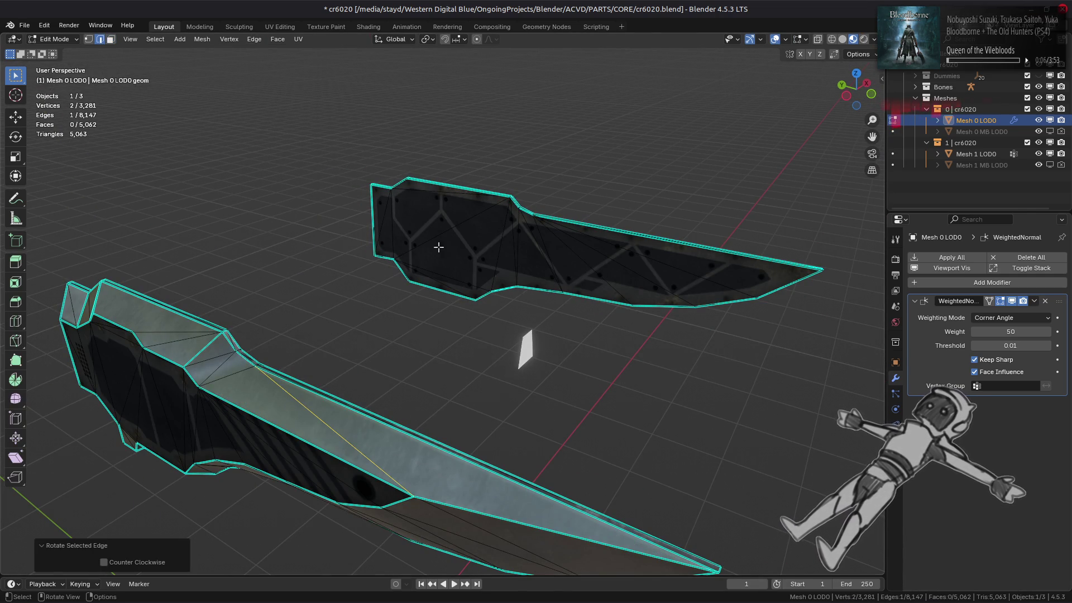
key(ctrl+z)
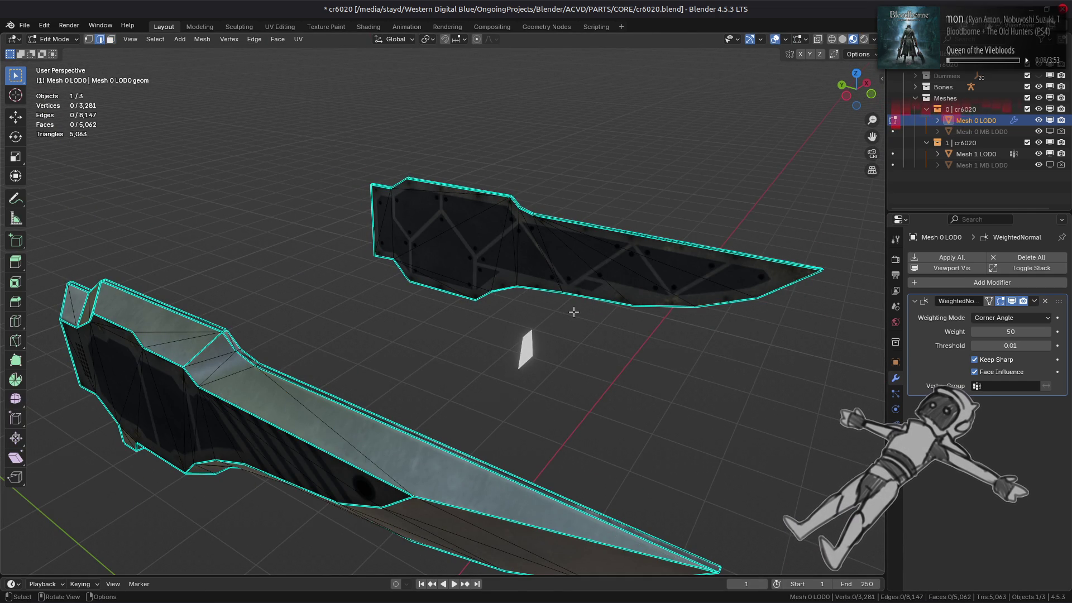
Rotate another diagonal edge on the blade top clockwise.
mouse_move(555, 321)
middle_down()
mouse_move(402, 339)
mouse_move(490, 377)
middle_up()
scroll(490, 377, up, 2)
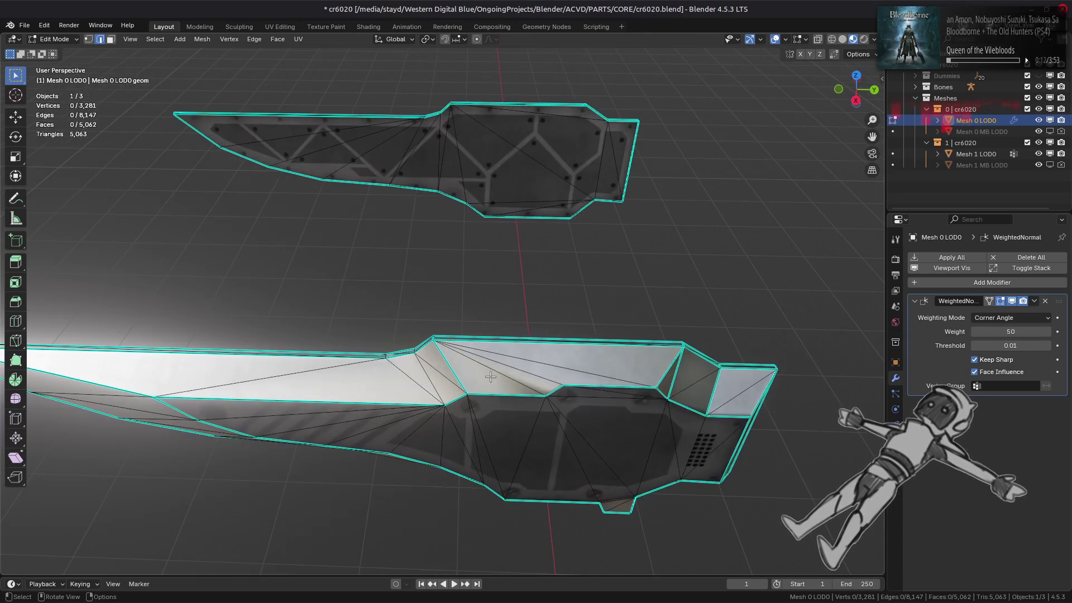
scroll(523, 375, up, 1)
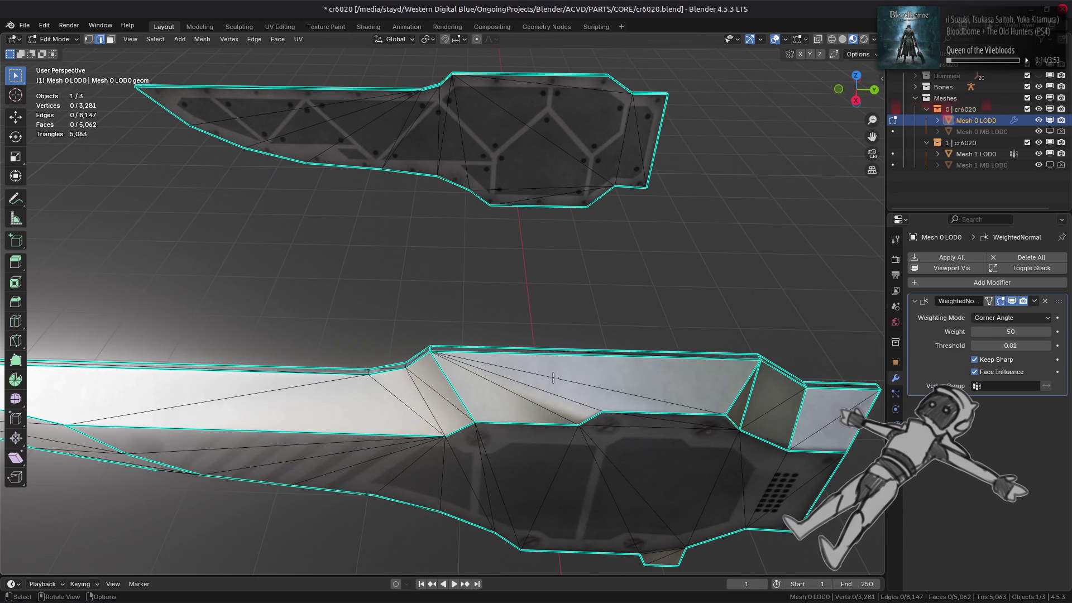
click(262, 43)
click(301, 138)
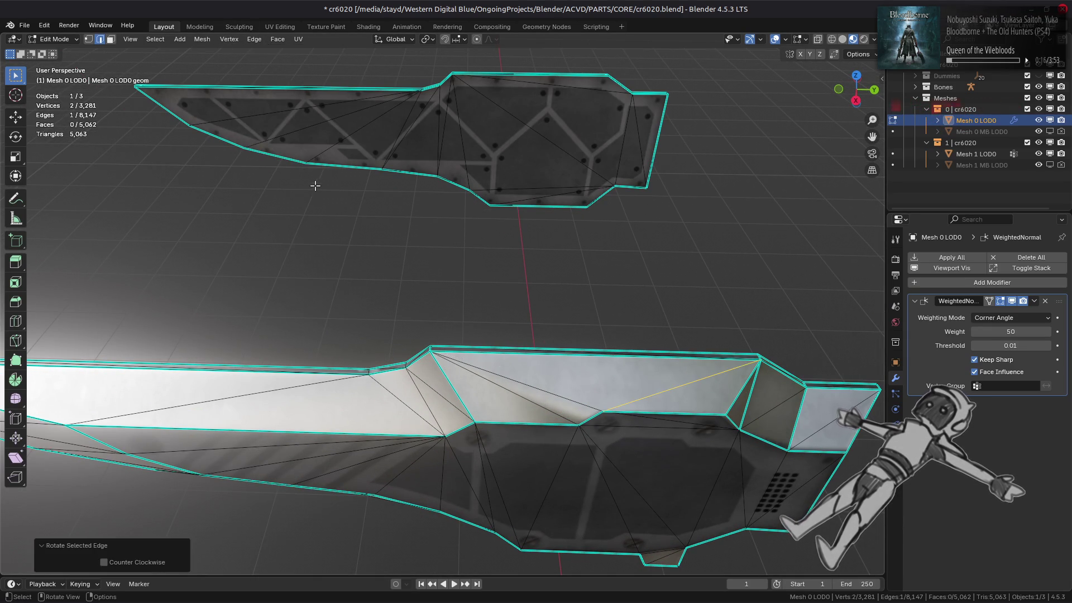
mouse_move(312, 192)
middle_down()
mouse_move(393, 209)
mouse_move(510, 182)
middle_up()
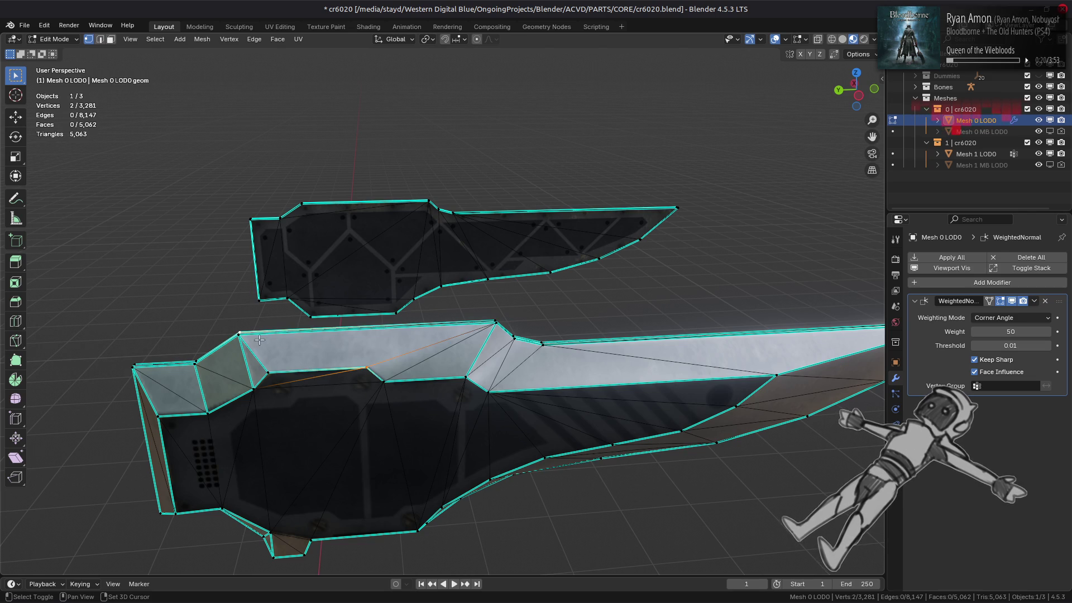
key(alt+a)
mouse_move(362, 334)
middle_down()
mouse_move(208, 302)
mouse_move(447, 326)
middle_up()
Give a triangular face on the blade top Strong face strength, then select the adjacent triangle.
key(3)
click(598, 292)
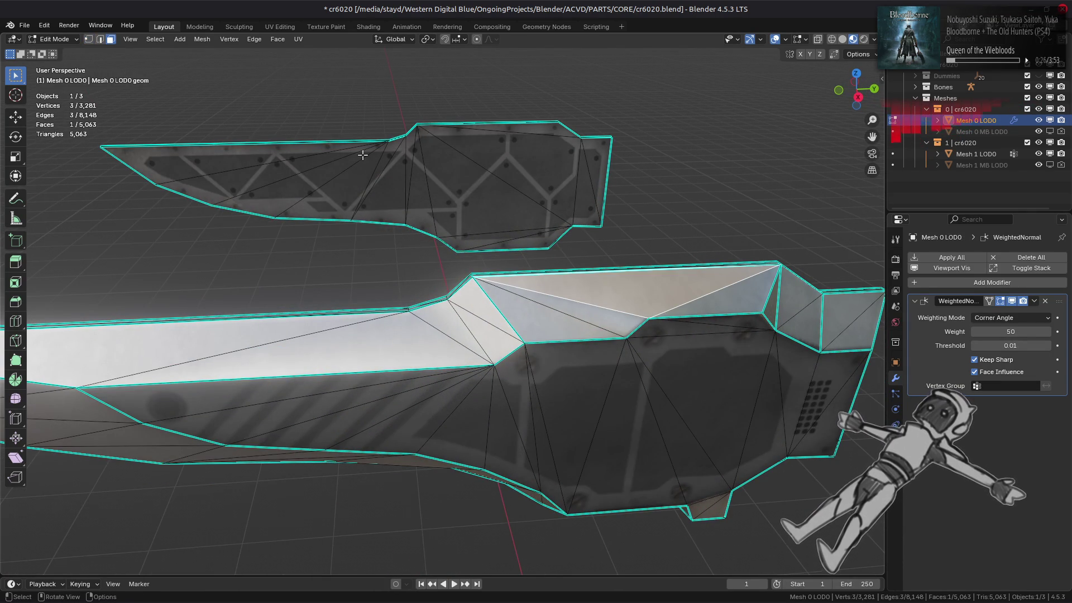
click(202, 39)
mouse_move(234, 228)
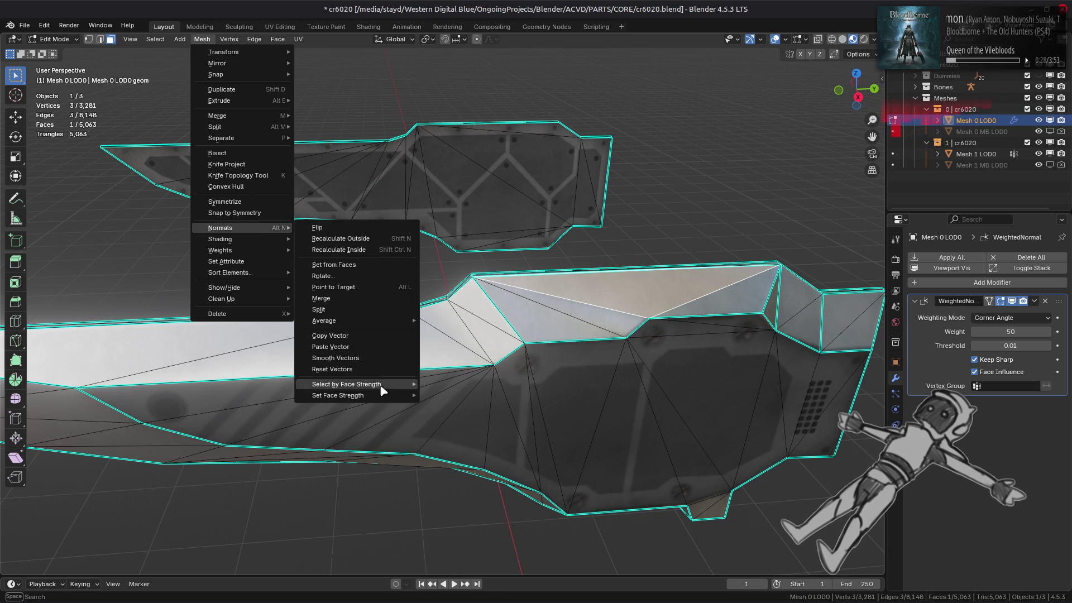
mouse_move(363, 395)
click(457, 418)
click(540, 333)
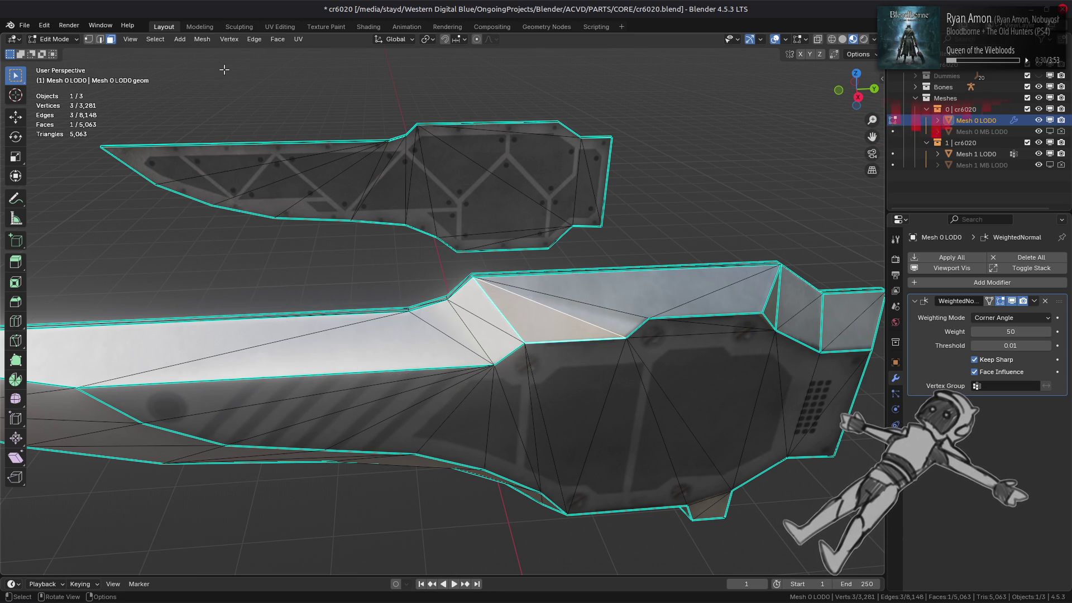
click(202, 39)
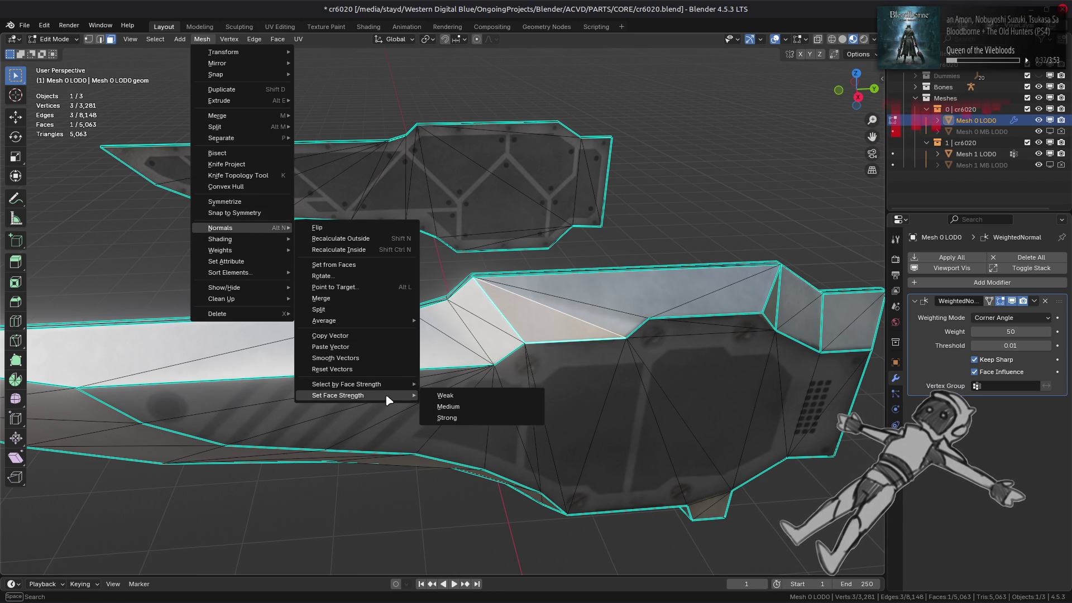
key(Escape)
click(202, 39)
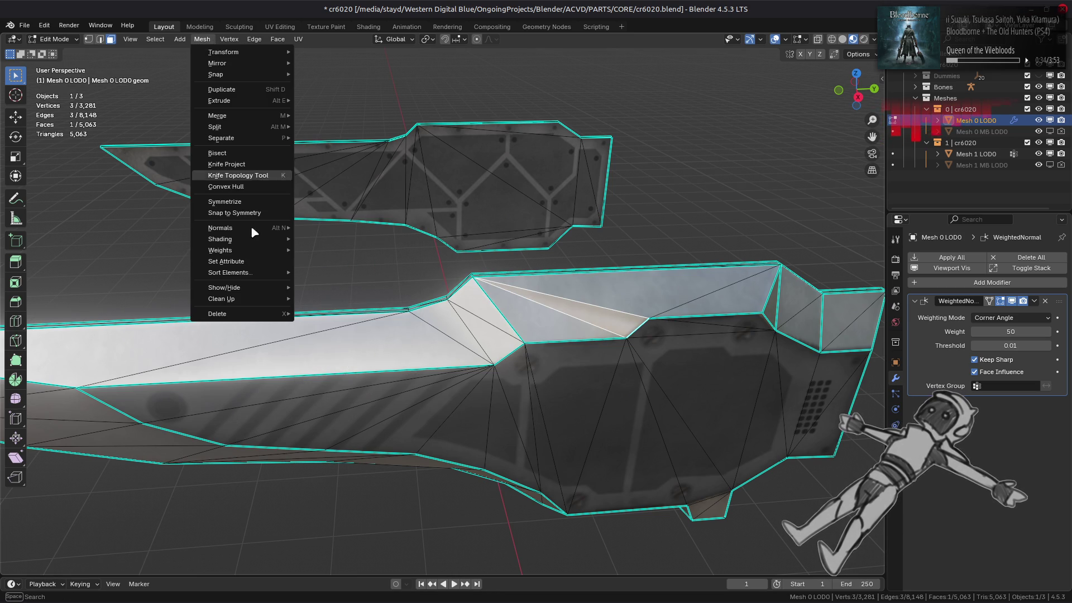
Set the selected blade triangle to Weak face strength and view it in Object Mode.
mouse_move(245, 229)
mouse_move(400, 395)
click(443, 396)
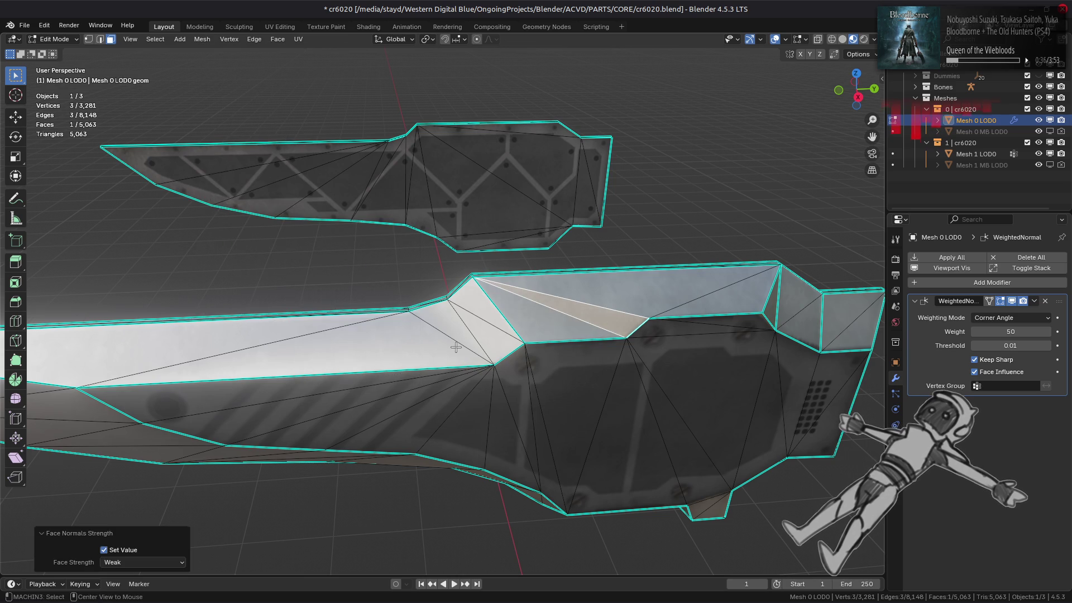
key(Tab)
mouse_move(454, 347)
middle_down()
mouse_move(486, 335)
mouse_move(522, 350)
mouse_move(426, 318)
mouse_move(437, 311)
mouse_move(435, 321)
mouse_move(396, 322)
middle_up()
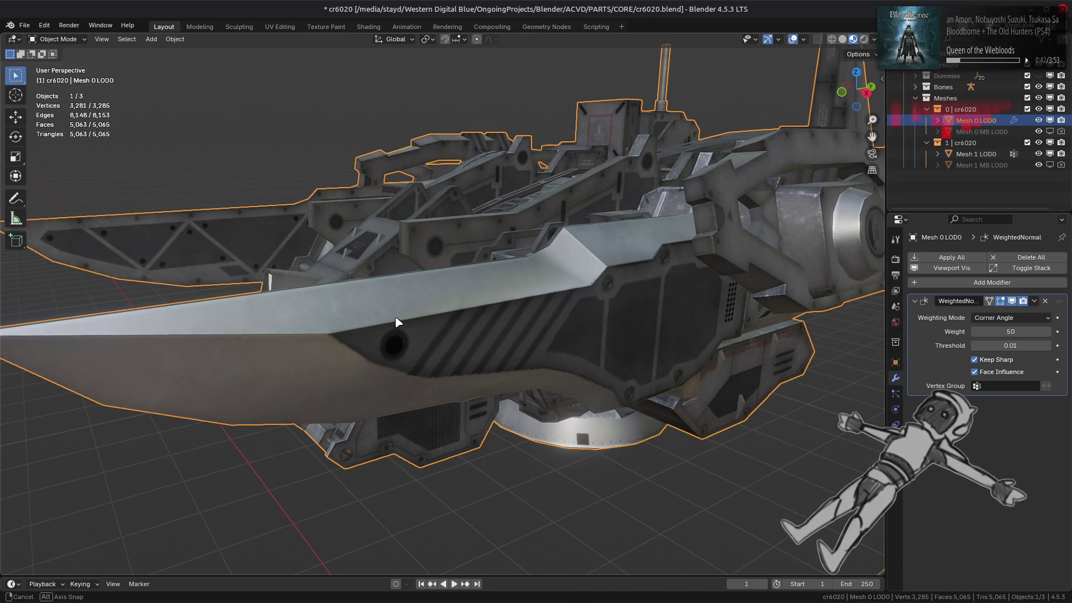
Clear the sharp mark from a blade edge and check the resulting shading.
key(Tab)
click(603, 240)
right_click(398, 338)
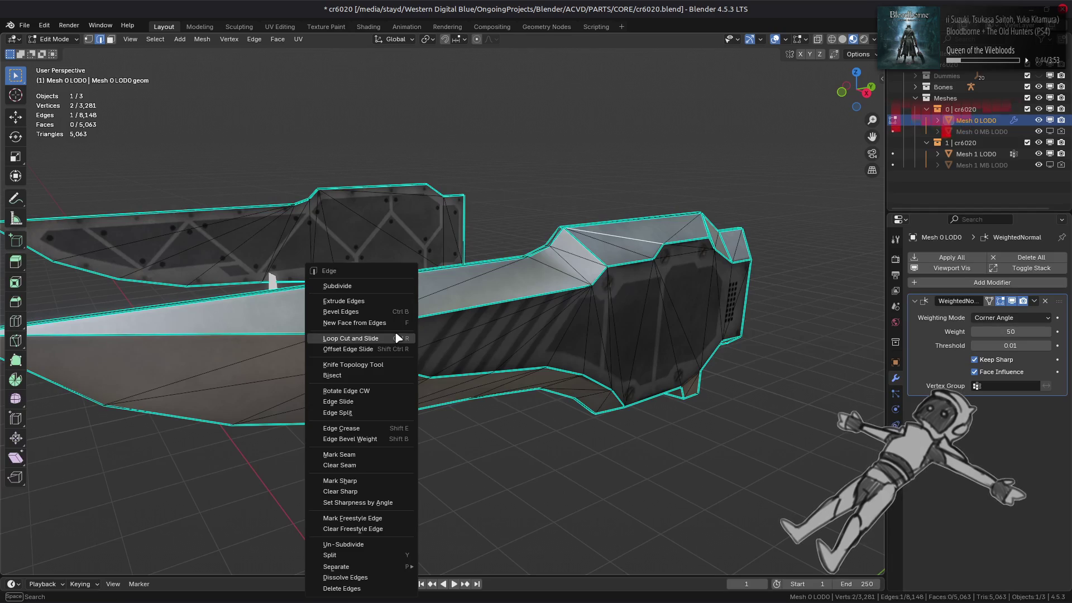
click(378, 493)
key(Tab)
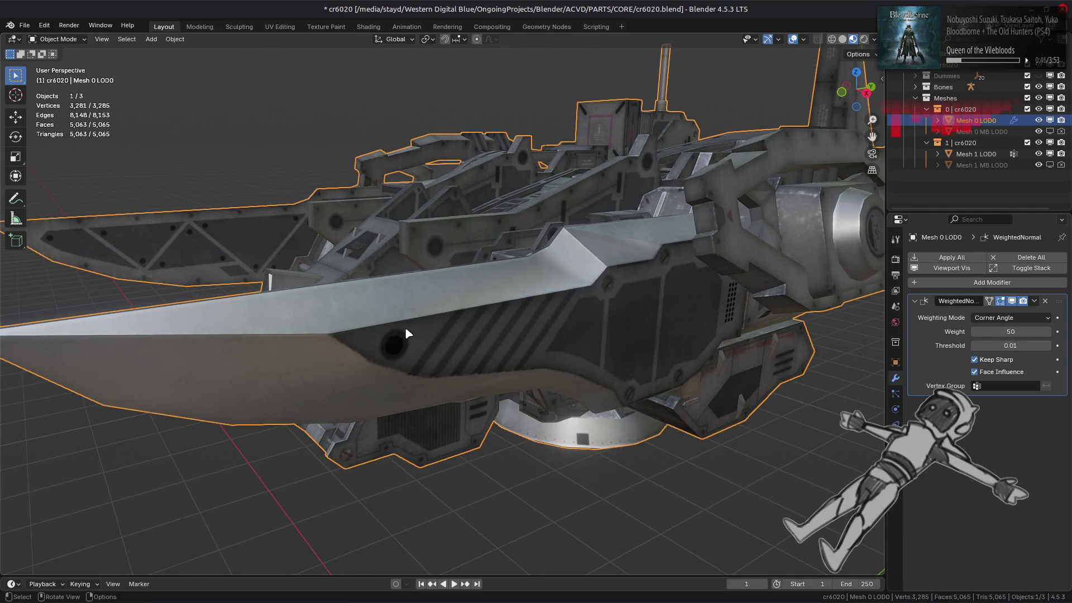
scroll(406, 333, down, 5)
mouse_move(406, 333)
middle_down()
mouse_move(407, 382)
mouse_move(394, 347)
mouse_move(433, 324)
mouse_move(430, 346)
middle_up()
Orbit and zoom close to inspect the ship's side blade.
key(Tab)
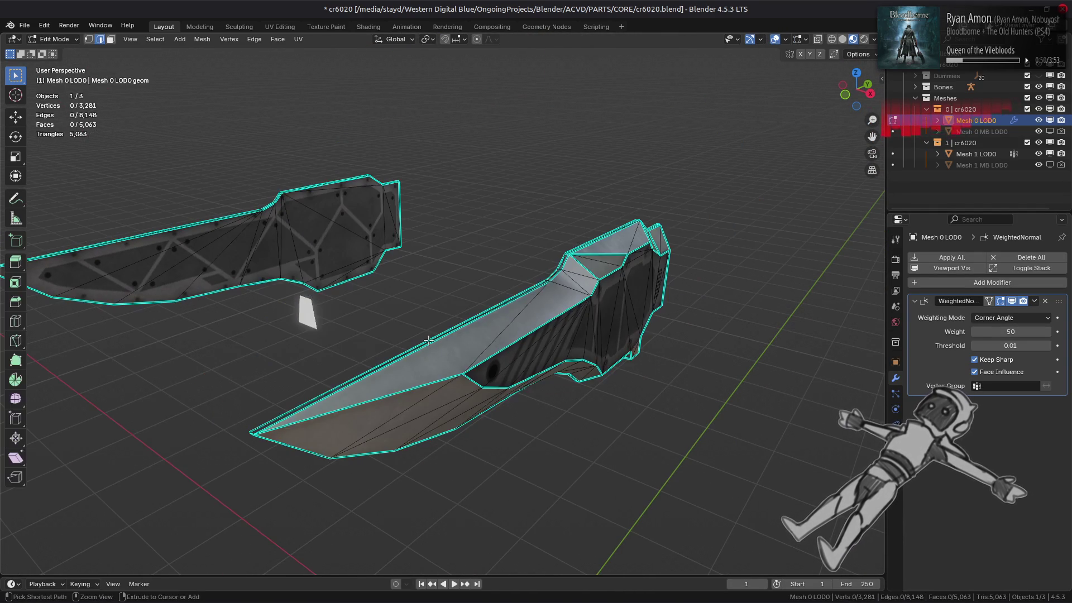
key(Tab)
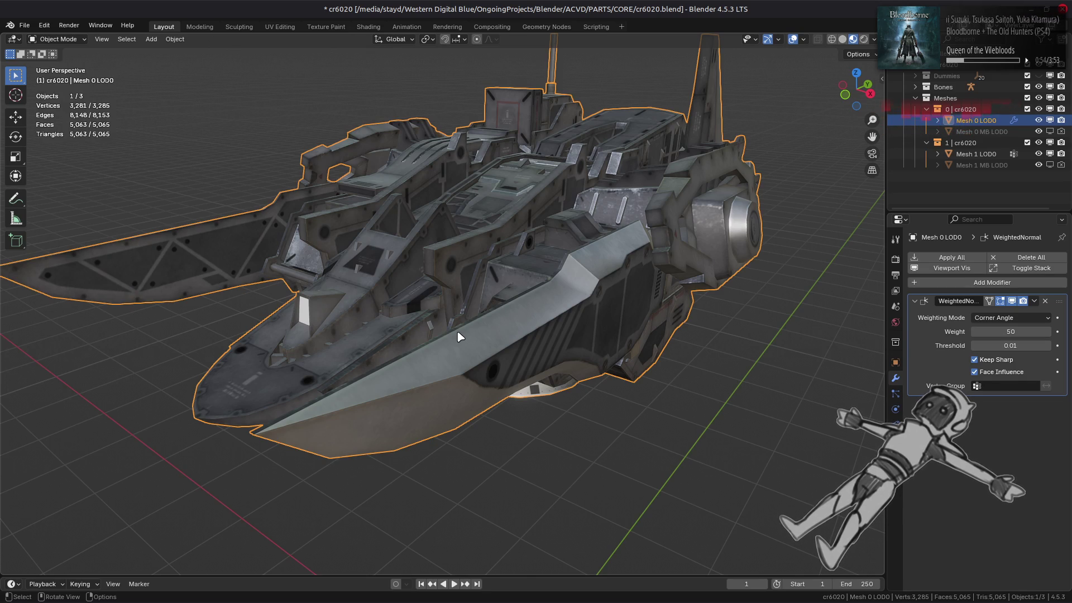
mouse_move(457, 336)
middle_down()
mouse_move(478, 318)
mouse_move(426, 318)
middle_up()
scroll(424, 323, up, 2)
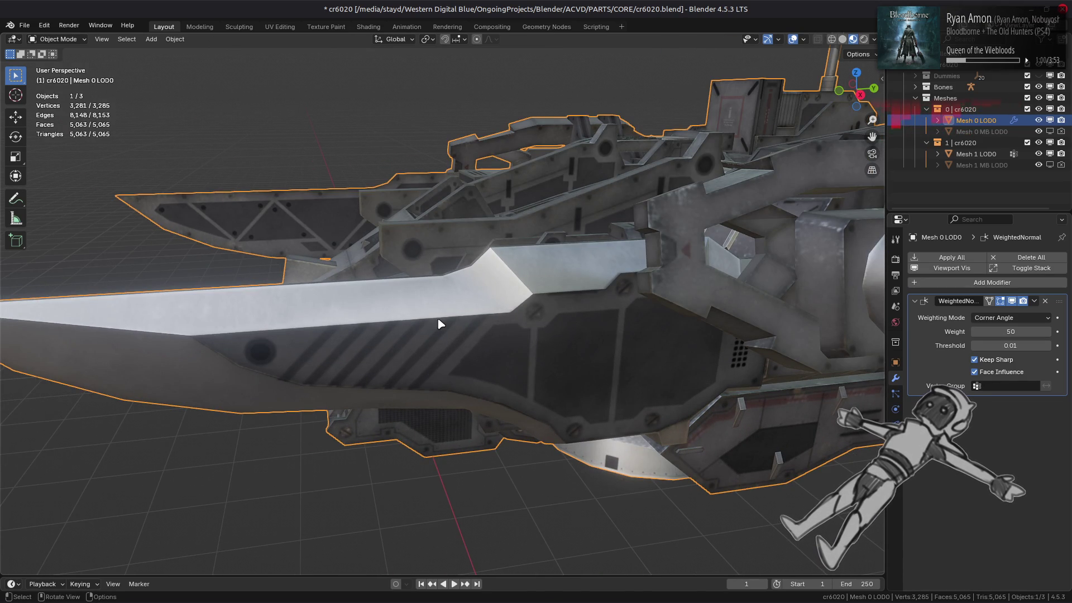
mouse_move(441, 322)
middle_down()
mouse_move(490, 318)
mouse_move(480, 373)
mouse_move(460, 335)
mouse_move(479, 290)
middle_up()
Subdivide the long edge on the blade's top and slide its new midpoint vertex left.
key(Tab)
click(479, 290)
right_click(479, 289)
click(441, 96)
key(1)
click(555, 305)
scroll(555, 305, up, 3)
mouse_move(555, 305)
shift+middle_down()
mouse_move(481, 337)
mouse_move(441, 30)
shift+middle_up()
click(457, 39)
click(457, 109)
middle_drag(458, 133, 371, 311)
key(g)
key(g)
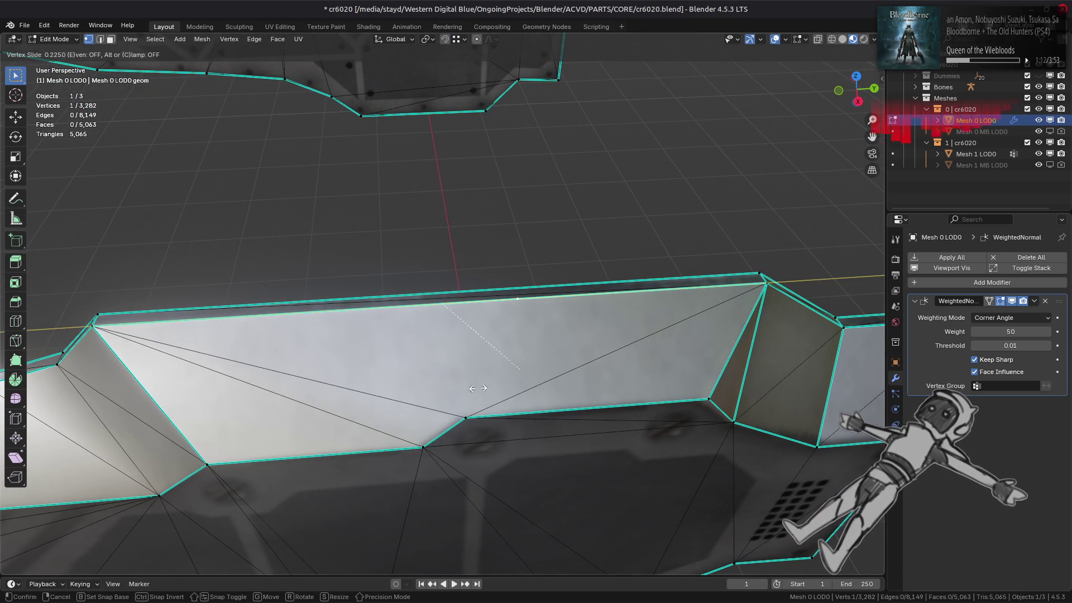
click(429, 331)
Connect the midpoint to the vertex below and rotate the long top edge to the other diagonal.
shift+click(466, 413)
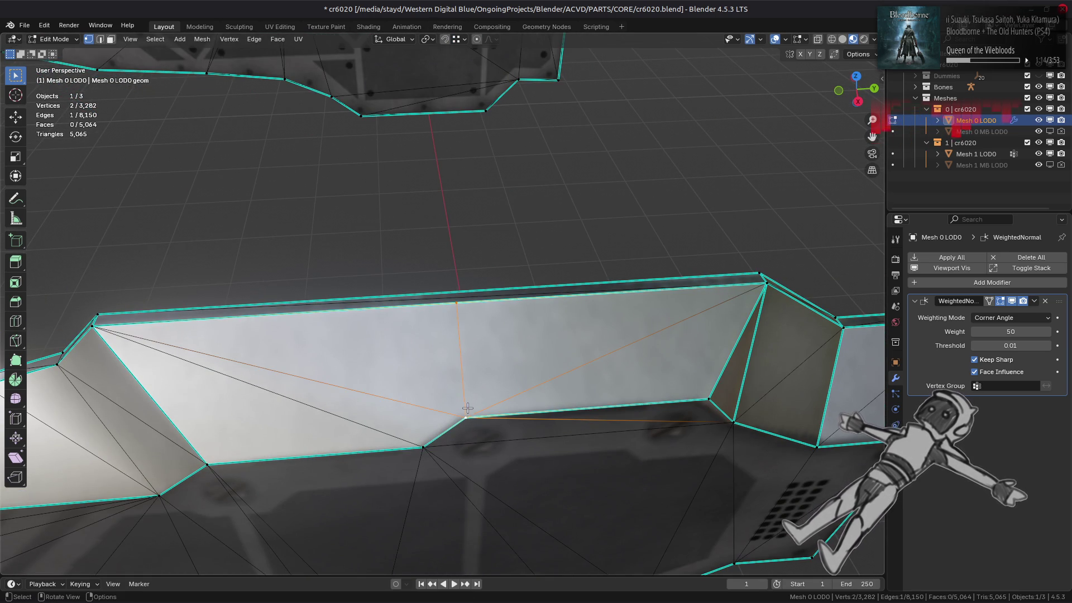
key(2)
key(alt+a)
middle_drag(408, 376, 471, 348)
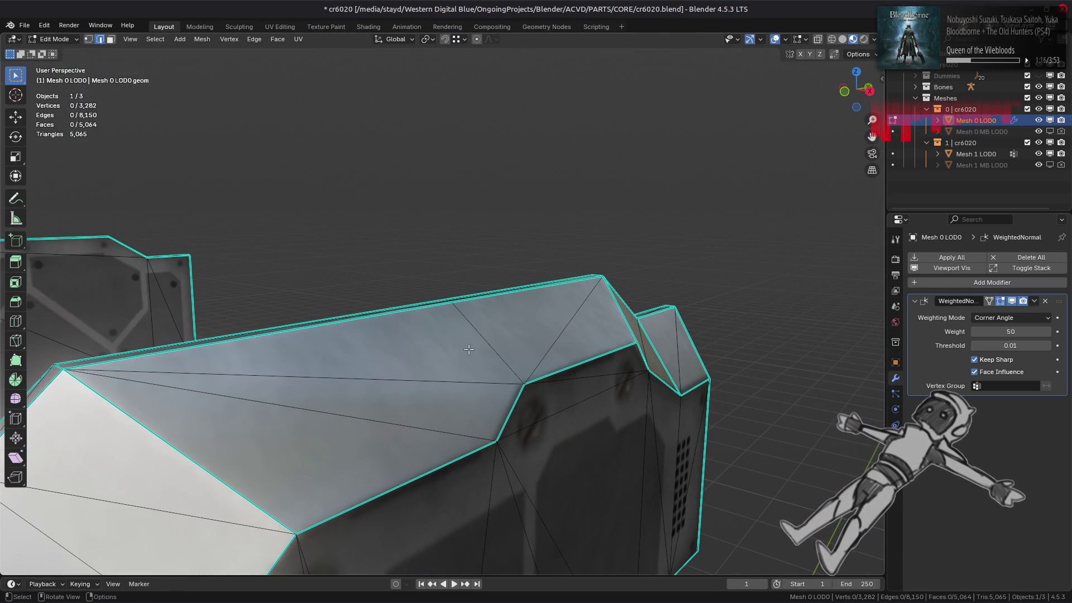
click(448, 375)
click(254, 39)
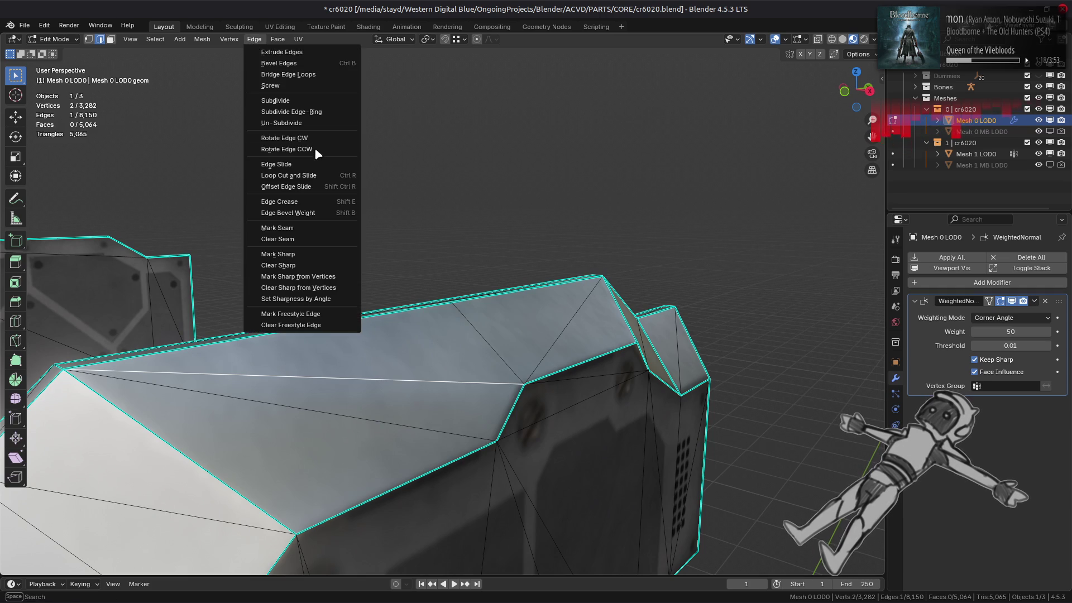
click(315, 138)
mouse_move(341, 164)
middle_down()
mouse_move(479, 311)
mouse_move(414, 402)
mouse_move(411, 430)
mouse_move(389, 321)
mouse_move(421, 302)
mouse_move(424, 333)
mouse_move(477, 330)
middle_up()
key(Tab)
key(Tab)
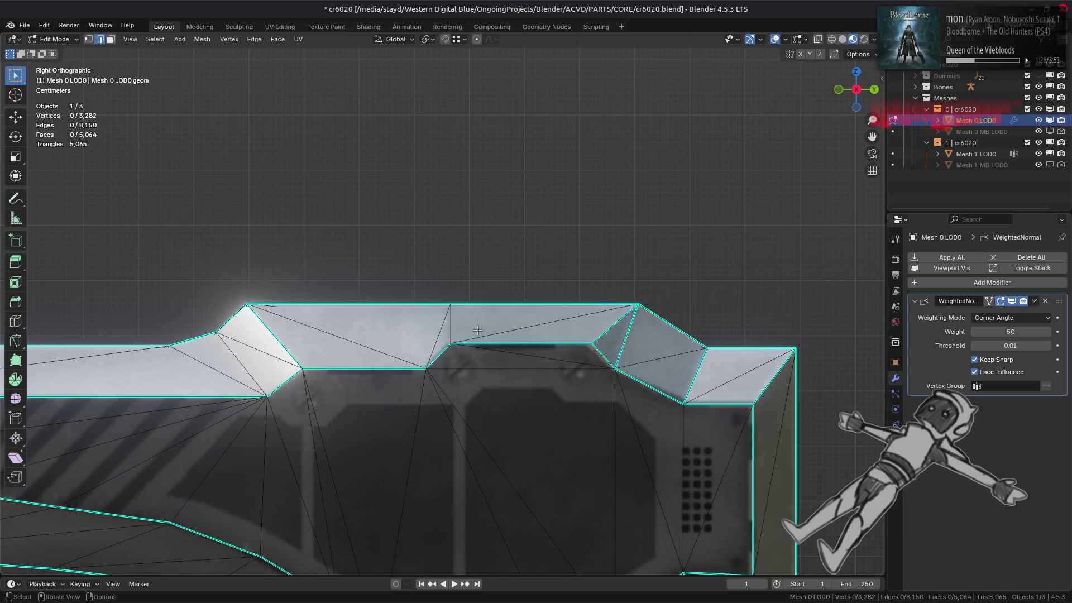
Mark the edge on the blade's top face sharp and inspect the ship's shading.
click(426, 336)
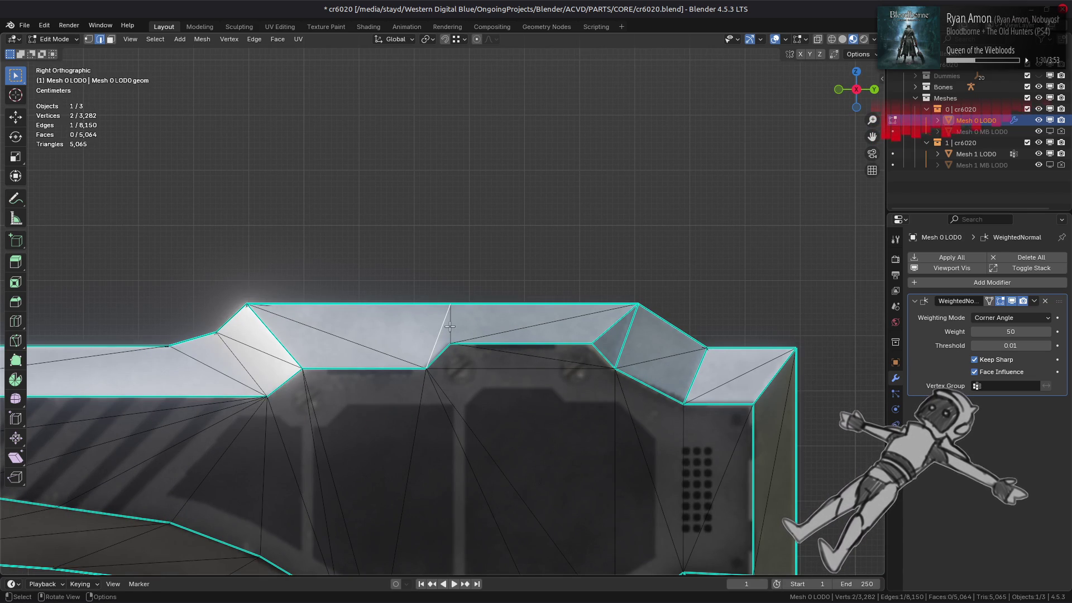
right_click(311, 411)
click(311, 448)
key(Tab)
scroll(353, 339, down, 6)
mouse_move(353, 339)
middle_down()
mouse_move(426, 359)
mouse_move(507, 270)
mouse_move(475, 258)
mouse_move(509, 258)
middle_up()
scroll(510, 259, up, 5)
mouse_move(426, 300)
middle_down()
mouse_move(435, 304)
mouse_move(406, 306)
mouse_move(426, 266)
mouse_move(459, 287)
mouse_move(471, 279)
mouse_move(461, 290)
mouse_move(284, 296)
middle_up()
scroll(441, 276, up, 3)
scroll(451, 286, up, 3)
scroll(451, 286, down, 5)
scroll(383, 282, up, 4)
Dissolve the stray edge and the leftover vertex on the blade, then return to Object Mode.
key(Tab)
scroll(460, 311, up, 2)
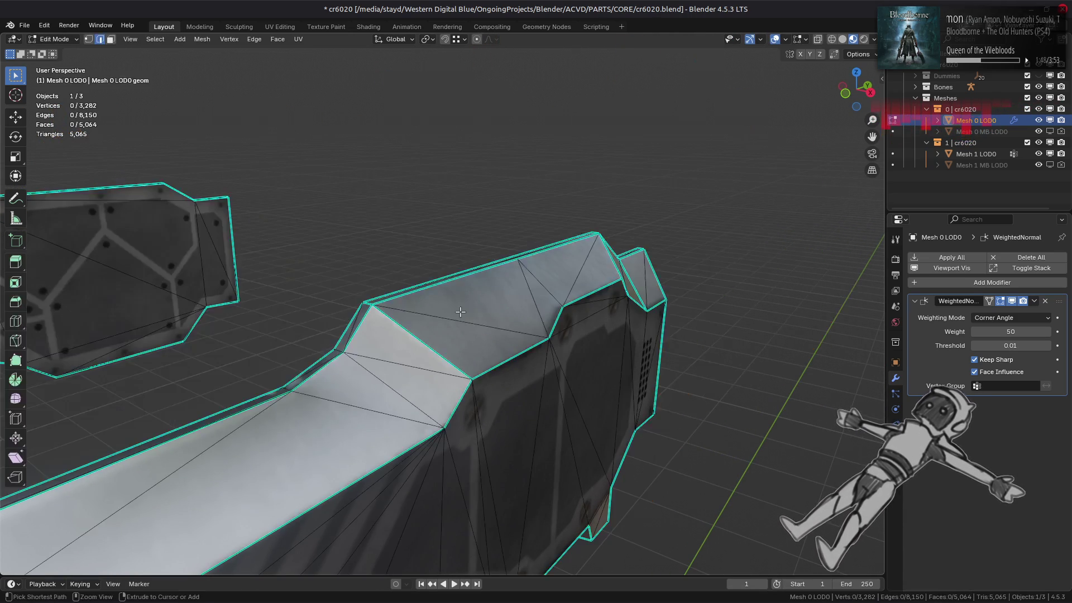
key(ctrl+x)
key(1)
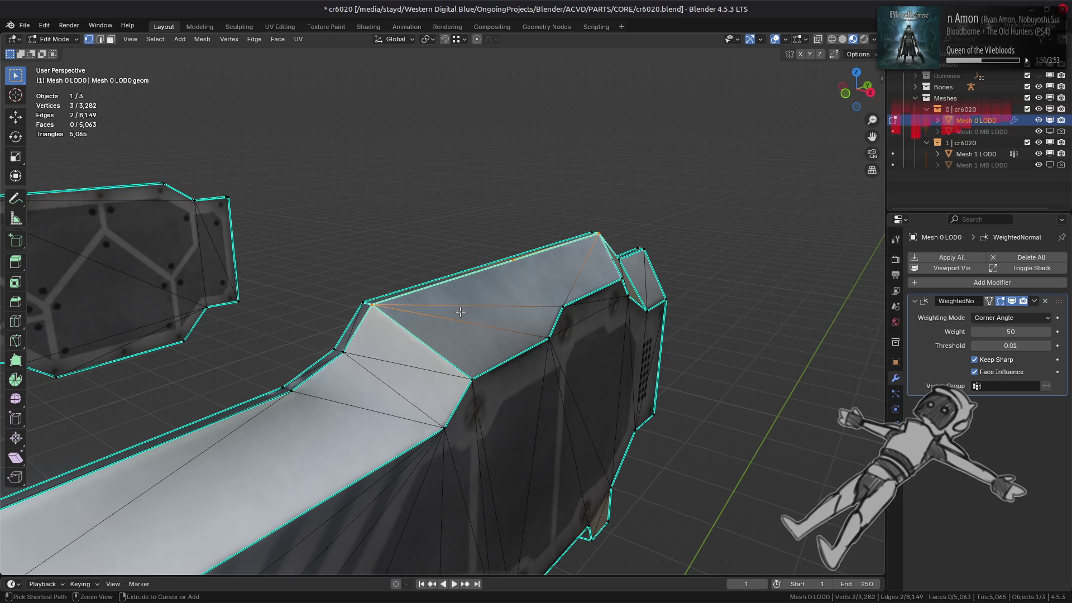
key(ctrl+x)
key(Tab)
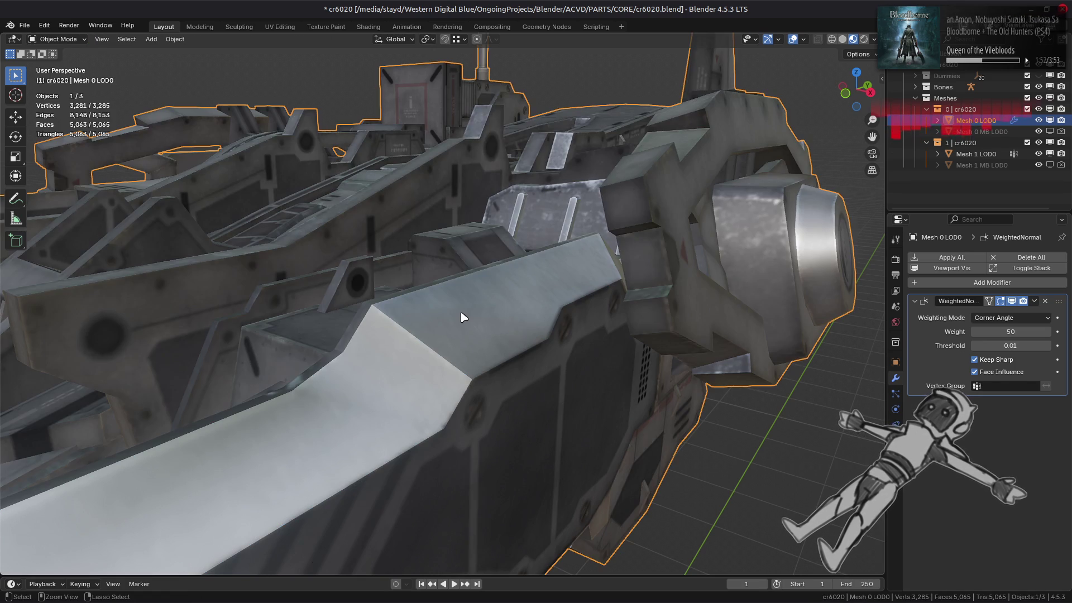
Select the path of four long faces along the blade's top and set their face strength to Strong.
key(Tab)
key(3)
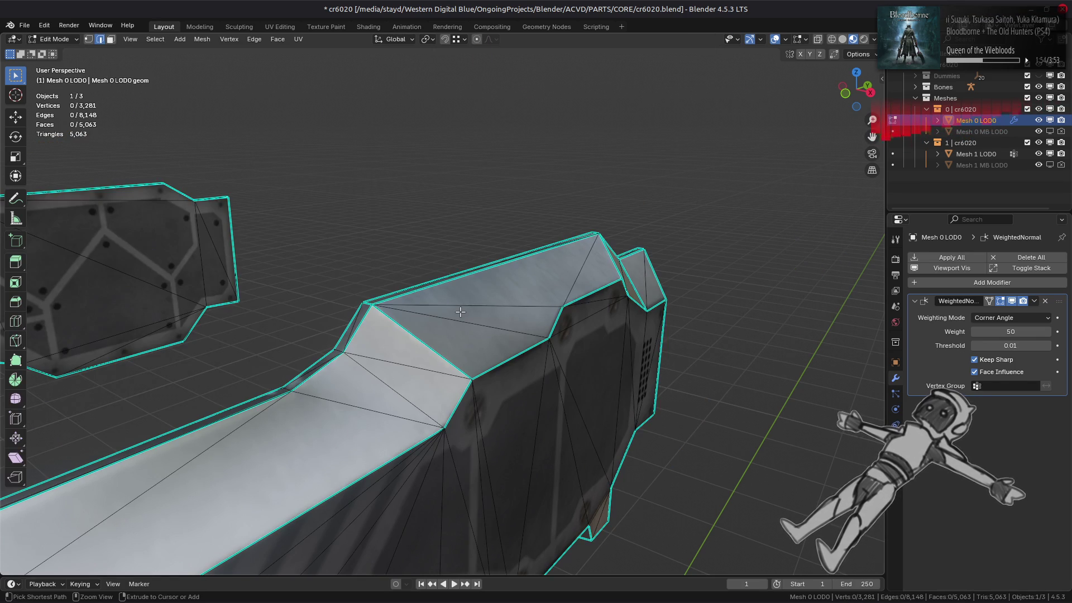
key(Tab)
mouse_move(435, 318)
middle_down()
mouse_move(455, 292)
mouse_move(455, 305)
middle_up()
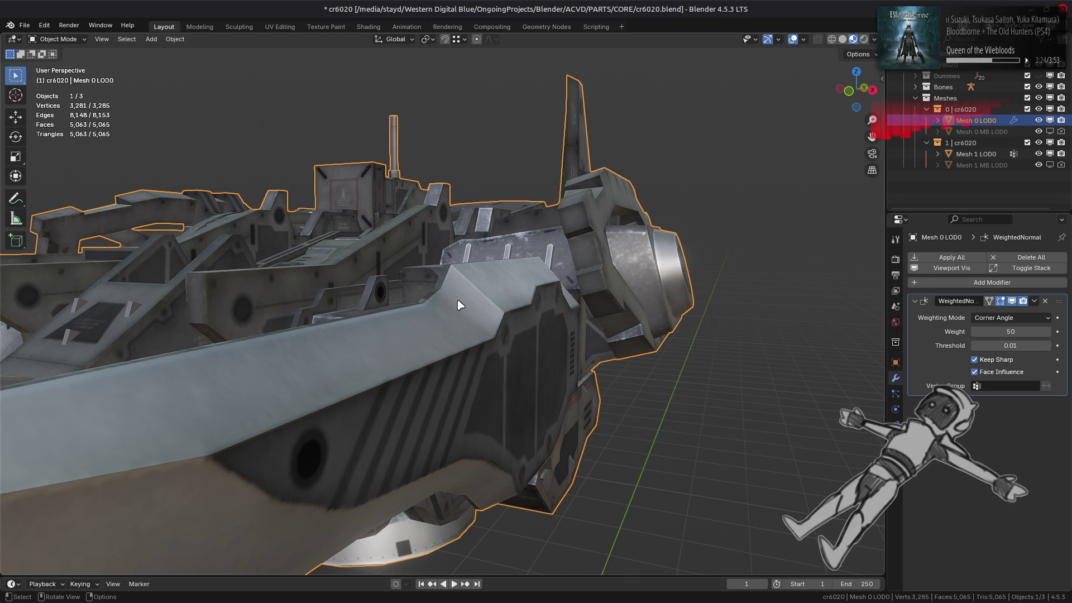
key(Tab)
mouse_move(460, 305)
middle_down()
mouse_move(413, 305)
mouse_move(386, 382)
mouse_move(417, 357)
middle_up()
click(419, 368)
ctrl+click(529, 350)
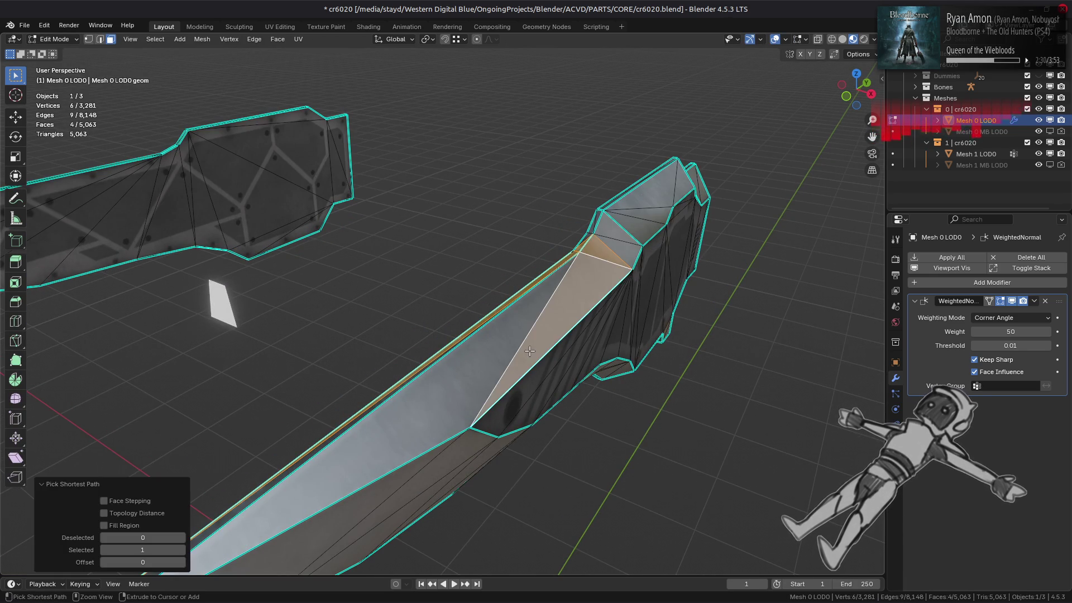
click(202, 39)
mouse_move(262, 227)
mouse_move(394, 396)
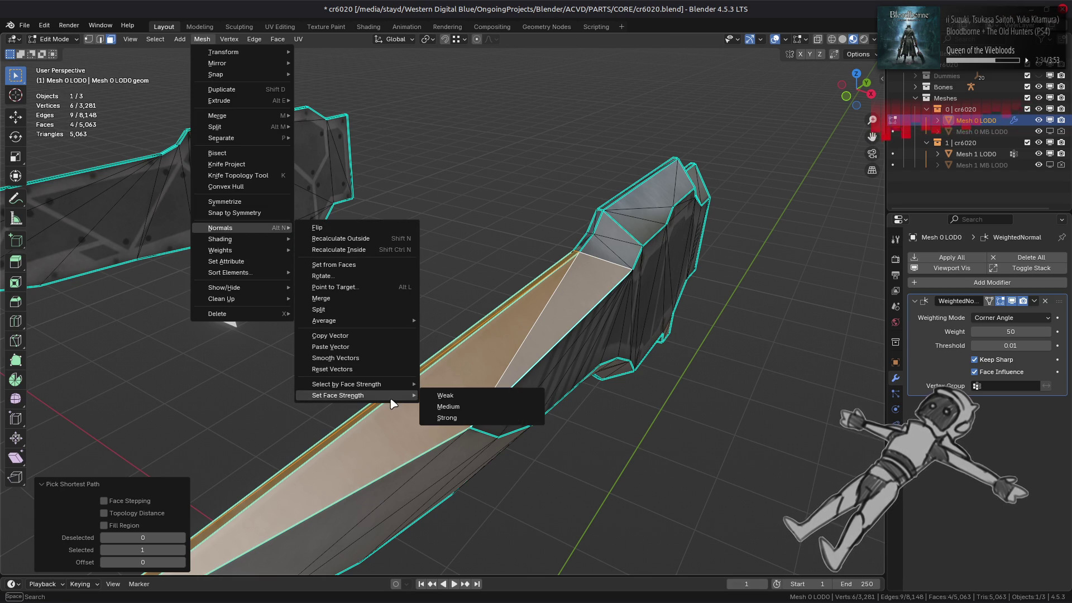
click(446, 417)
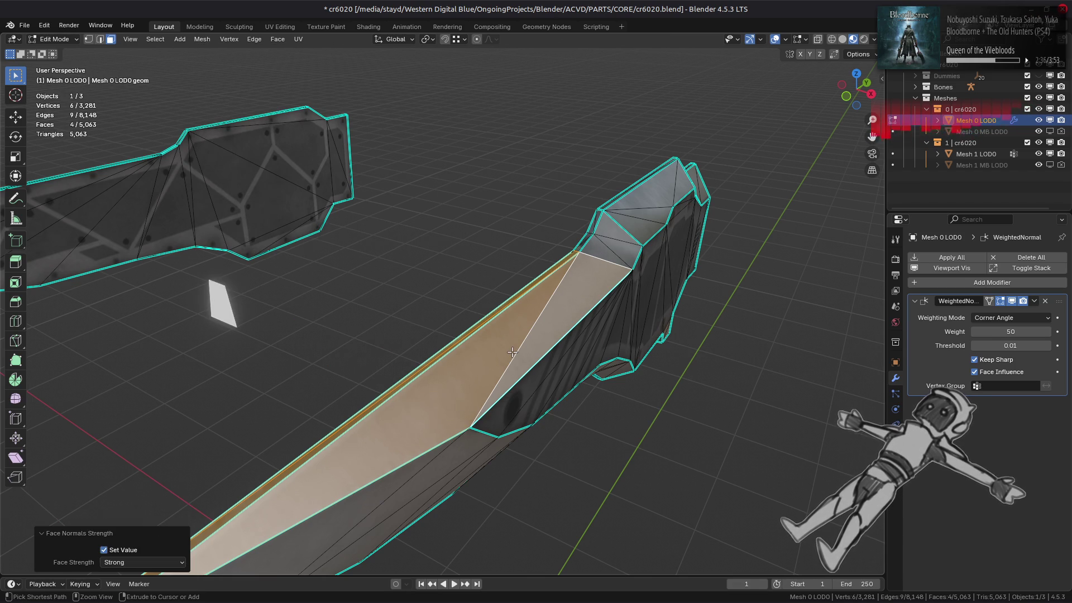
Undo and redo the Strong face strength to compare the blade's shading.
middle_drag(512, 352, 445, 368)
key(ctrl+z)
key(ctrl+shift+z)
key(ctrl+z)
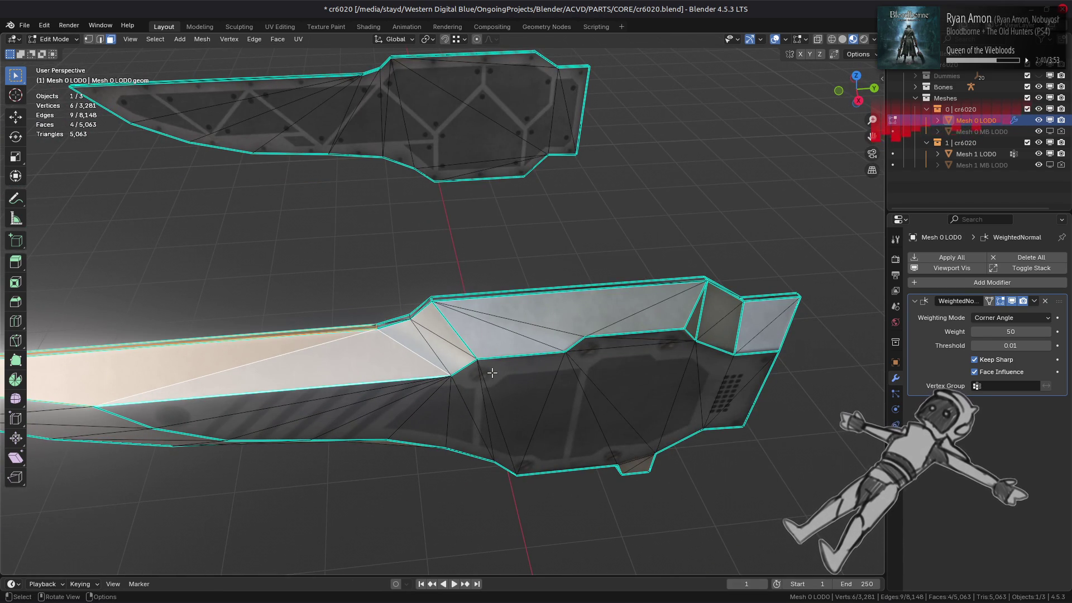
Reveal all hidden mesh parts with Alt+H, deselect everything, and orbit around the hull.
key(alt+h)
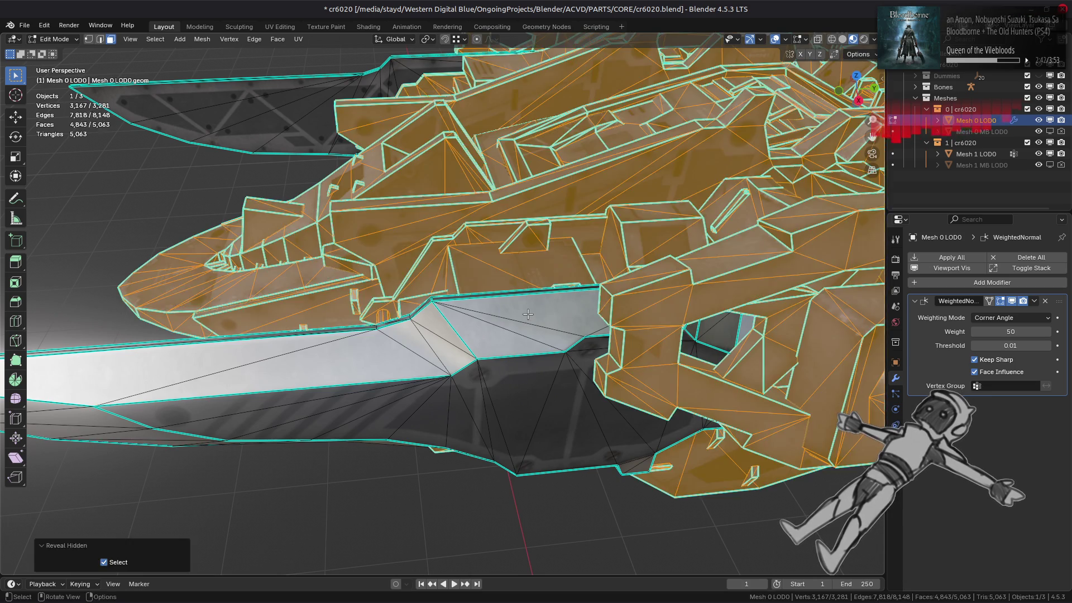
key(Tab)
mouse_move(531, 319)
middle_down()
mouse_move(435, 342)
mouse_move(395, 323)
mouse_move(411, 292)
mouse_move(430, 306)
mouse_move(430, 359)
middle_up()
key(alt+a)
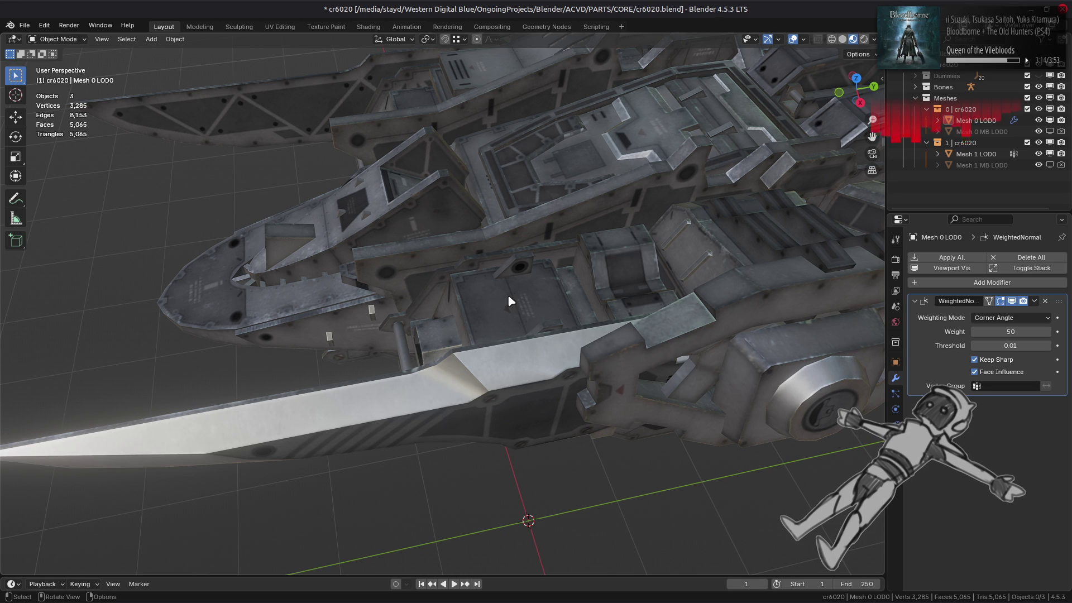
key(Tab)
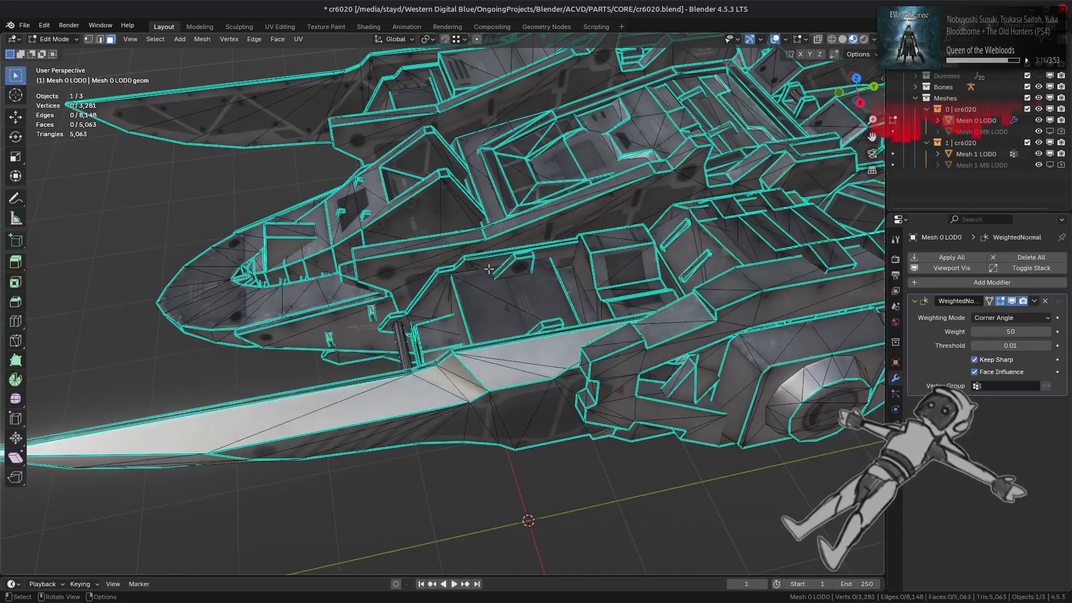
middle_drag(488, 269, 528, 244)
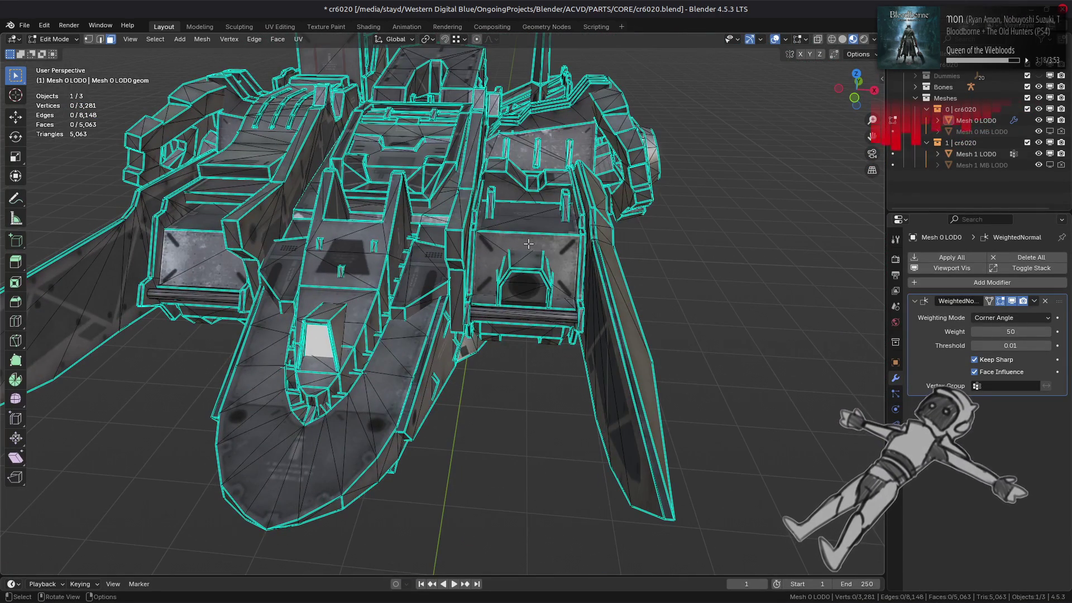
middle_drag(320, 239, 446, 251)
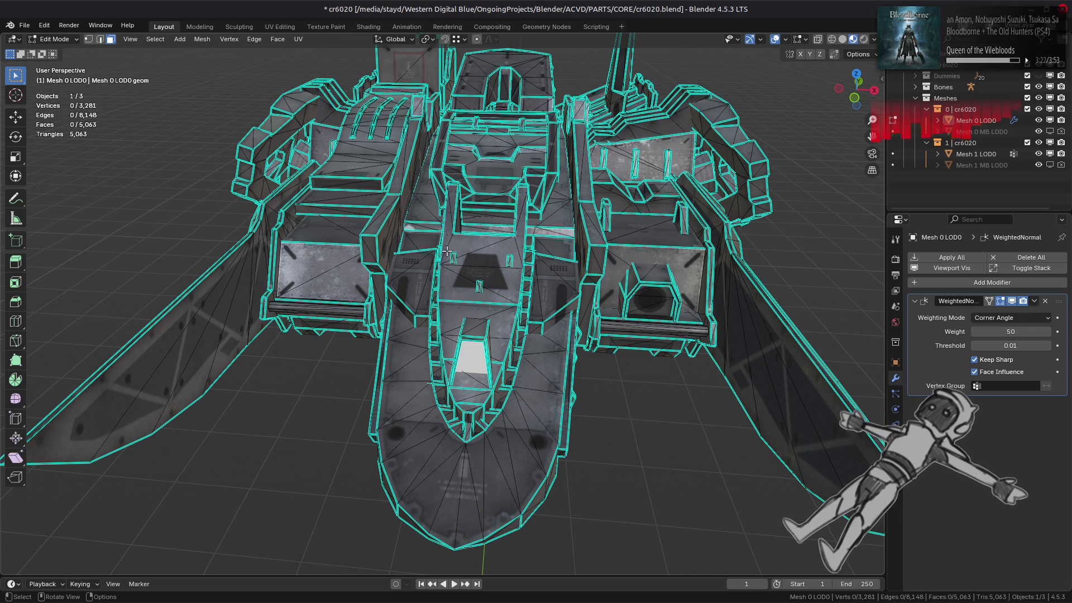
mouse_move(446, 251)
middle_down()
mouse_move(439, 259)
mouse_move(453, 209)
middle_up()
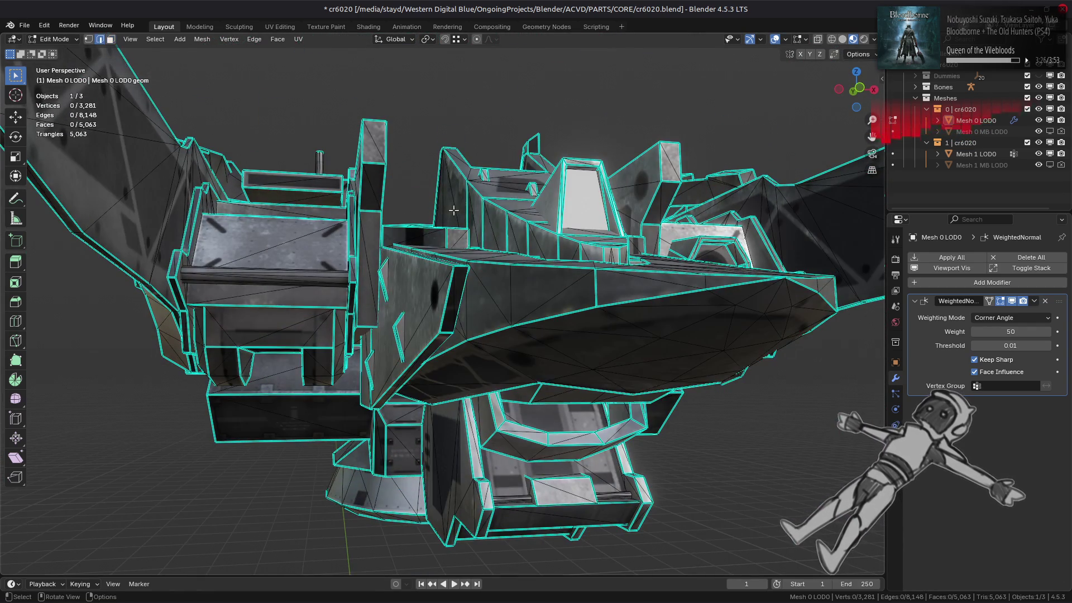
Isolate the connected nose piece by hiding the rest of the mesh, and frame it.
key(3)
click(576, 319)
key(ctrl+l)
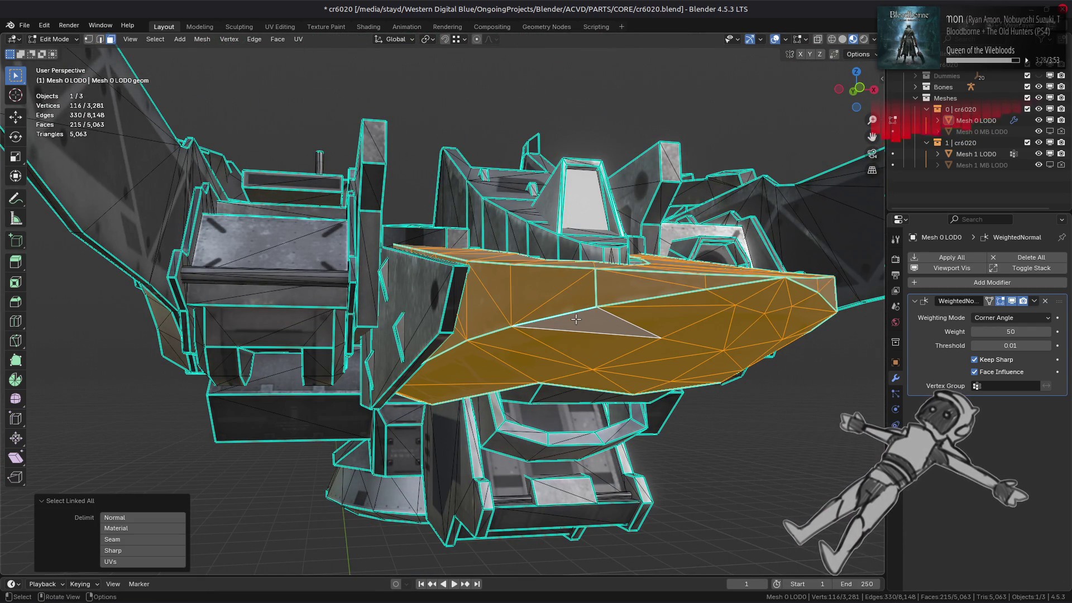
key(shift+h)
key(KP_Decimal)
scroll(539, 311, up, 3)
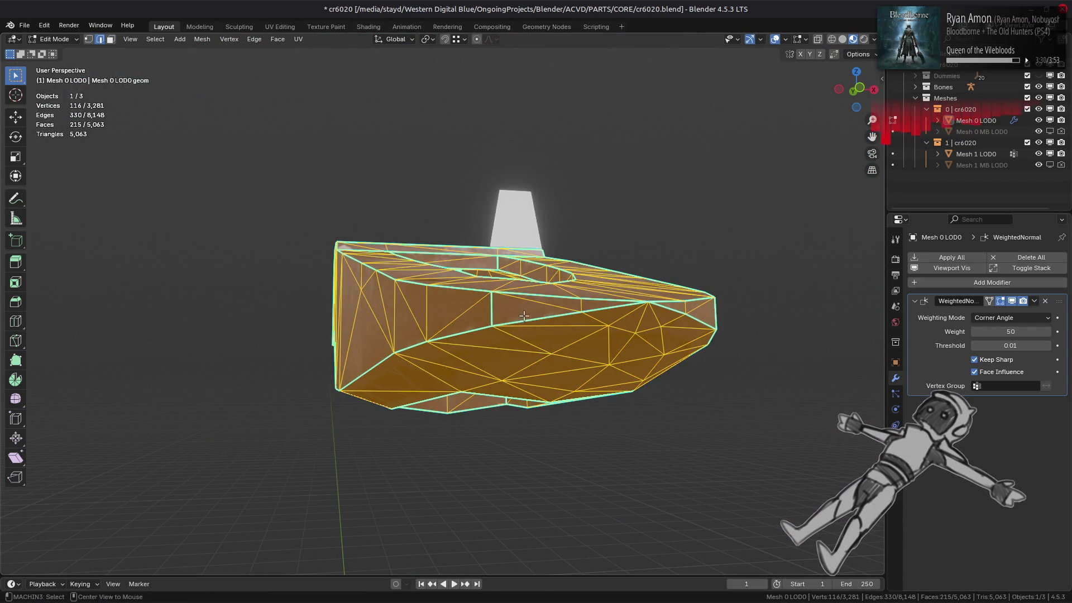
key(alt+a)
scroll(488, 308, up, 4)
key(Tab)
key(Tab)
scroll(488, 317, down, 4)
Clear the sharp marks from two vertical edges on the nose piece.
key(2)
click(522, 312)
middle_drag(541, 322, 472, 324)
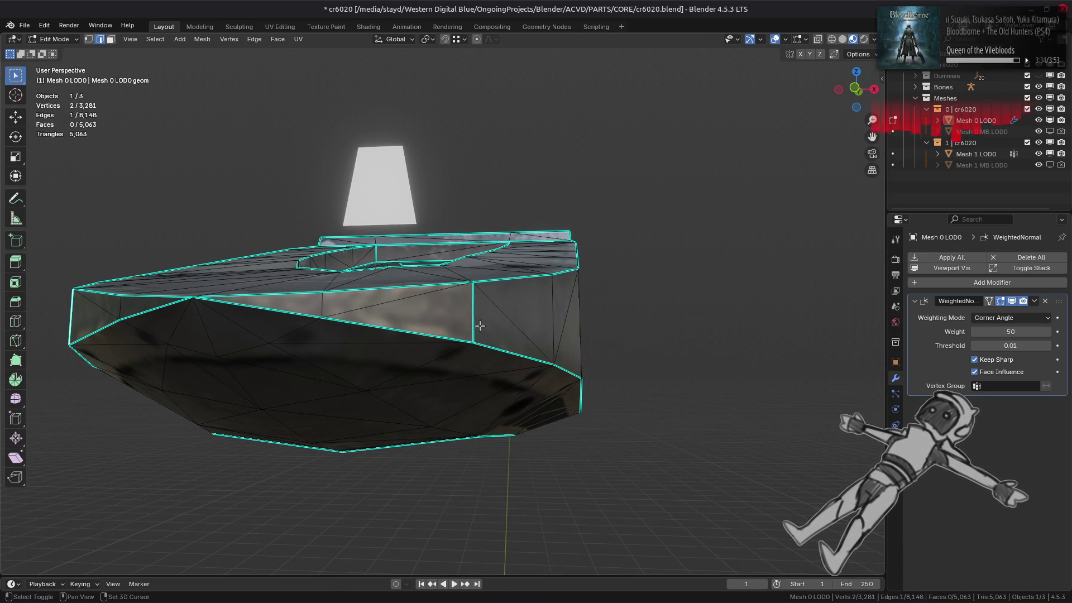
shift+click(473, 312)
key(ctrl+e)
click(536, 491)
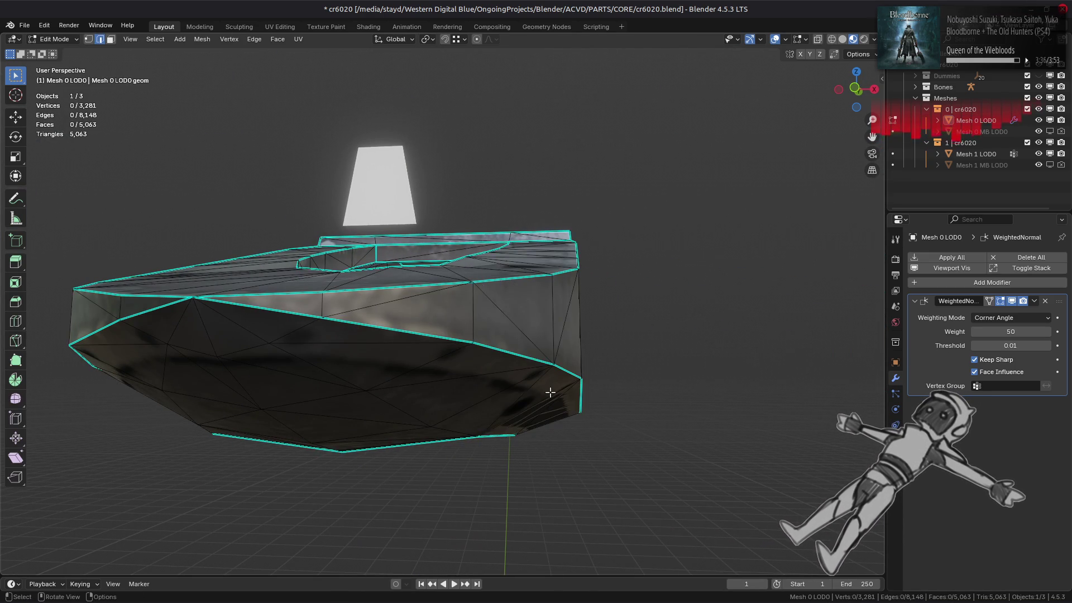
key(Tab)
mouse_move(550, 391)
middle_down()
mouse_move(546, 370)
mouse_move(537, 409)
mouse_move(437, 458)
middle_up()
Clear the sharp marks from the arch's inner rim edge and its middle vertical edge.
key(Tab)
scroll(554, 418, up, 4)
scroll(373, 418, up, 2)
scroll(373, 418, down, 3)
middle_drag(373, 419, 480, 329)
click(488, 286)
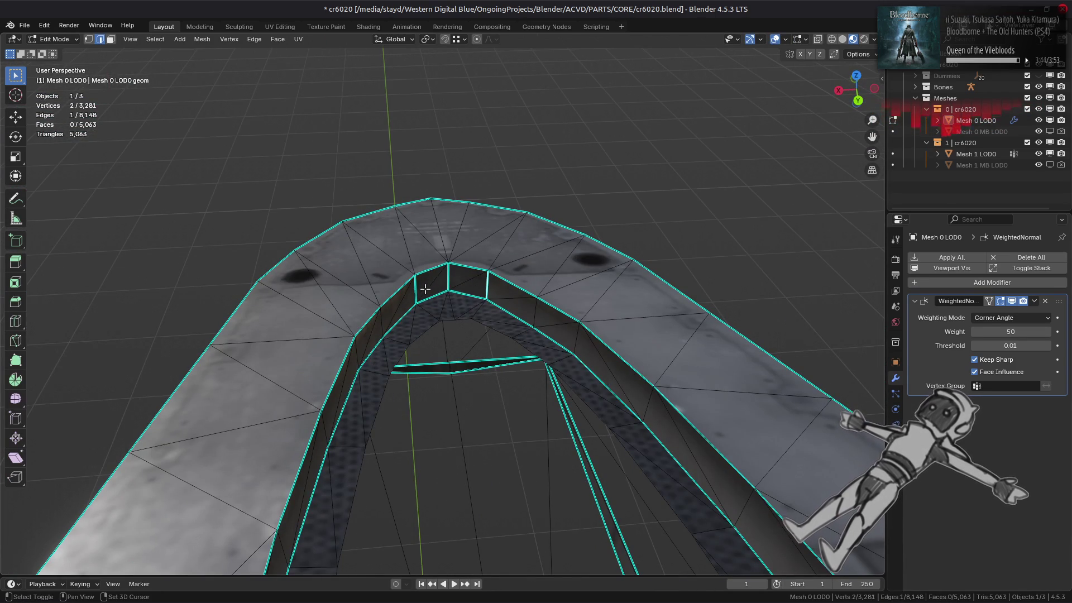
shift+click(450, 280)
key(ctrl+e)
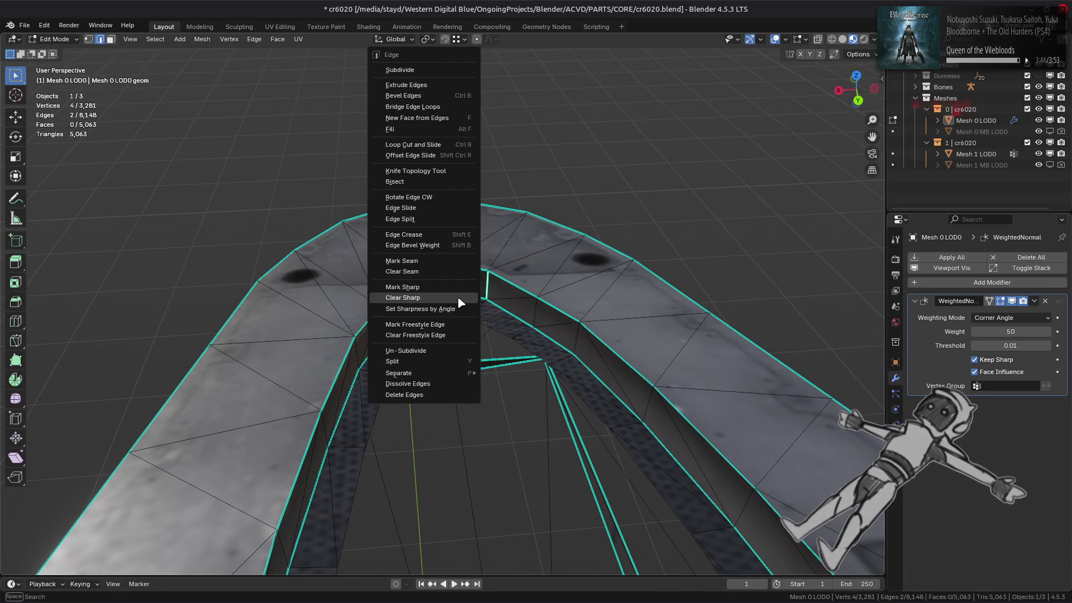
click(458, 301)
key(Tab)
Clear sharp from the remaining selected rim edges and check the nose from a near top-down view.
scroll(502, 330, up, 5)
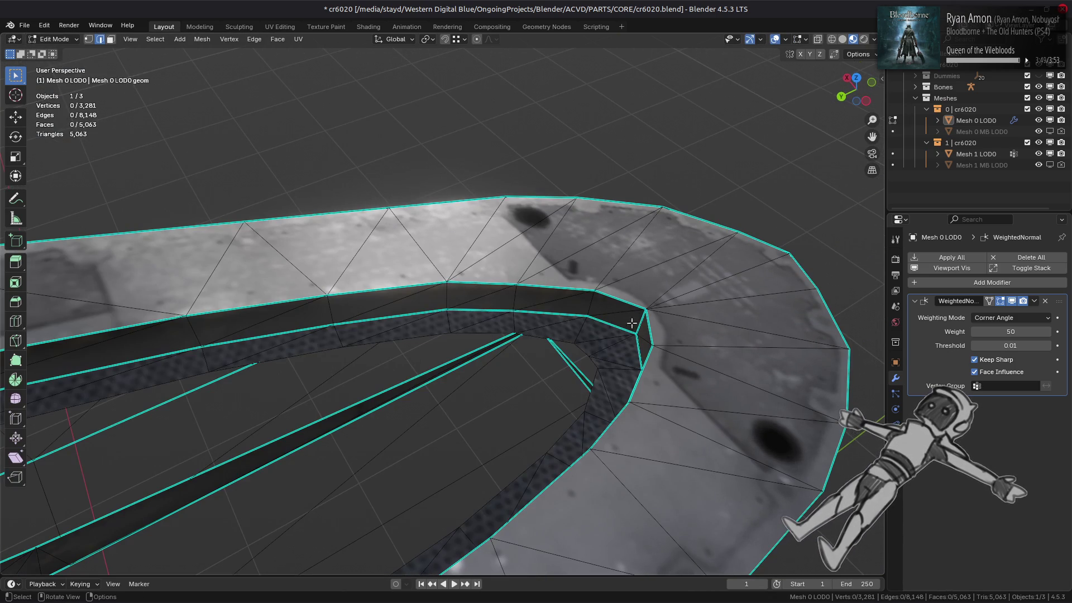
key(ctrl+e)
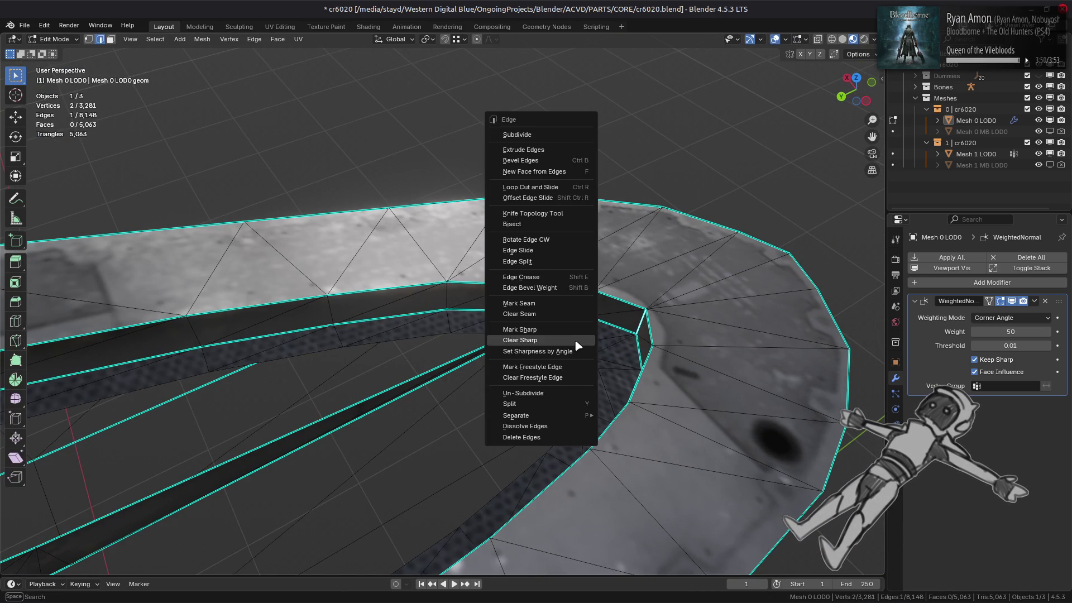
click(577, 346)
key(Tab)
scroll(523, 314, down, 2)
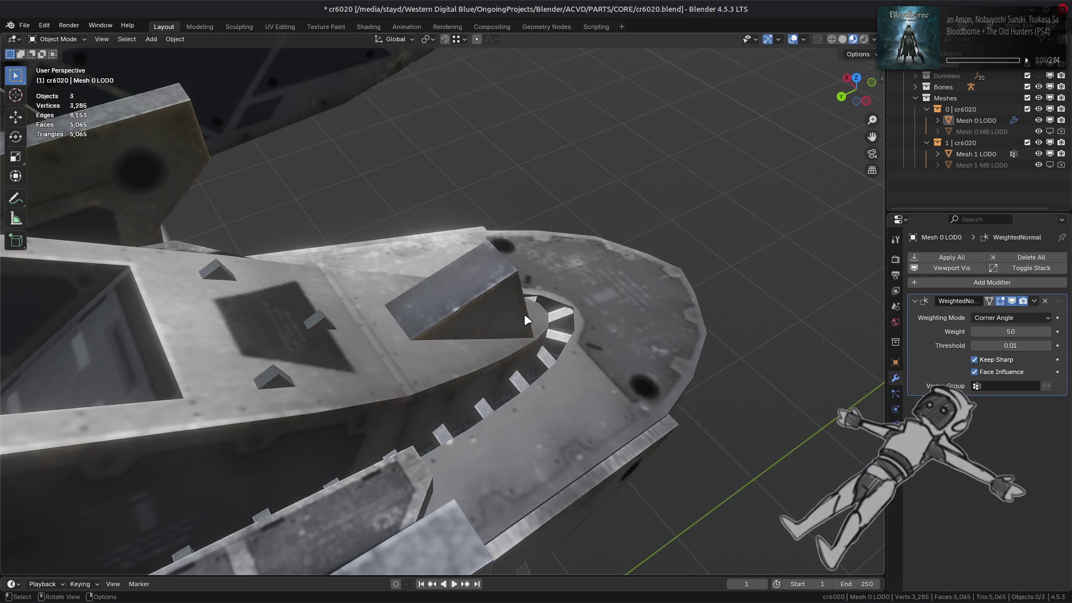
mouse_move(526, 320)
middle_down()
mouse_move(417, 319)
mouse_move(526, 328)
mouse_move(469, 316)
mouse_move(449, 292)
mouse_move(486, 303)
mouse_move(521, 292)
mouse_move(513, 270)
mouse_move(469, 315)
mouse_move(426, 324)
mouse_move(390, 366)
middle_up()
key(Tab)
key(Tab)
key(Tab)
key(Tab)
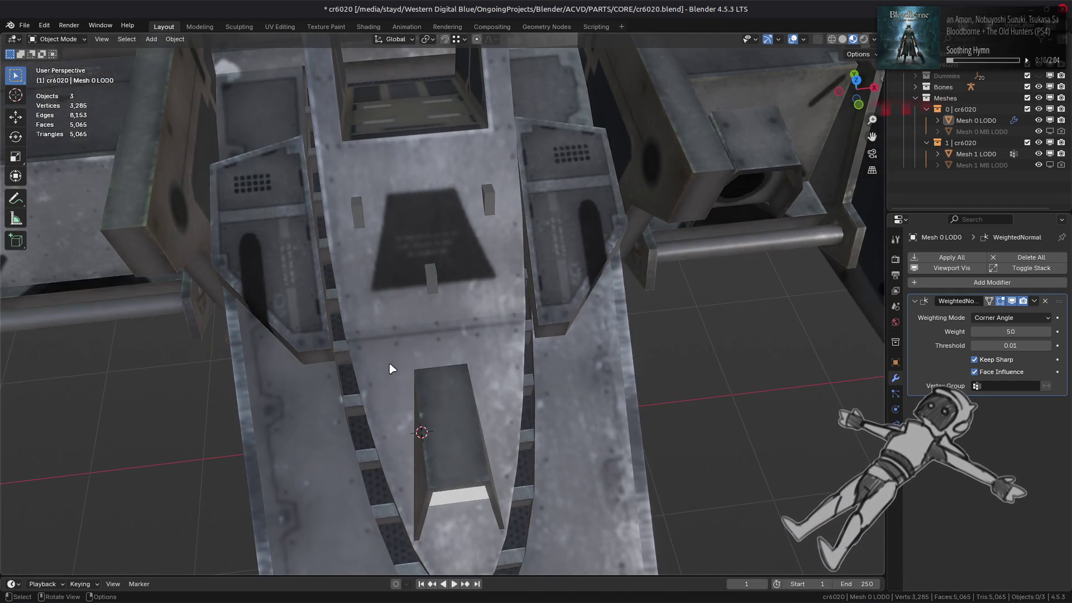
mouse_move(533, 367)
middle_down()
mouse_move(505, 311)
mouse_move(675, 255)
mouse_move(666, 281)
mouse_move(722, 302)
mouse_move(705, 297)
middle_up()
key(Tab)
Mark the edge on the nose's flat top deck sharp, then deselect it.
scroll(675, 254, down, 4)
scroll(698, 293, up, 4)
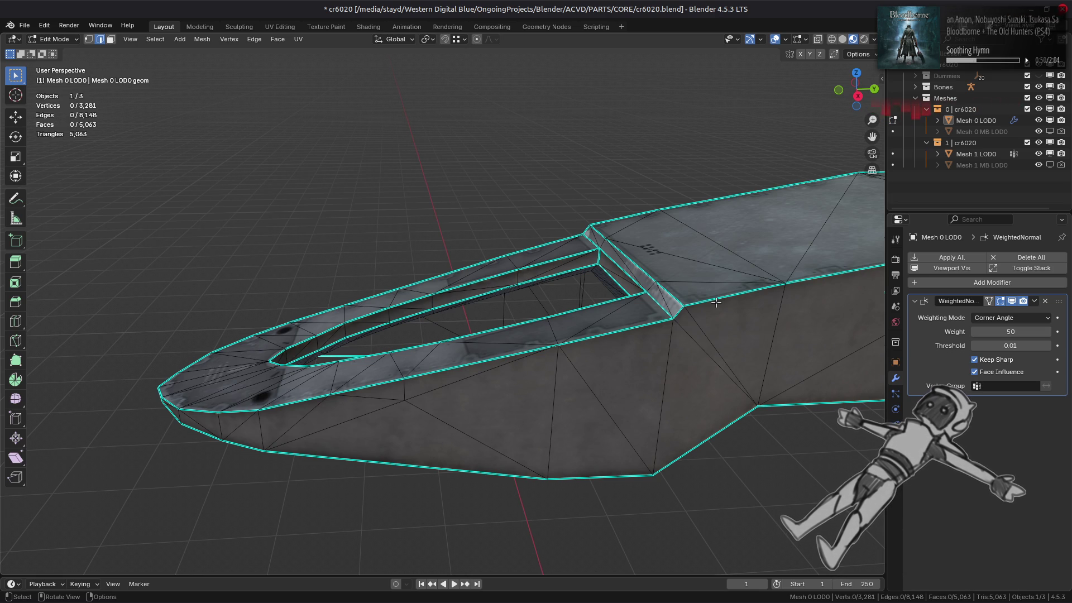
mouse_move(716, 302)
middle_down()
mouse_move(658, 335)
mouse_move(672, 351)
mouse_move(551, 388)
middle_up()
scroll(551, 388, up, 3)
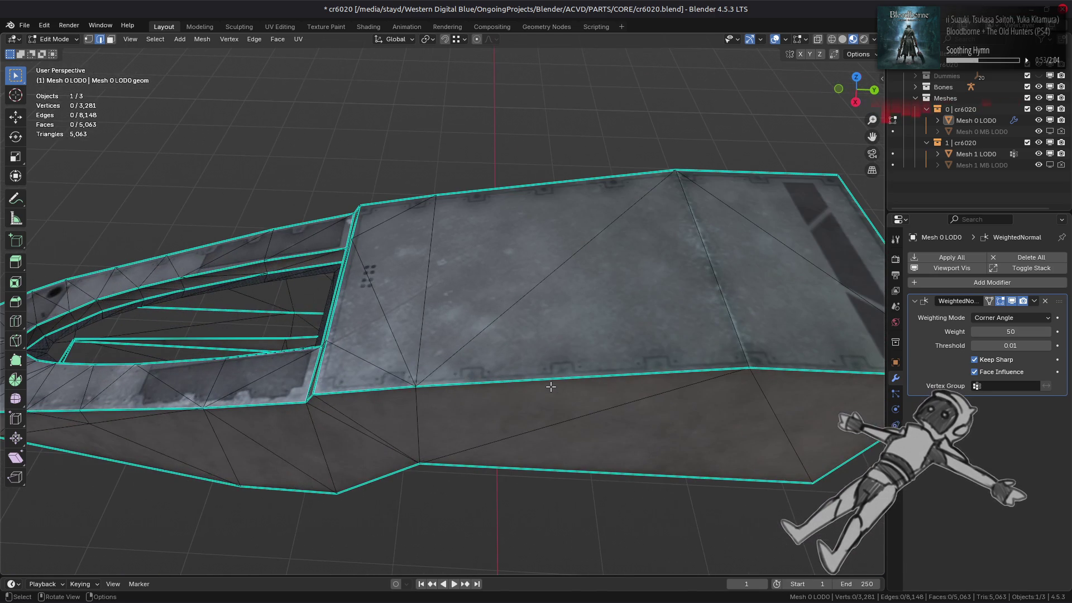
click(698, 260)
key(ctrl+e)
click(552, 316)
mouse_move(552, 317)
middle_down()
mouse_move(490, 290)
mouse_move(485, 221)
mouse_move(447, 296)
mouse_move(450, 332)
mouse_move(509, 329)
mouse_move(414, 314)
mouse_move(471, 402)
mouse_move(487, 401)
mouse_move(386, 331)
middle_up()
key(alt+a)
Select a path of faces above the cavity's tapered end and apply Beautify Faces.
key(a)
key(alt+a)
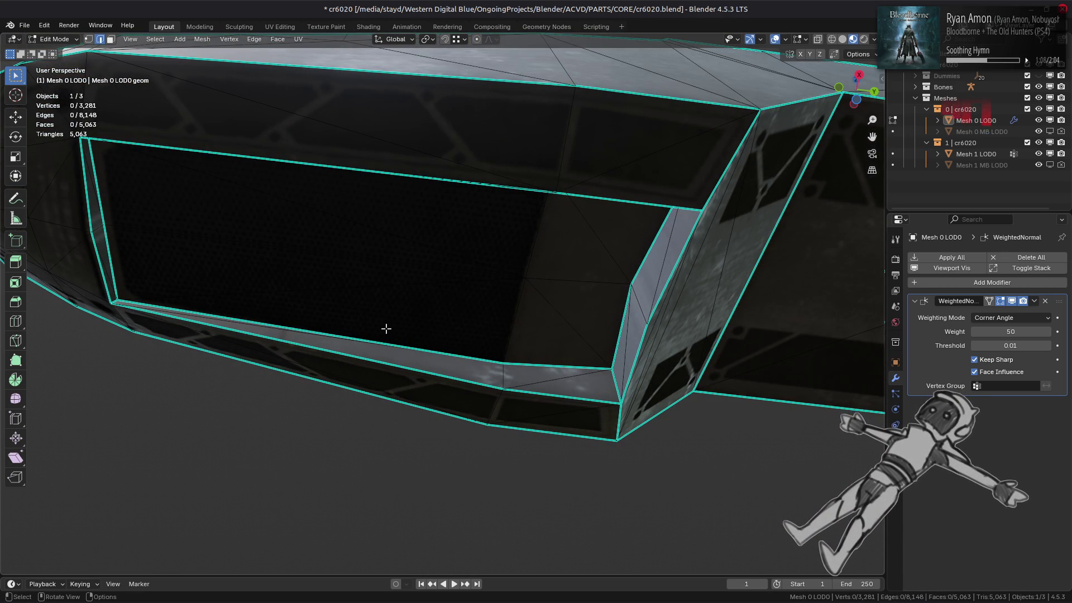
mouse_move(421, 303)
middle_down()
mouse_move(438, 324)
mouse_move(400, 337)
mouse_move(399, 249)
middle_up()
key(3)
key(l)
middle_drag(521, 207, 394, 213)
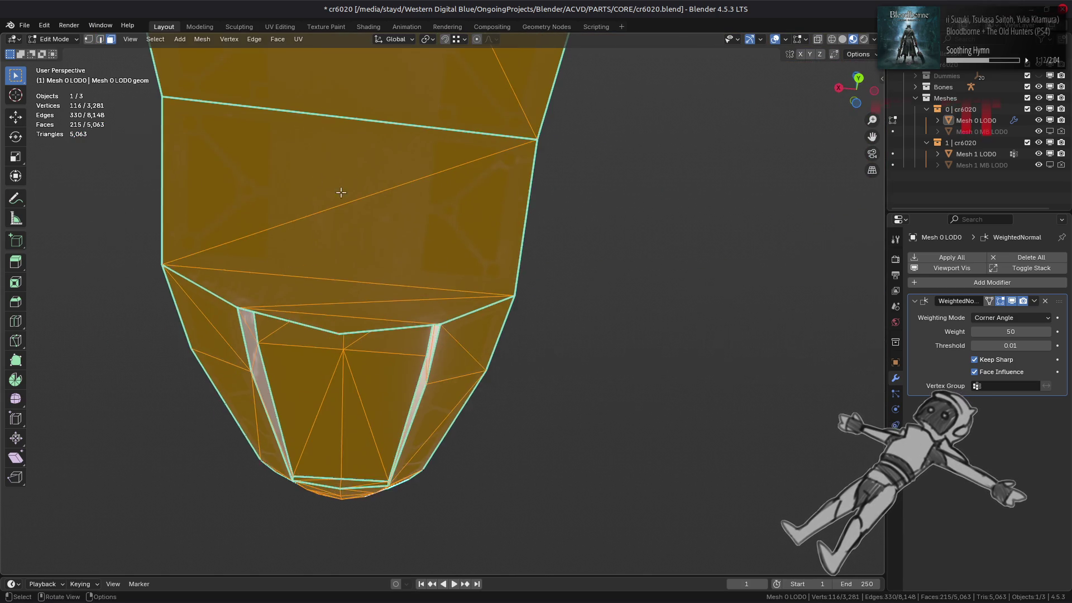
click(310, 186)
ctrl+click(235, 112)
click(277, 39)
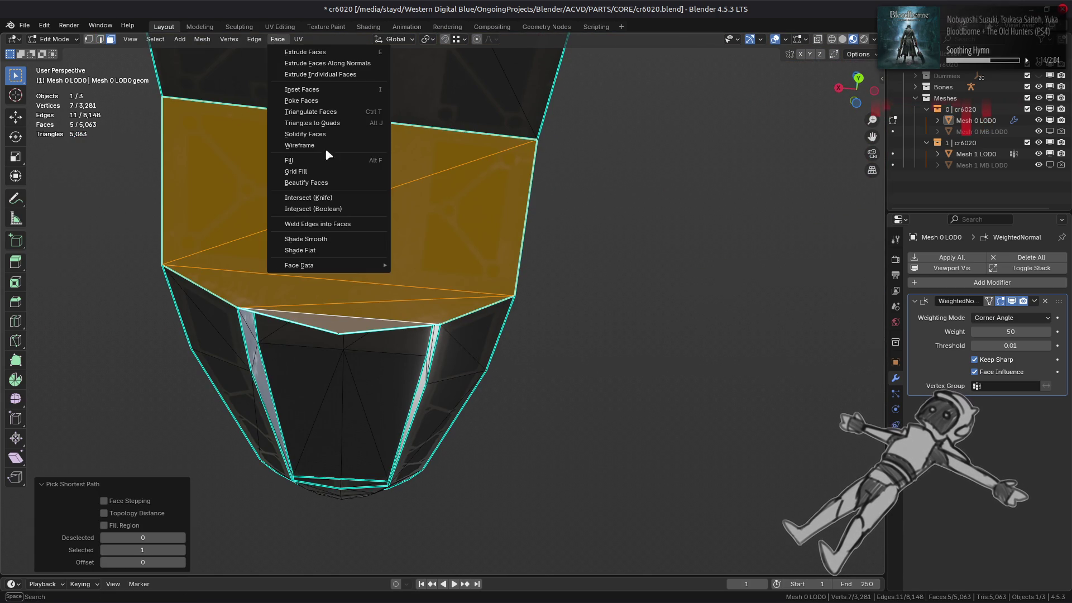
click(322, 182)
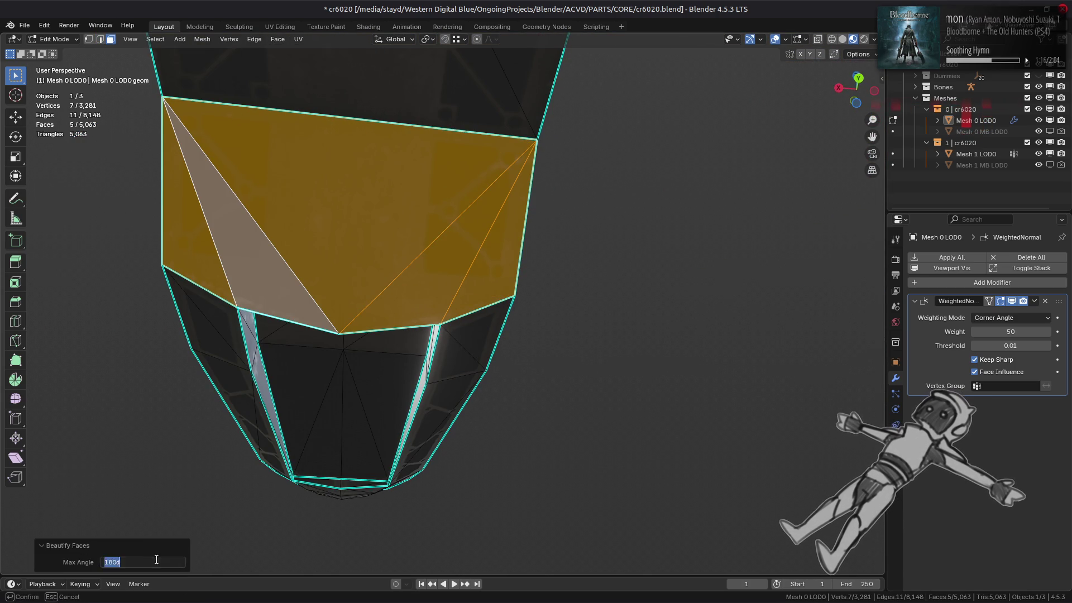
scroll(243, 282, down, 3)
key(alt+a)
middle_drag(244, 282, 399, 355)
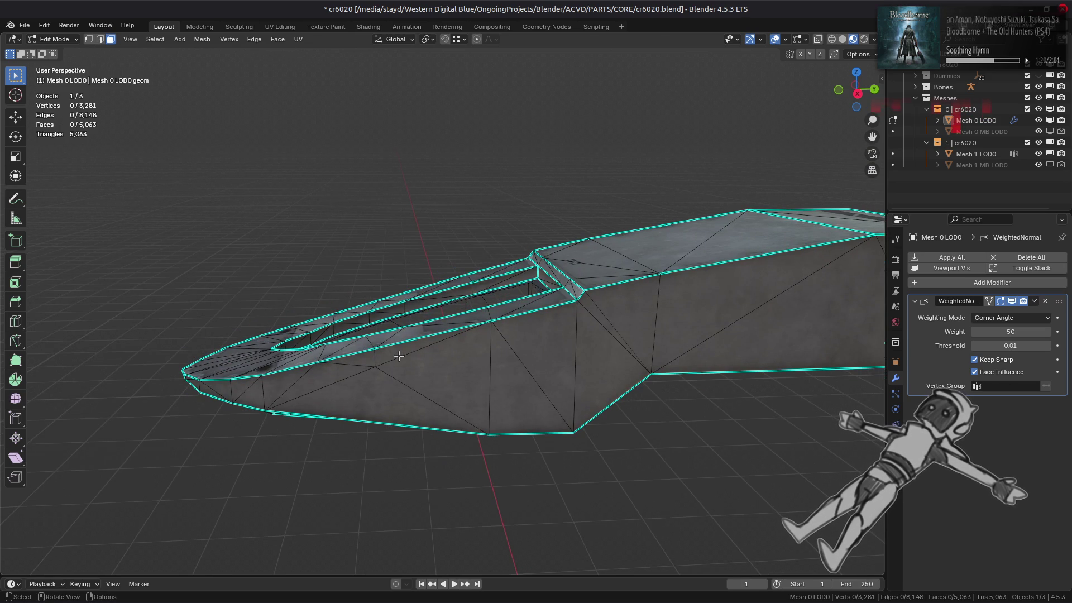
Select the whole connected nose piece and run Face > Beautify Faces on its triangles.
click(453, 365)
key(ctrl+l)
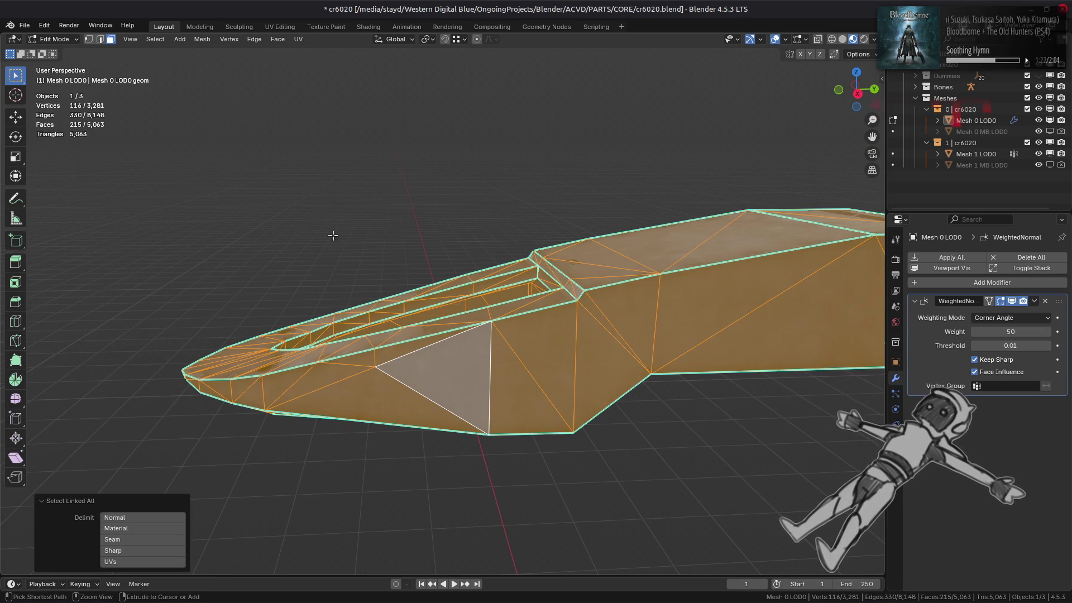
click(279, 39)
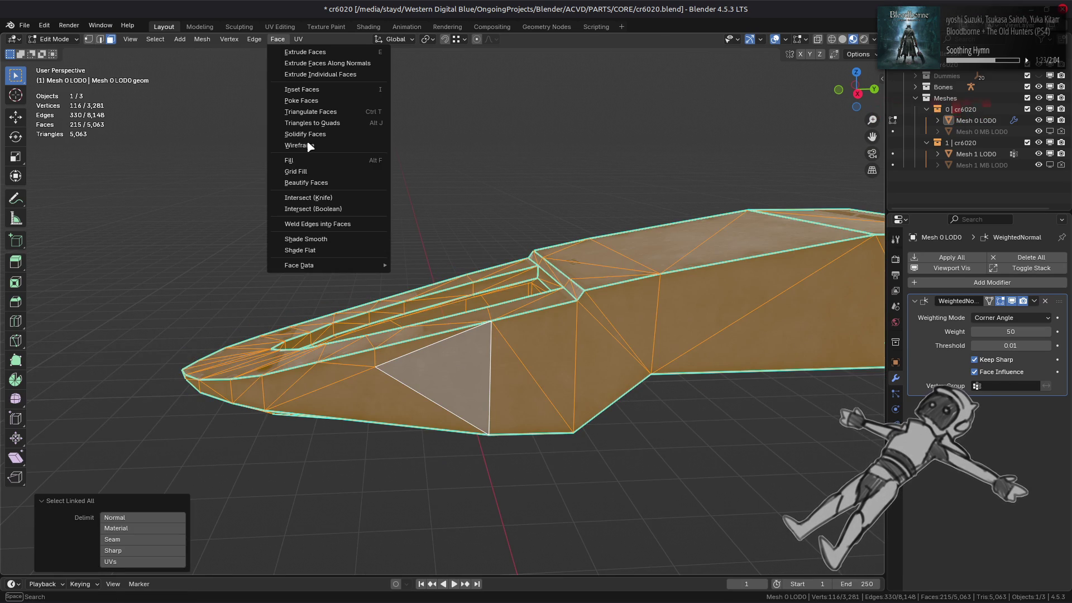
click(316, 182)
middle_drag(290, 430, 416, 415)
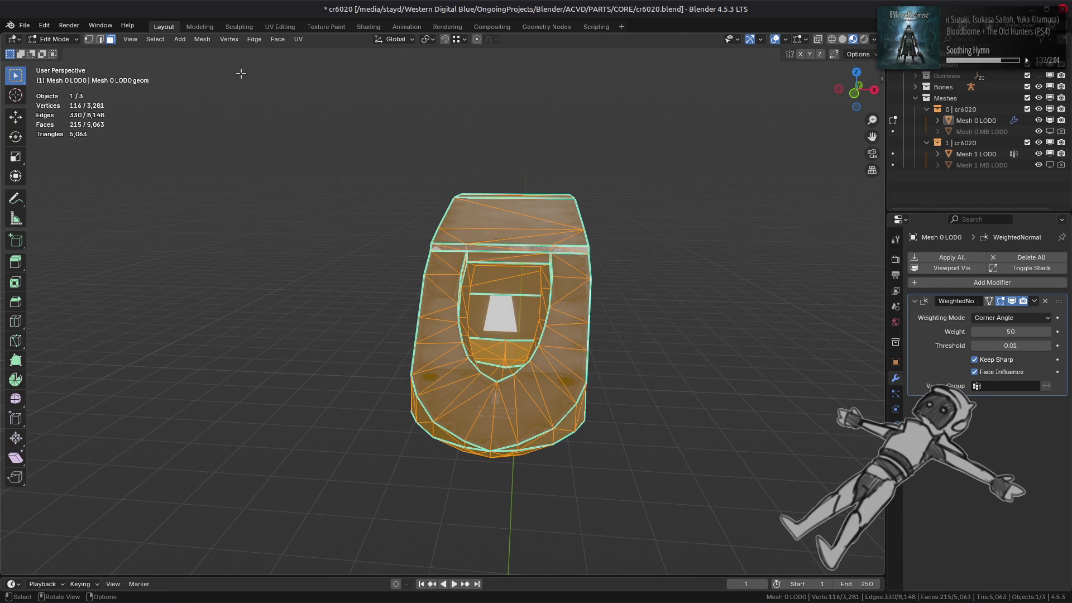
click(277, 39)
click(312, 183)
Set the Beautify Faces max angle to 10°.
drag(155, 557, 133, 557)
click(155, 557)
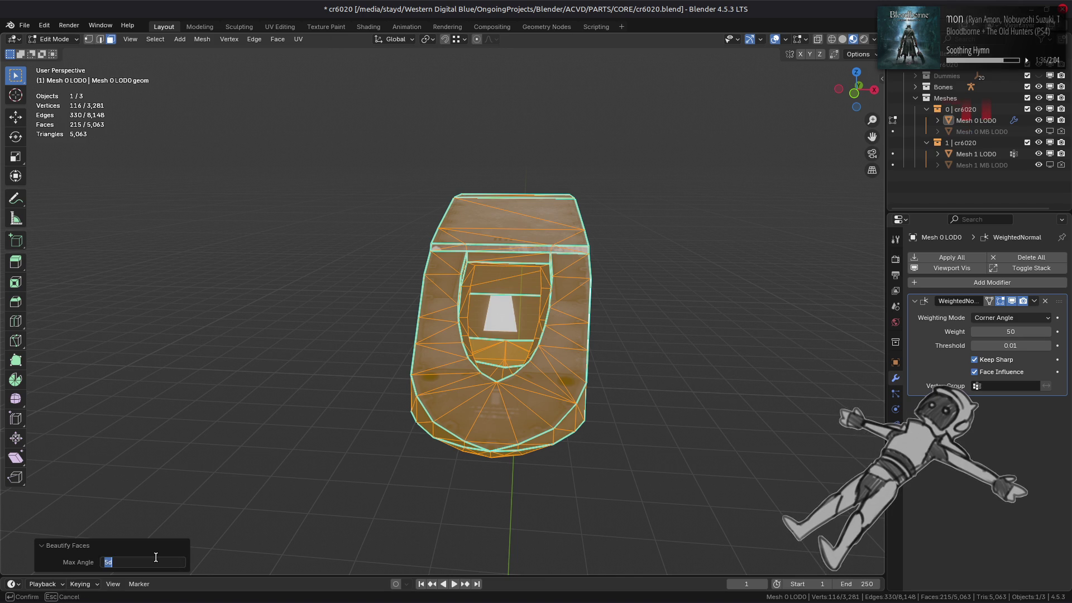
text(8)
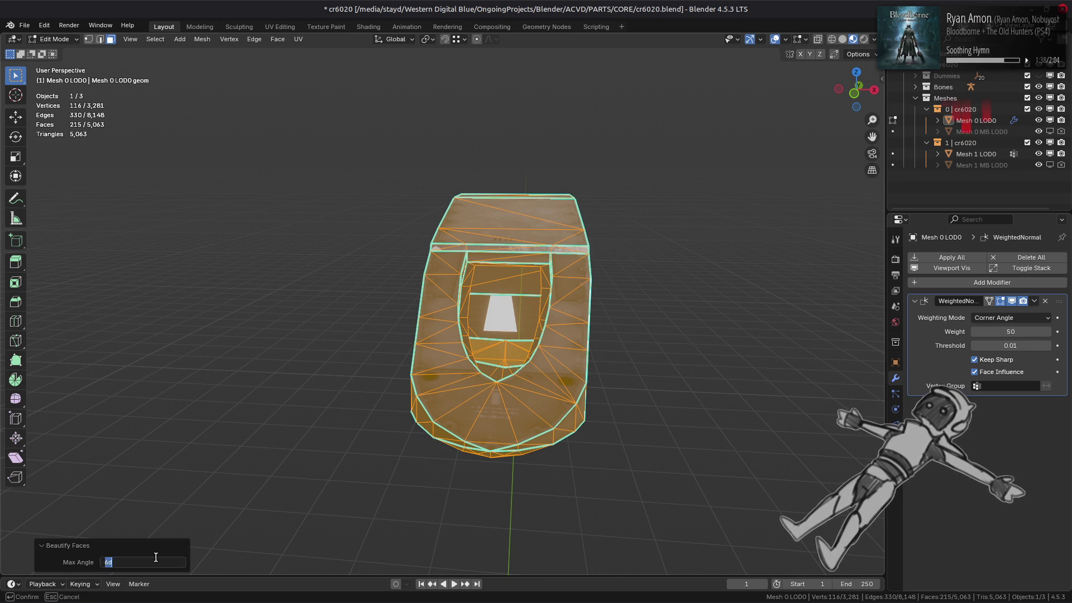
key(Return)
click(157, 560)
text(10)
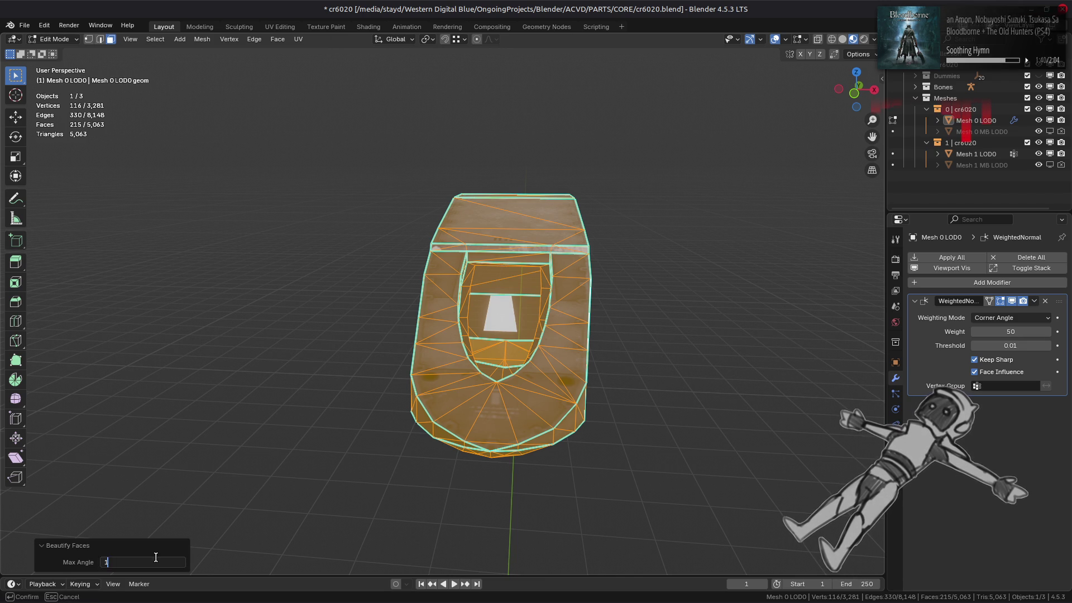
key(Return)
Inspect the beautified nose piece from several angles, then deselect it and view it from the front.
middle_drag(295, 407, 318, 363)
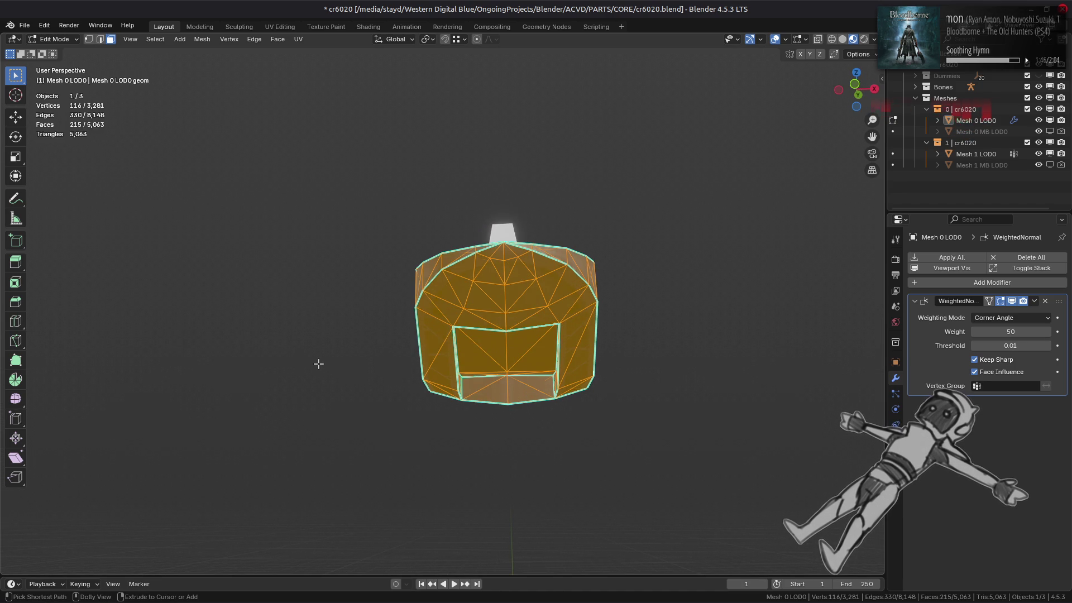
mouse_move(319, 363)
middle_down()
mouse_move(306, 307)
mouse_move(149, 352)
mouse_move(278, 323)
middle_up()
middle_drag(394, 307, 505, 279)
middle_drag(575, 333, 390, 326)
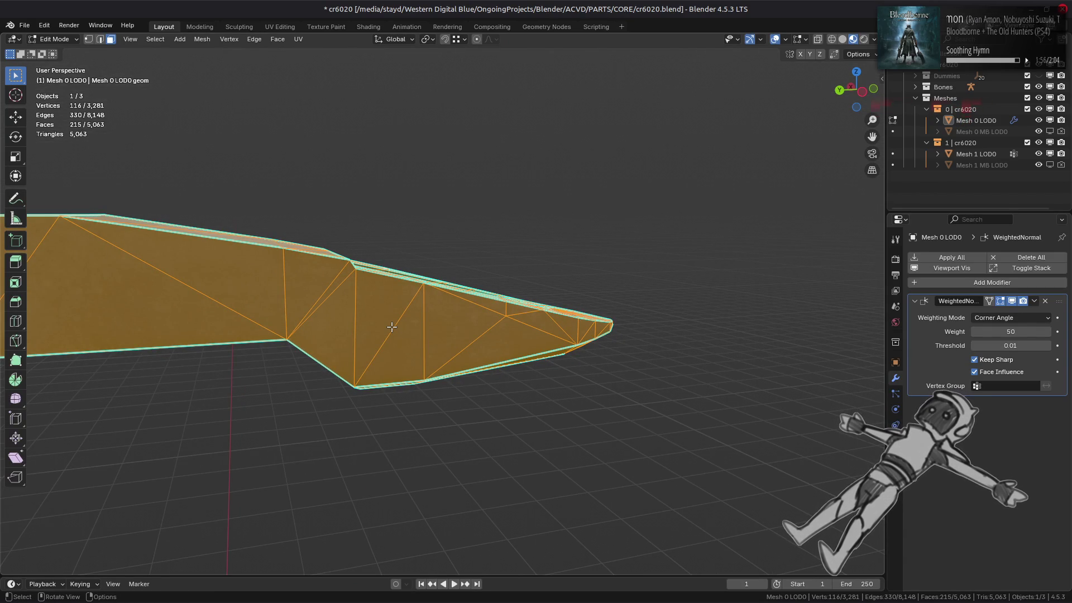
key(KP_Decimal)
key(KP_1)
key(alt+a)
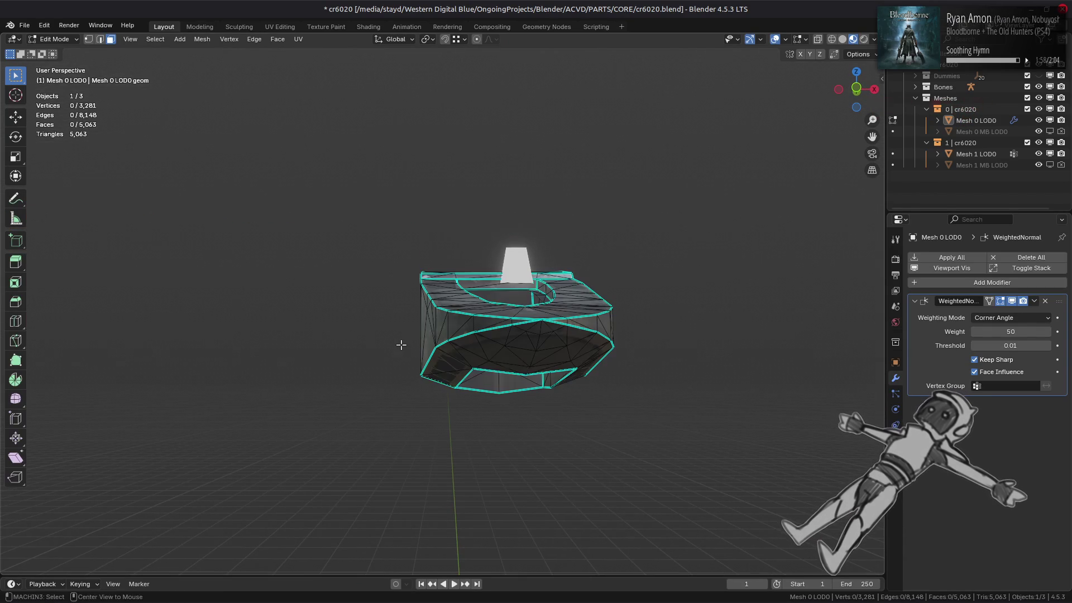
Reveal all hidden ship parts with Alt+H and return to Object Mode.
key(alt+h)
key(KP_1)
key(alt+a)
mouse_move(392, 358)
middle_down()
mouse_move(398, 347)
mouse_move(497, 372)
mouse_move(514, 364)
middle_up()
key(Tab)
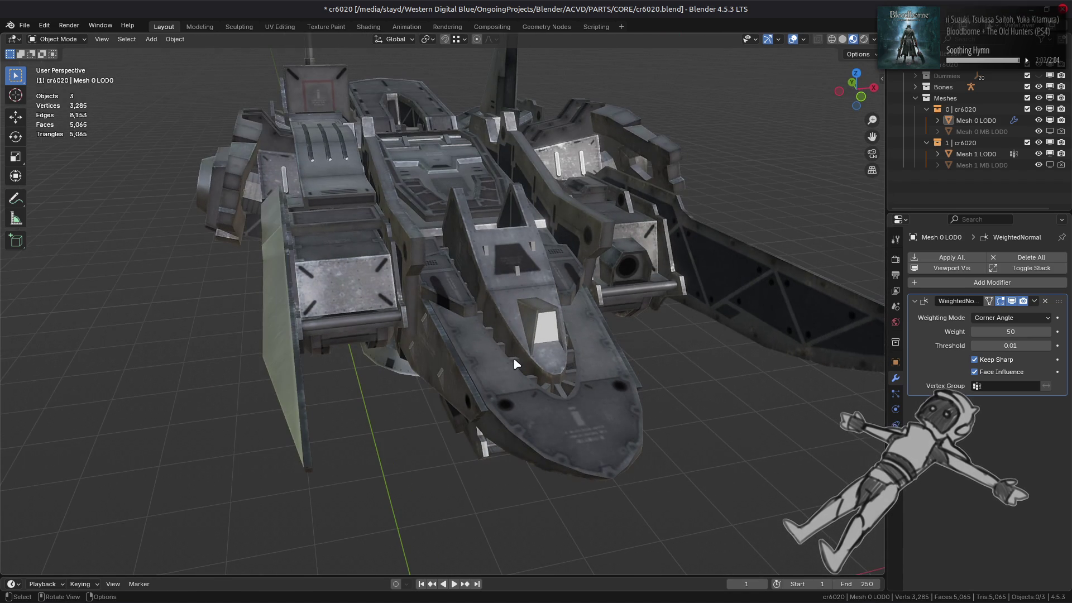
In Solid shading, compare WeightedNormal's Face Area & Angle and Corner Angle weighting, ending on Corner Angle.
click(843, 39)
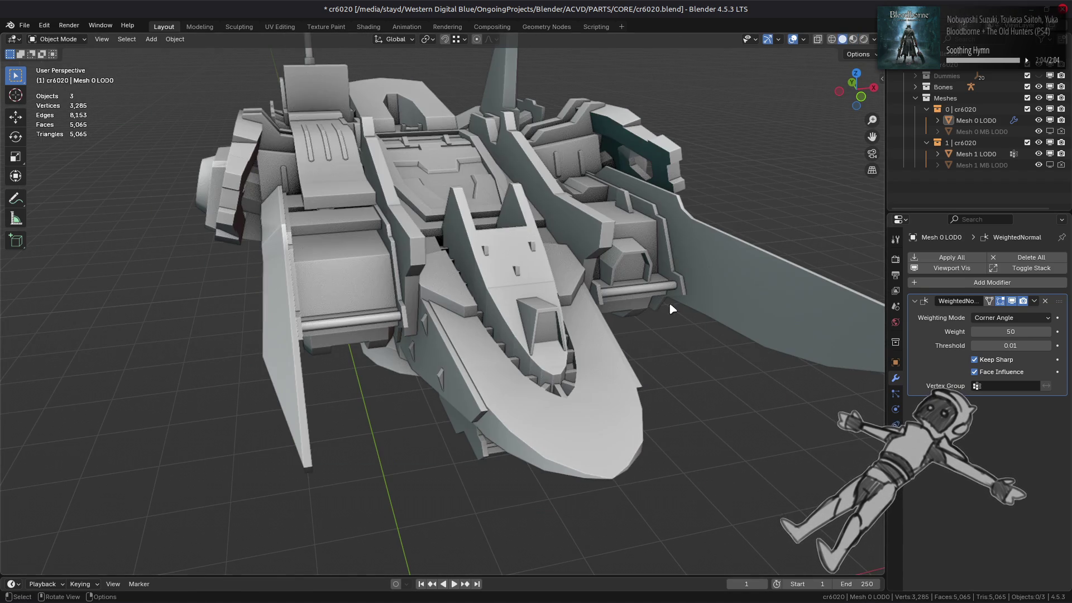
mouse_move(626, 322)
middle_down()
mouse_move(617, 223)
mouse_move(629, 249)
middle_up()
click(1005, 321)
click(1007, 355)
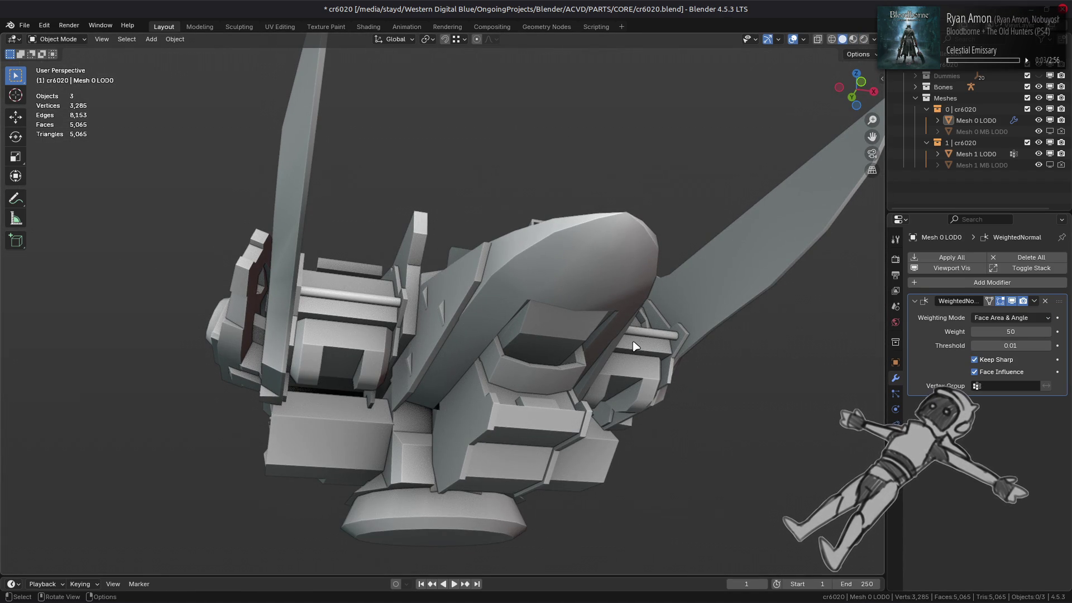
click(973, 320)
click(997, 342)
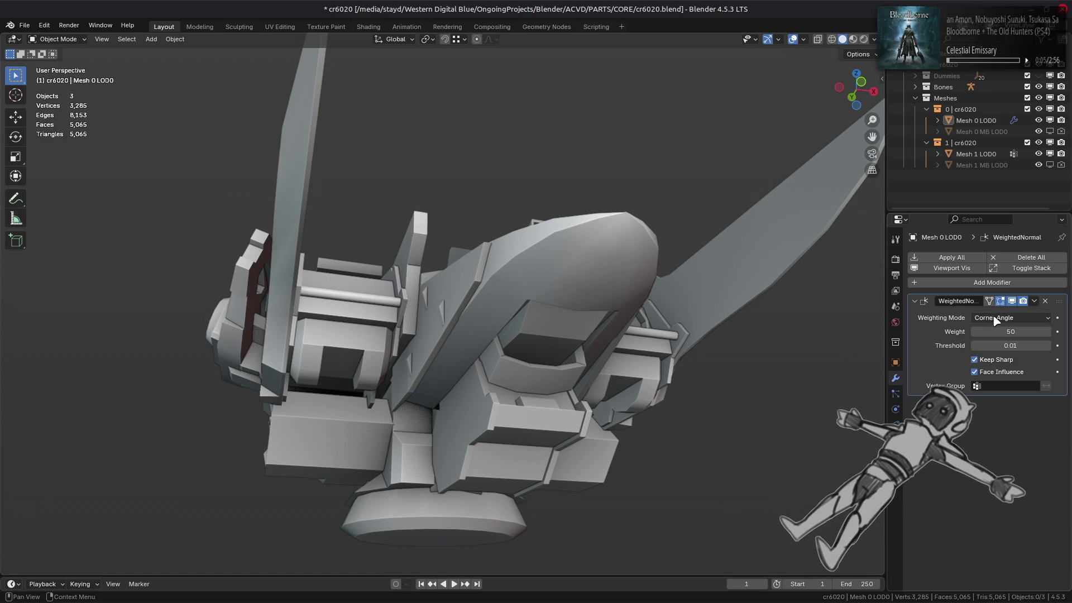
click(997, 318)
click(993, 356)
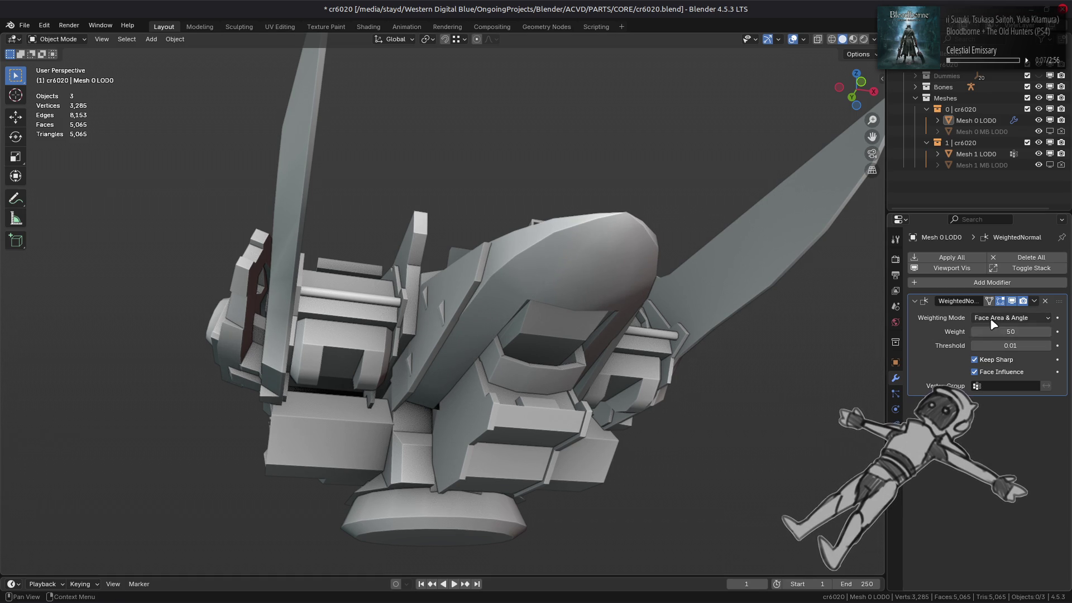
click(992, 323)
click(990, 342)
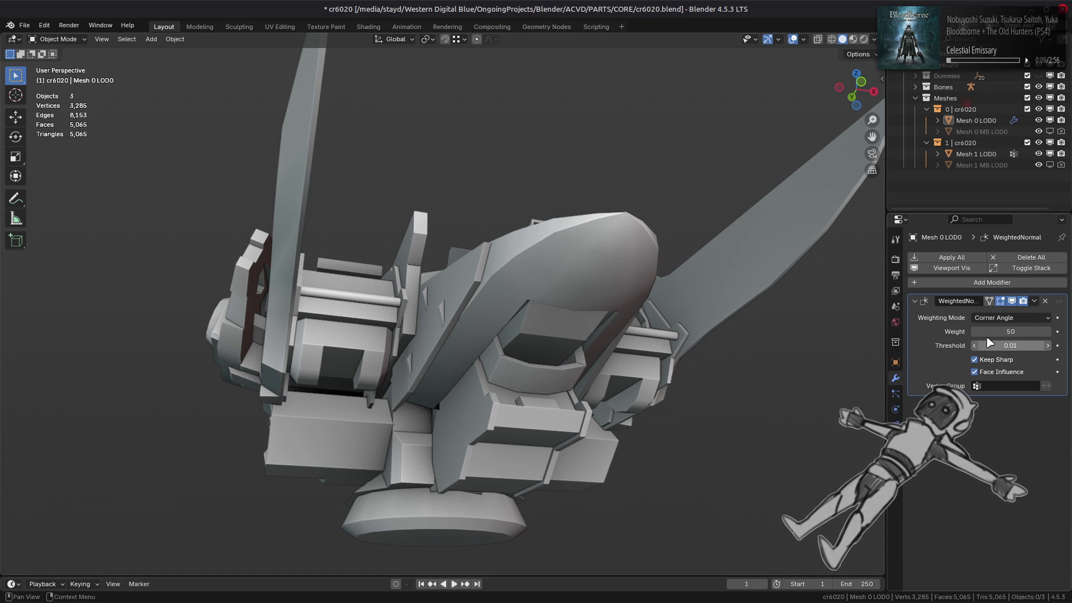
Switch back to Material Preview shading and enter Edit Mode on the hull.
click(852, 39)
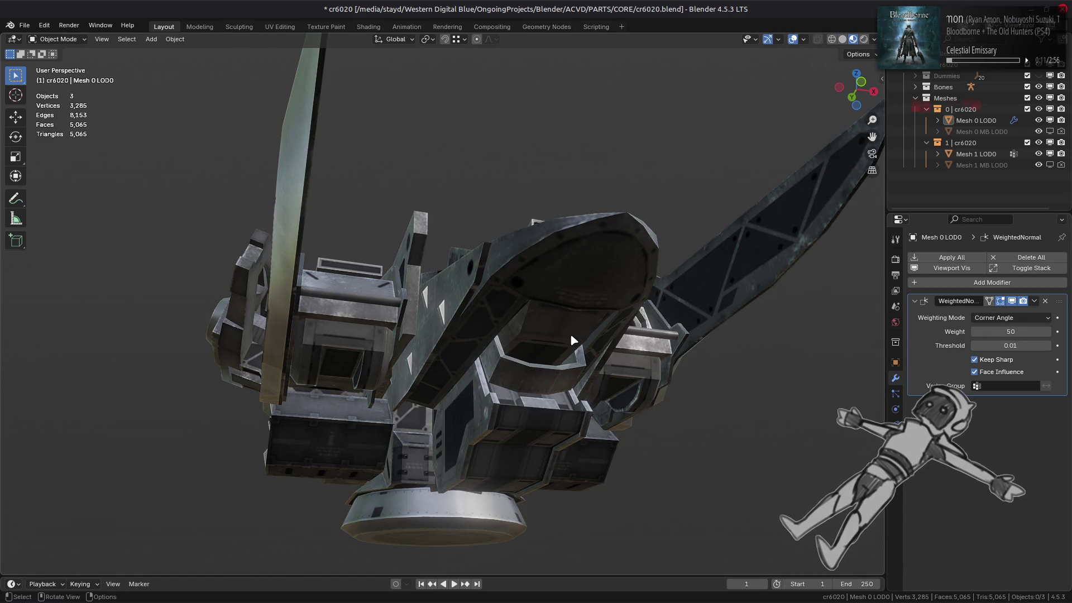
key(Tab)
middle_drag(570, 335, 455, 353)
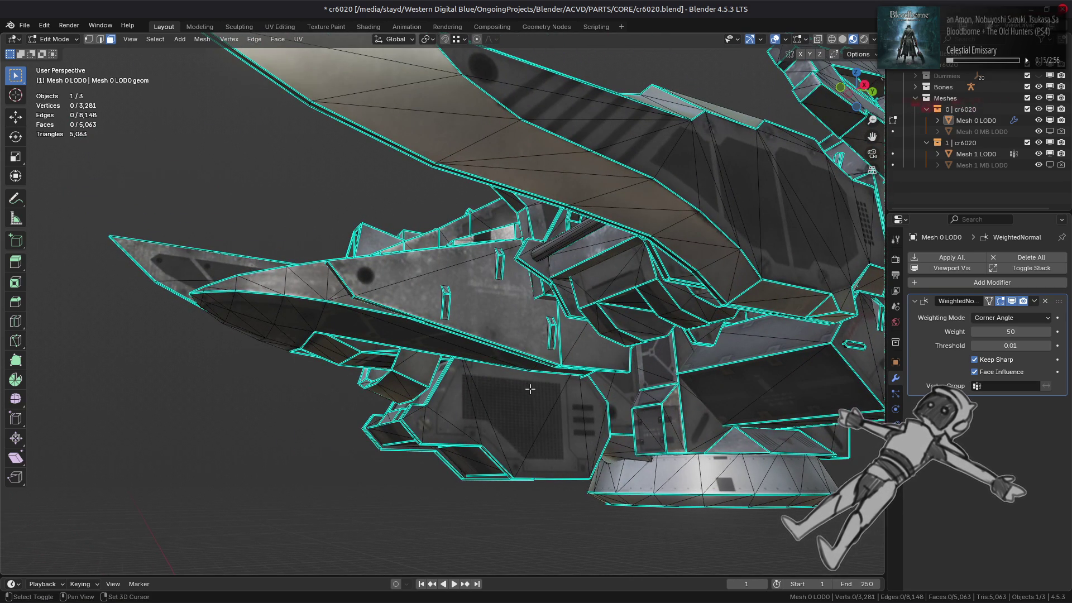
mouse_move(769, 600)
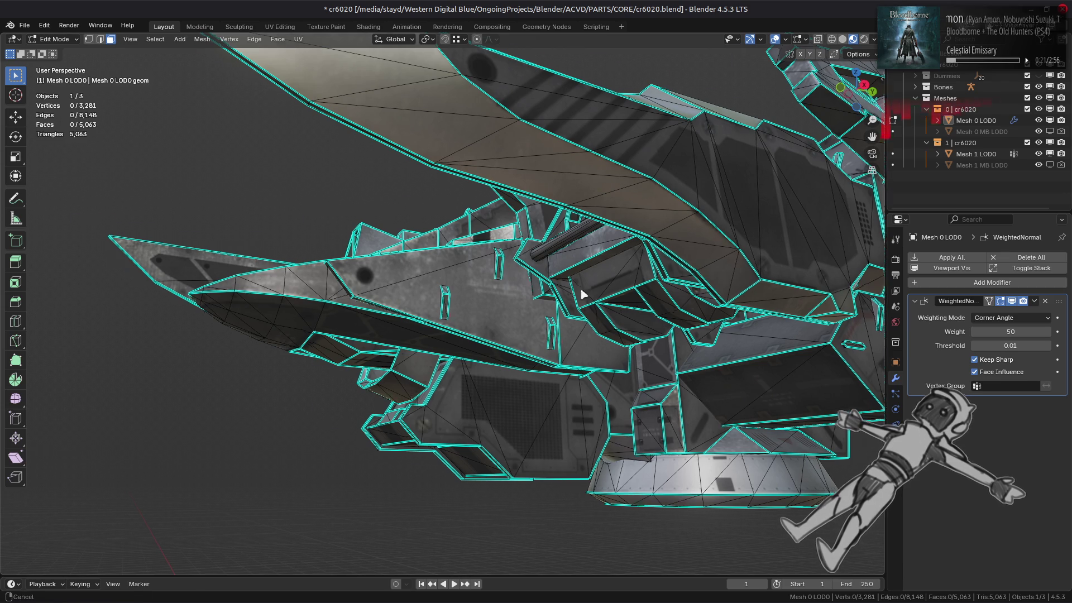
shift+middle_drag(603, 306, 349, 256)
scroll(455, 279, up, 2)
mouse_move(455, 278)
middle_down()
mouse_move(493, 271)
mouse_move(485, 291)
mouse_move(428, 304)
mouse_move(407, 335)
mouse_move(416, 369)
middle_up()
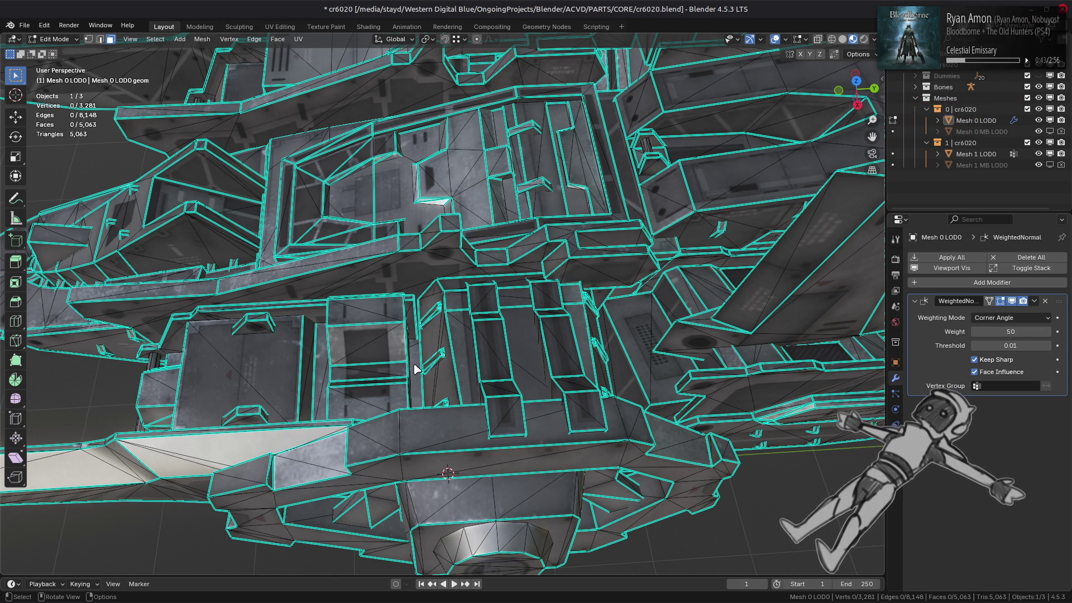
scroll(415, 368, down, 5)
middle_drag(414, 368, 547, 225)
click(622, 169)
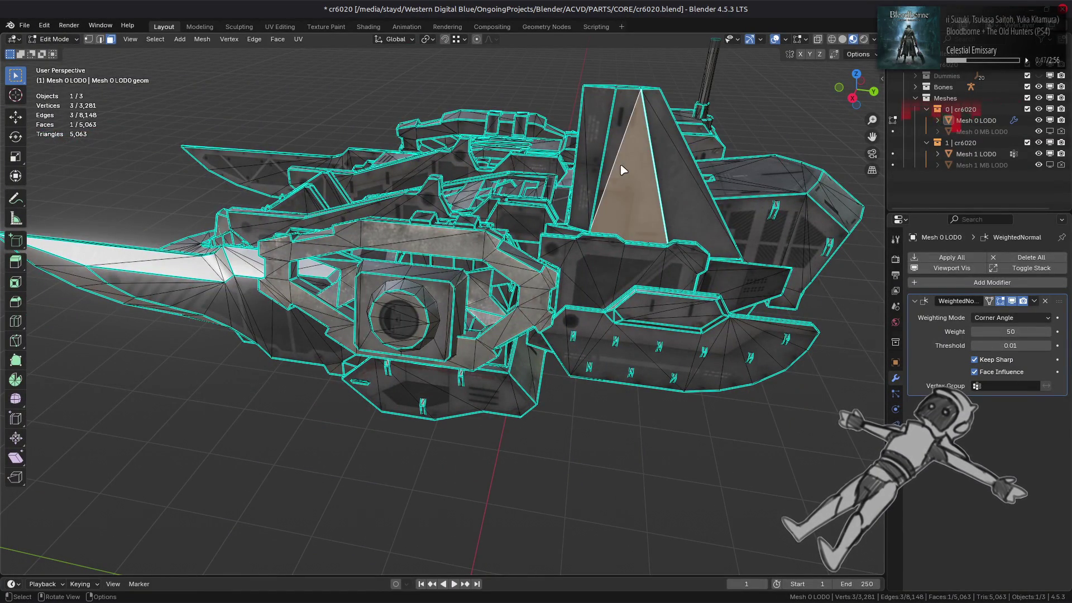
Select the connected tail fin and hide everything else to isolate it.
key(KP_Decimal)
key(ctrl+l)
key(shift+h)
mouse_move(466, 240)
middle_down()
mouse_move(549, 250)
mouse_move(513, 337)
mouse_move(521, 199)
middle_up()
click(512, 337)
scroll(521, 193, up, 4)
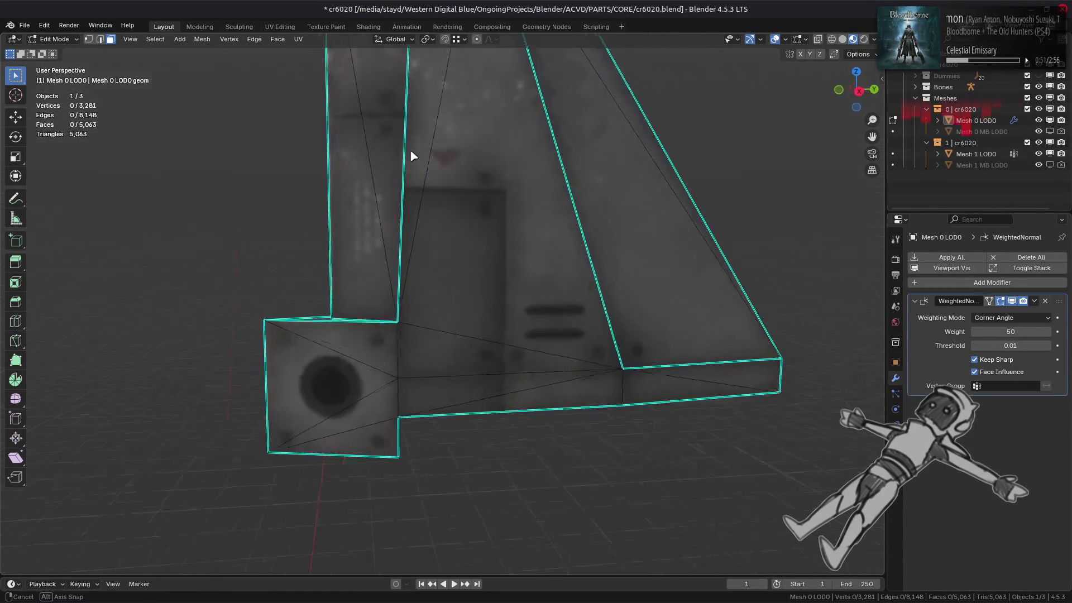
middle_drag(418, 162, 383, 199)
scroll(466, 239, down, 3)
middle_drag(466, 239, 536, 328)
In Edge select mode, select fin edges and mark them sharp.
key(2)
middle_drag(577, 381, 371, 450)
shift+click(327, 445)
key(ctrl+e)
click(489, 481)
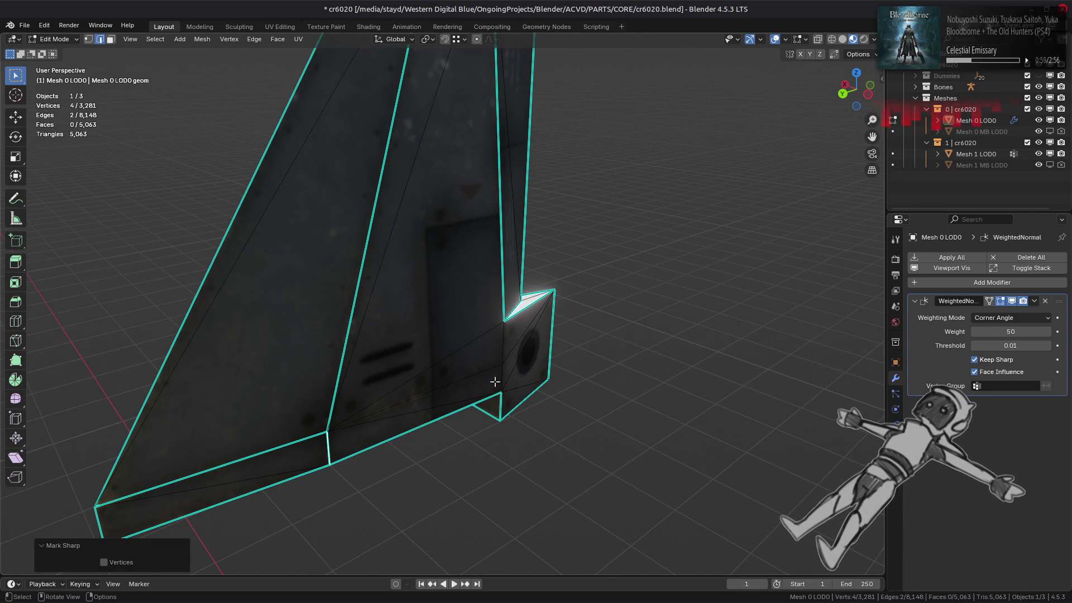
Select another path of fin edges and mark them sharp as well.
scroll(495, 381, down, 5)
middle_drag(495, 381, 421, 313)
scroll(420, 359, up, 3)
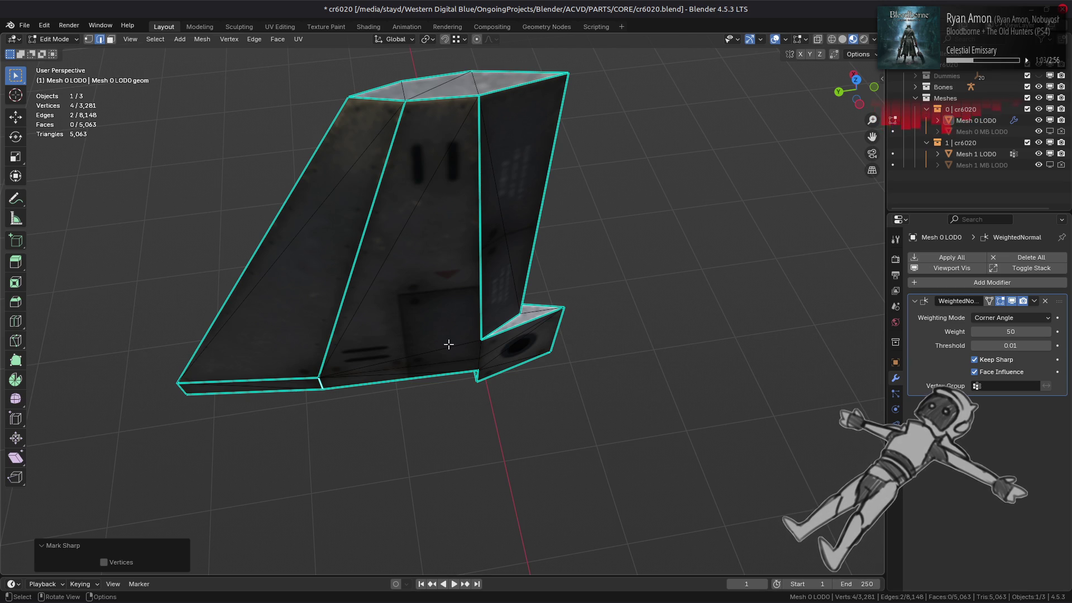
middle_drag(448, 344, 390, 261)
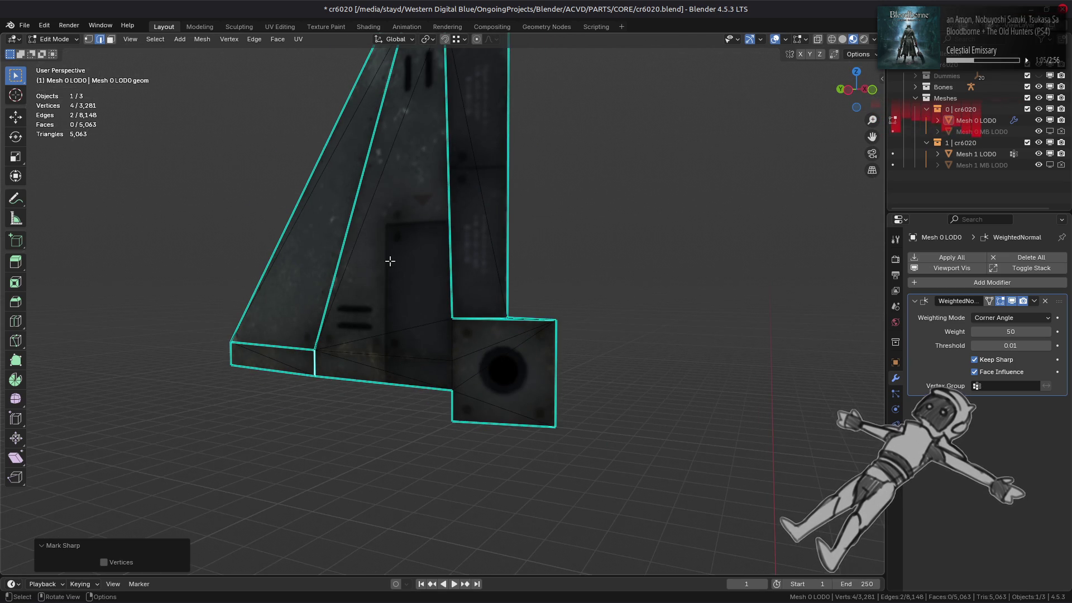
scroll(390, 261, up, 3)
ctrl+click(460, 413)
mouse_move(461, 419)
middle_down()
mouse_move(394, 424)
mouse_move(411, 371)
middle_up()
ctrl+click(412, 371)
right_click(578, 414)
click(578, 414)
middle_drag(575, 412, 527, 387)
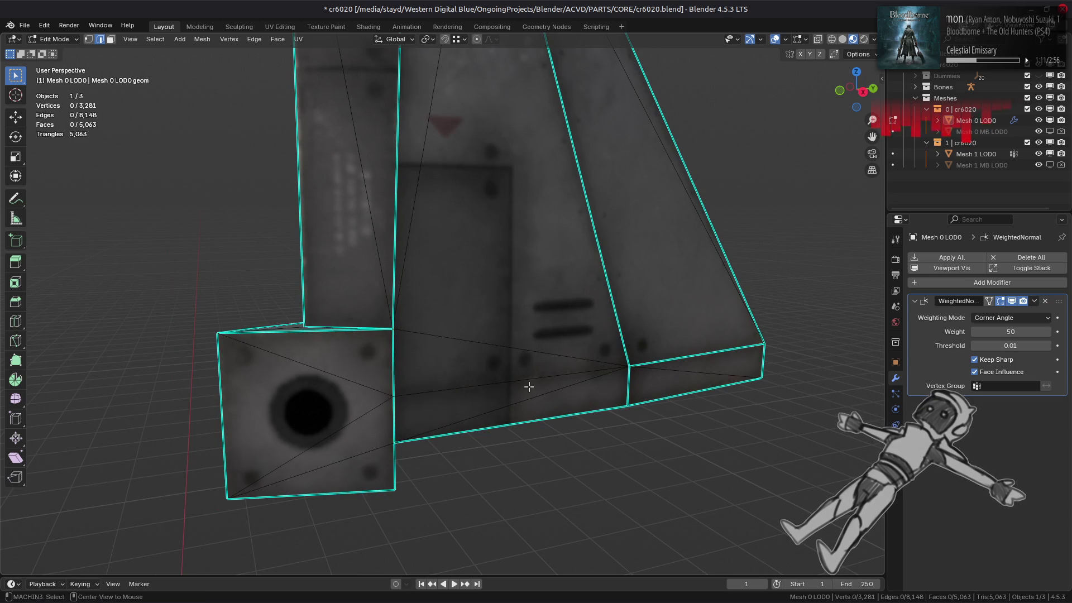
Reveal the rest of the ship, deselect all, and select a face near the round port.
key(a)
key(KP_Decimal)
key(alt+a)
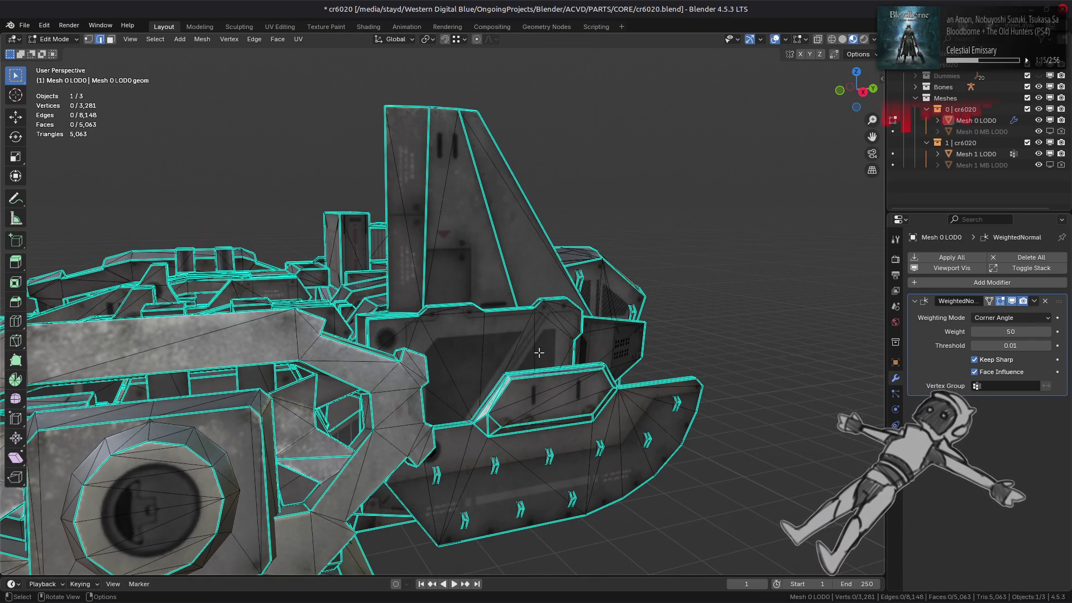
middle_drag(538, 352, 525, 308)
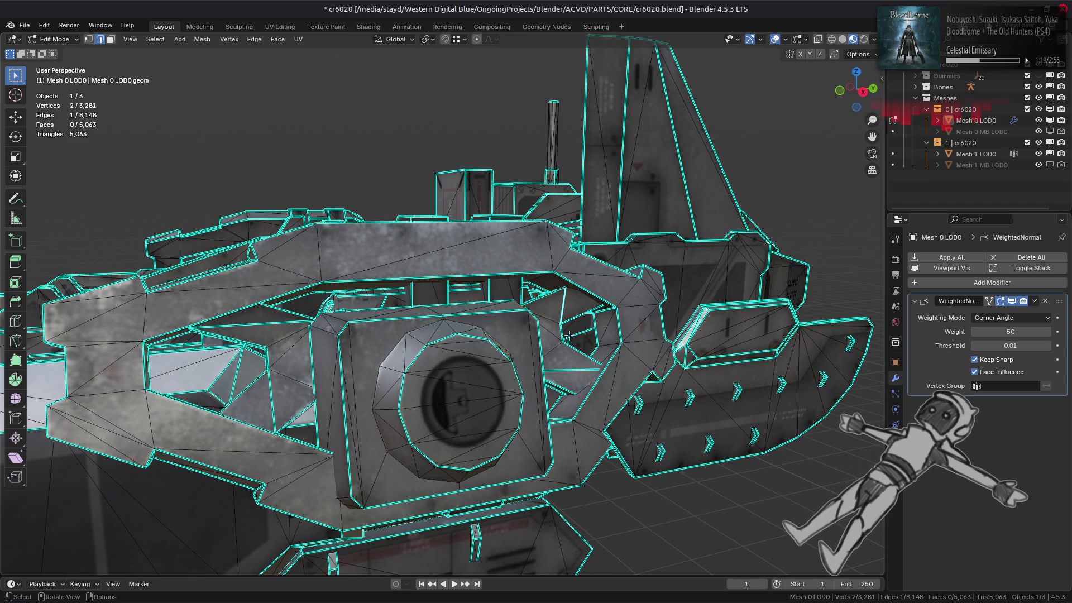
key(3)
click(568, 365)
Select both rings with Ctrl+L and hide the rest of the ship.
shift+click(581, 385)
key(KP_Decimal)
scroll(473, 317, down, 10)
scroll(473, 316, up, 2)
shift+click(600, 334)
shift+click(543, 376)
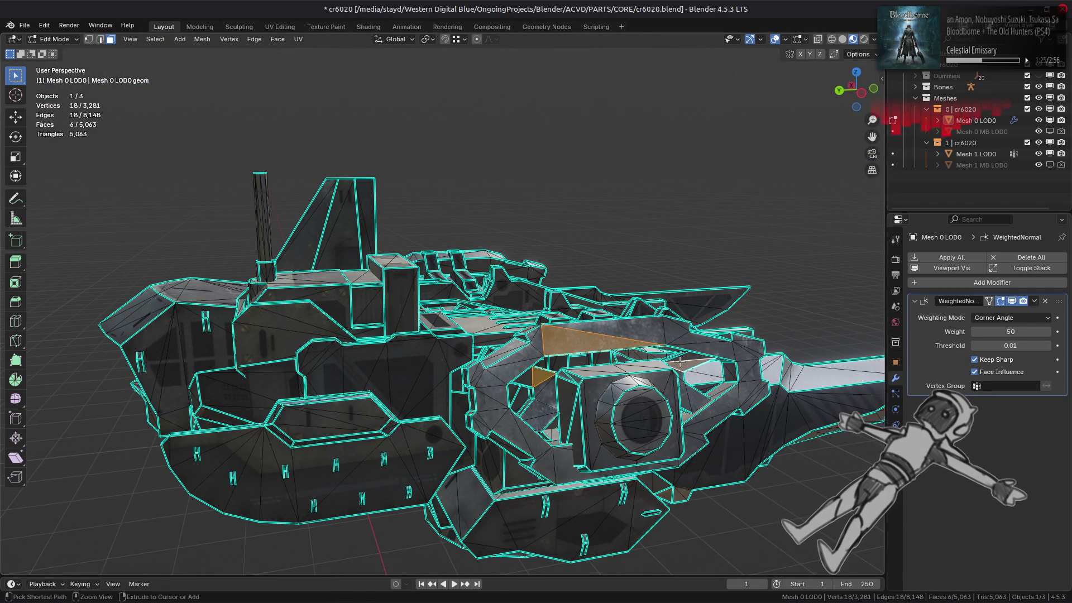
key(ctrl+l)
key(shift+h)
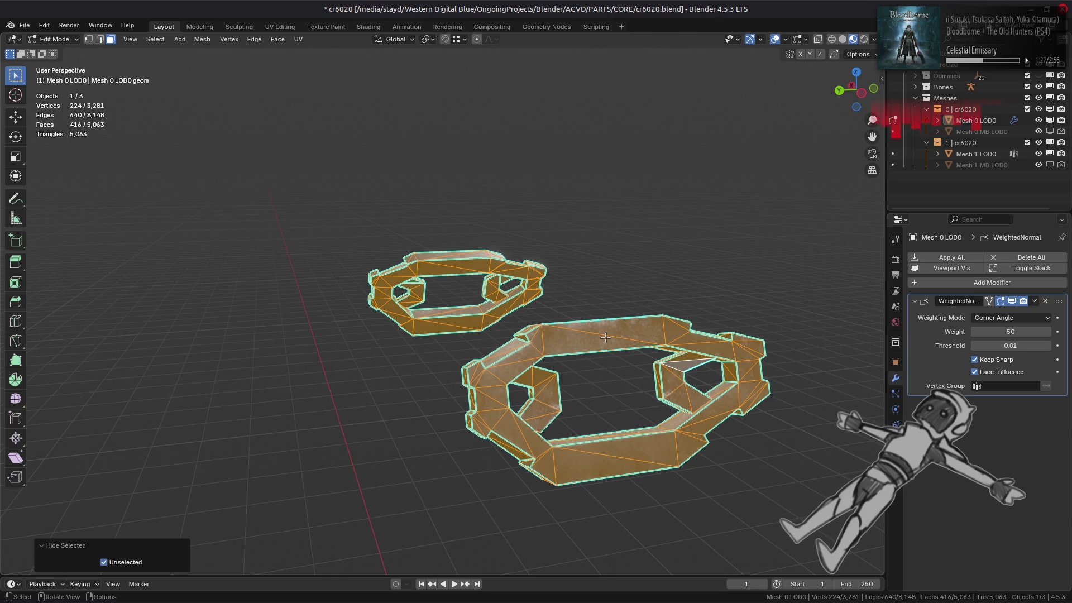
key(shift+l)
key(shift+h)
key(KP_Decimal)
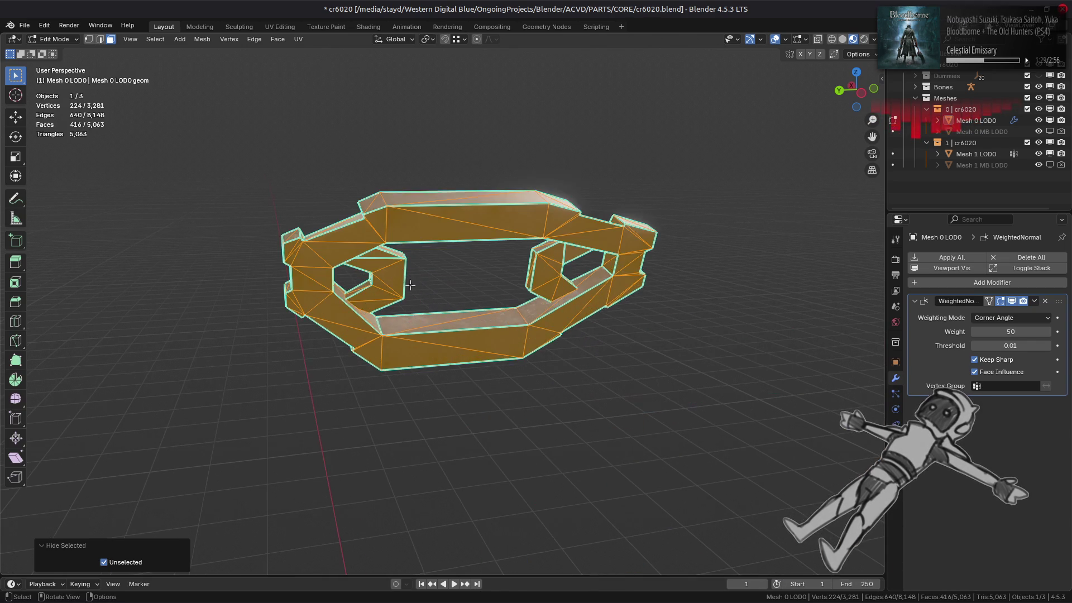
key(2)
Mark five ring edges sharp, including the bottom edge of the hexagonal opening.
click(559, 256)
middle_drag(357, 277, 450, 297)
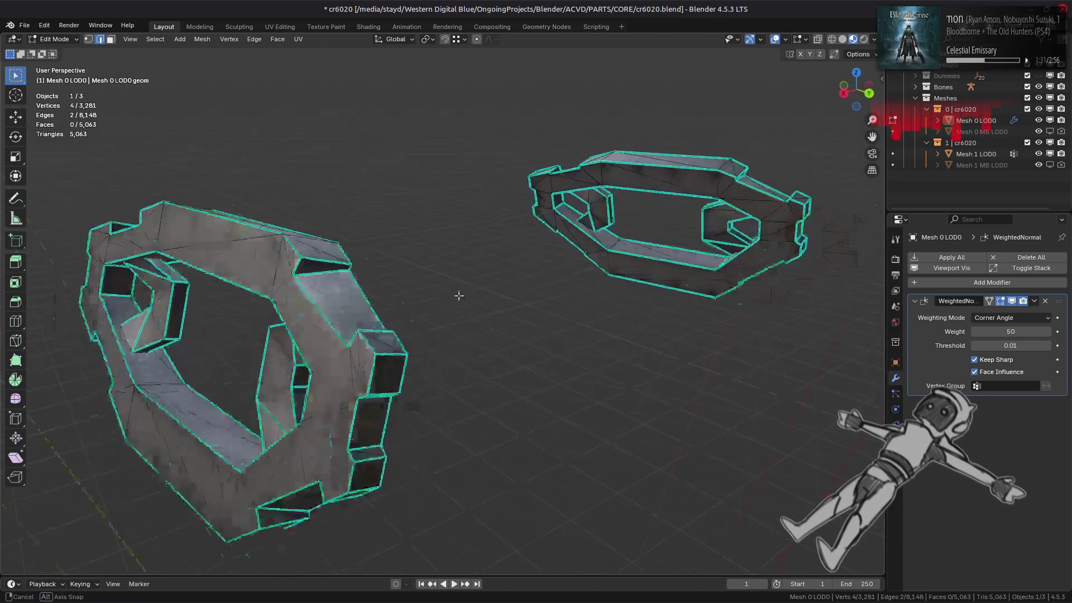
scroll(450, 297, up, 5)
shift+click(548, 334)
shift+click(545, 409)
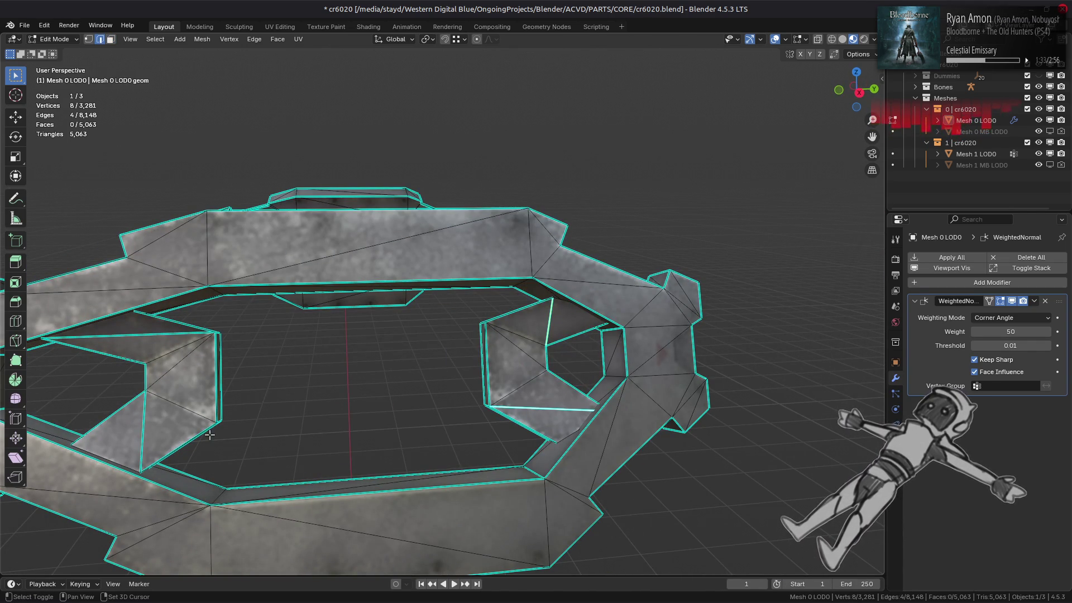
shift+click(151, 430)
shift+click(147, 335)
key(ctrl+e)
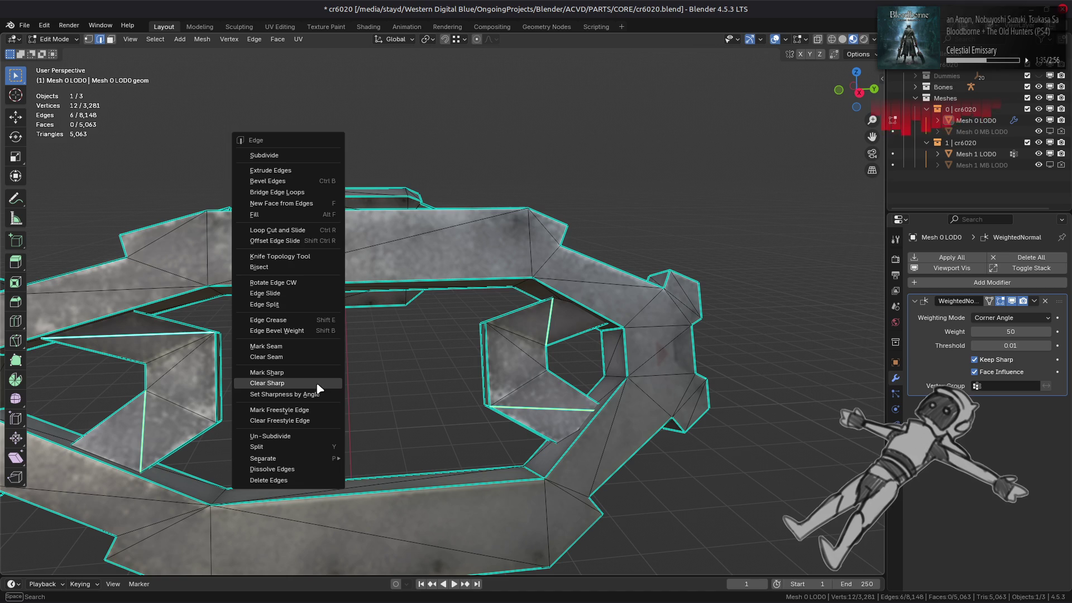
click(314, 382)
Mark two more edges on the upper part of the ring sharp.
middle_drag(314, 381, 383, 285)
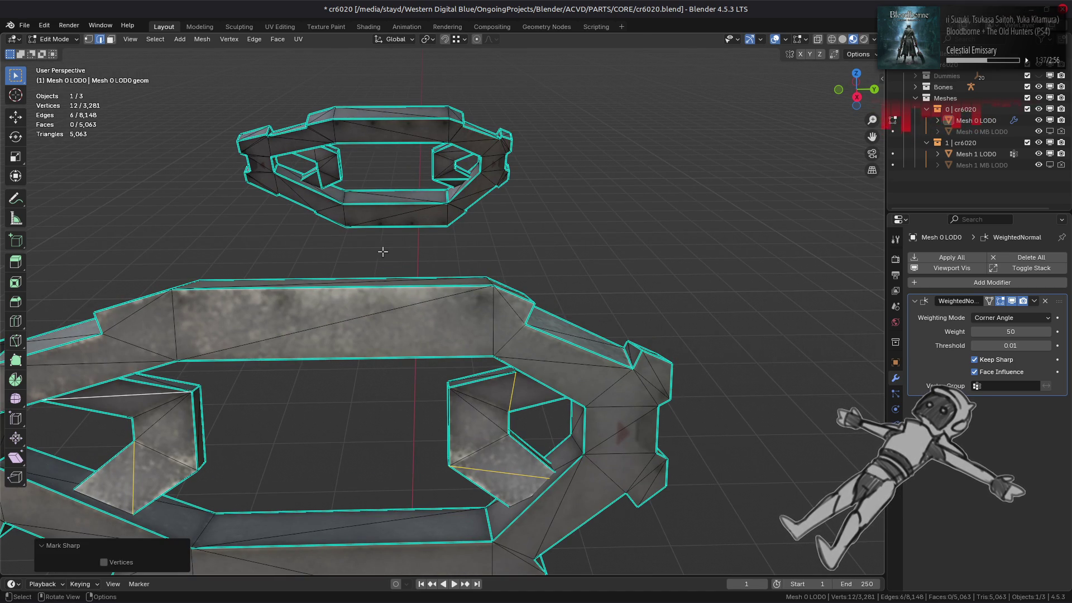
click(455, 181)
shift+click(328, 181)
key(ctrl+e)
click(469, 273)
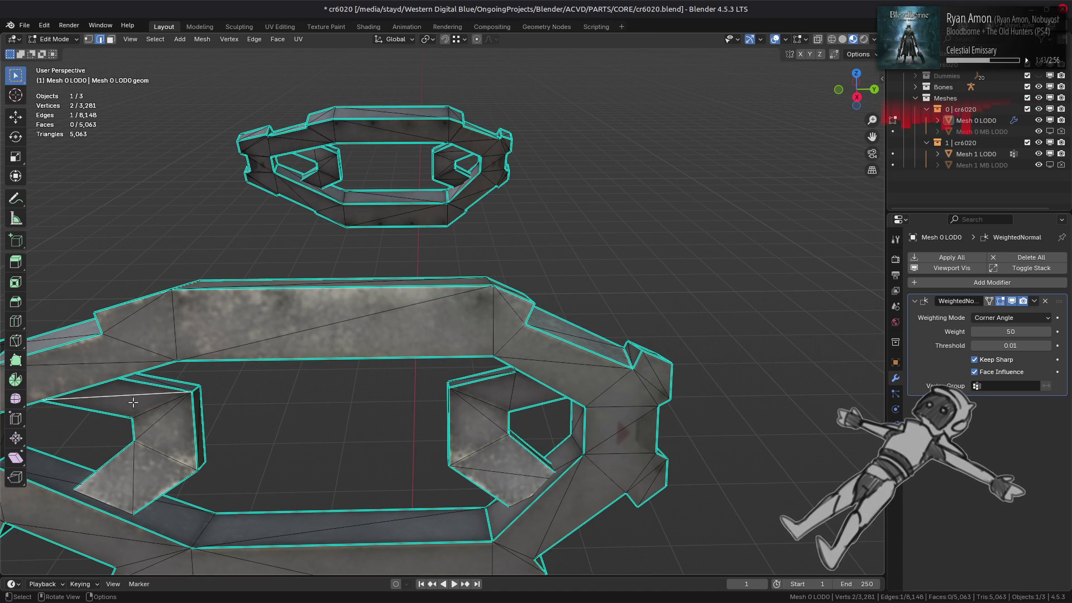
Rotate the edges near the top of the inner hole clockwise, then undo it.
mouse_move(502, 486)
middle_down()
mouse_move(587, 335)
mouse_move(711, 296)
mouse_move(423, 307)
middle_up()
key(ctrl+l)
ctrl+alt+click(465, 291)
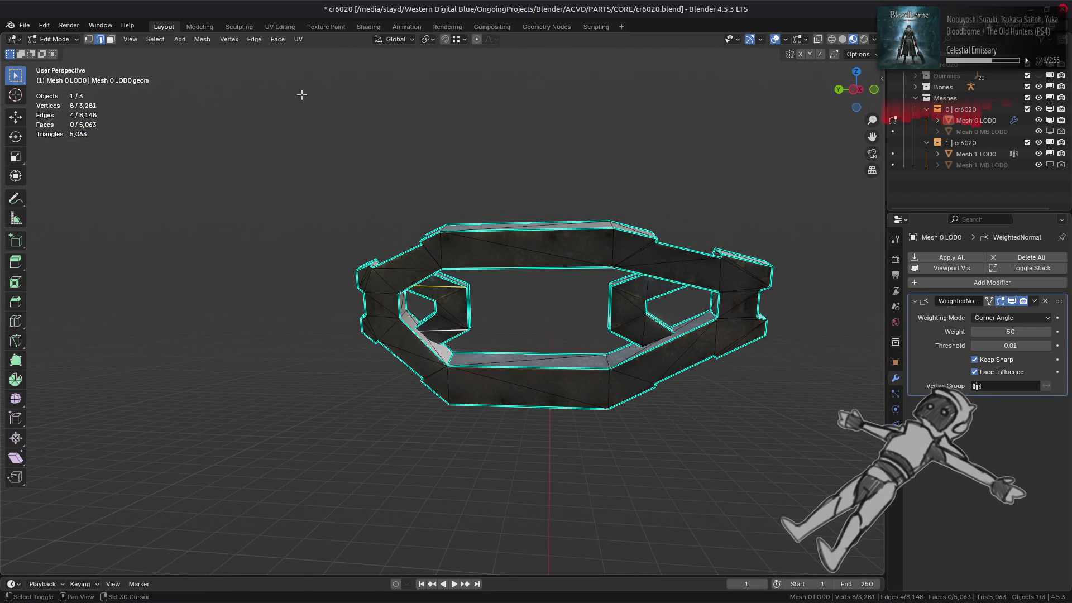
click(254, 38)
click(282, 138)
middle_drag(296, 234, 307, 334)
key(ctrl+z)
key(ctrl+z)
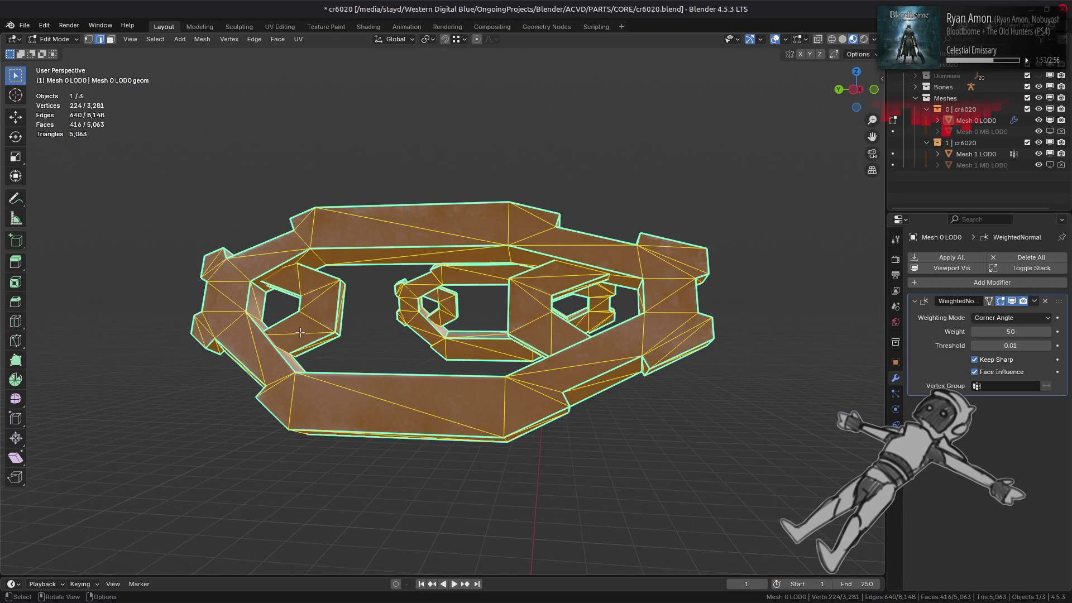
key(ctrl+z)
key(ctrl+z)
Retry the clockwise edge rotation, finally rotating a single edge clockwise.
click(254, 39)
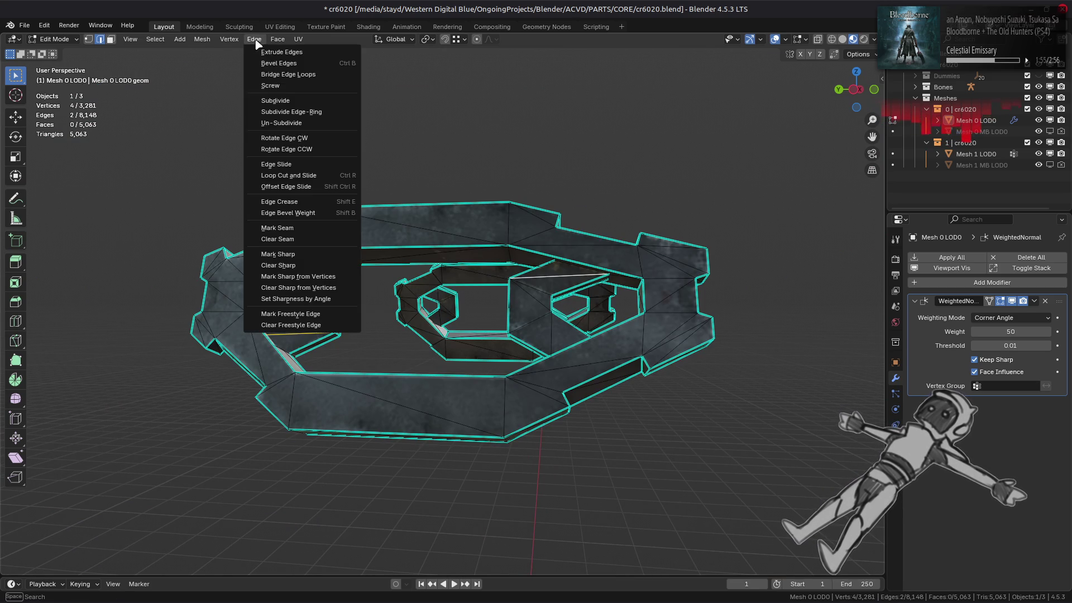
click(296, 140)
middle_drag(346, 191, 465, 277)
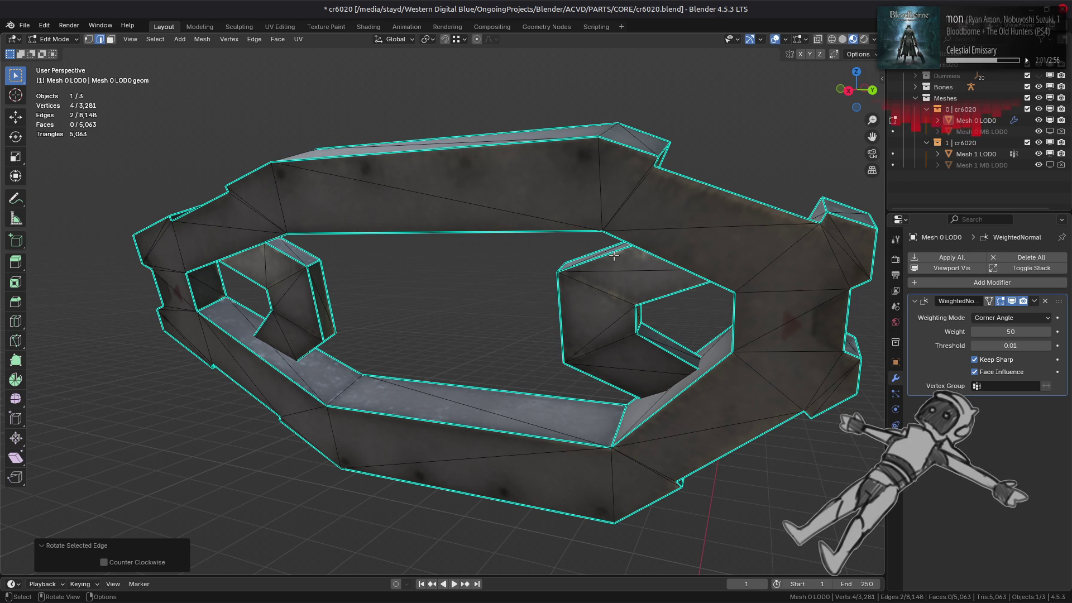
key(ctrl+z)
key(ctrl+z)
click(254, 38)
click(287, 138)
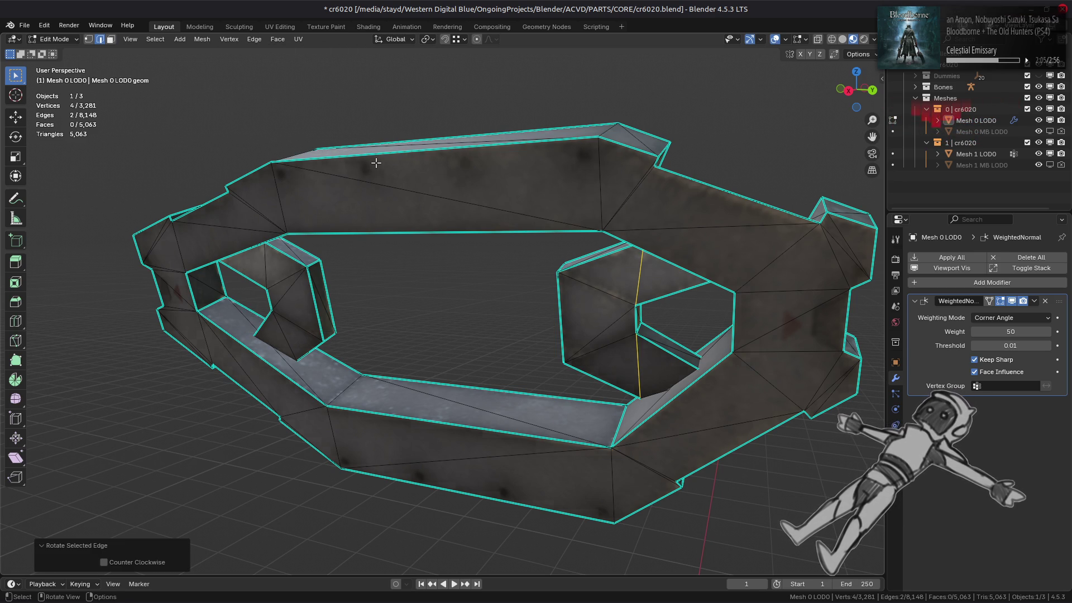
Beautify the linked ring faces with a 15° maximum angle.
key(3)
click(392, 182)
scroll(289, 323, down, 6)
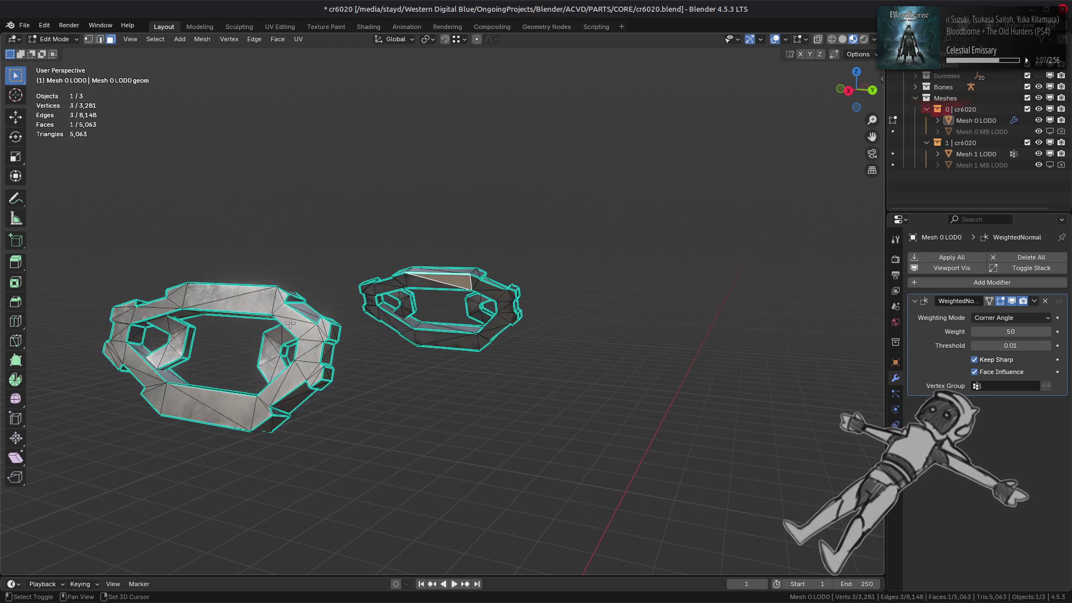
key(ctrl+l)
scroll(282, 100, up, 5)
middle_drag(336, 101, 303, 39)
click(278, 41)
click(311, 177)
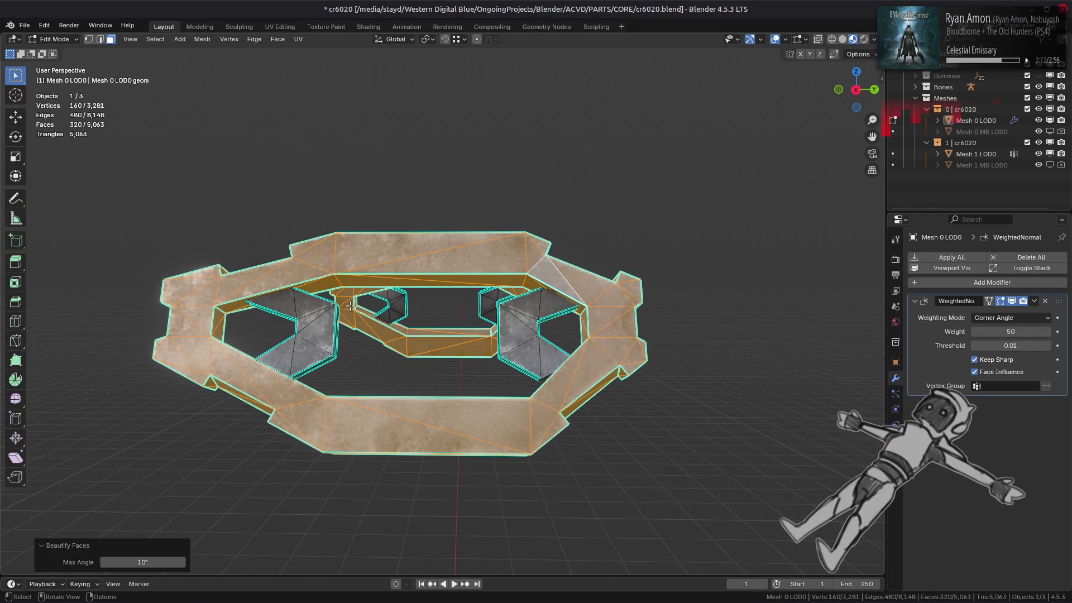
click(149, 560)
text(15)
key(Return)
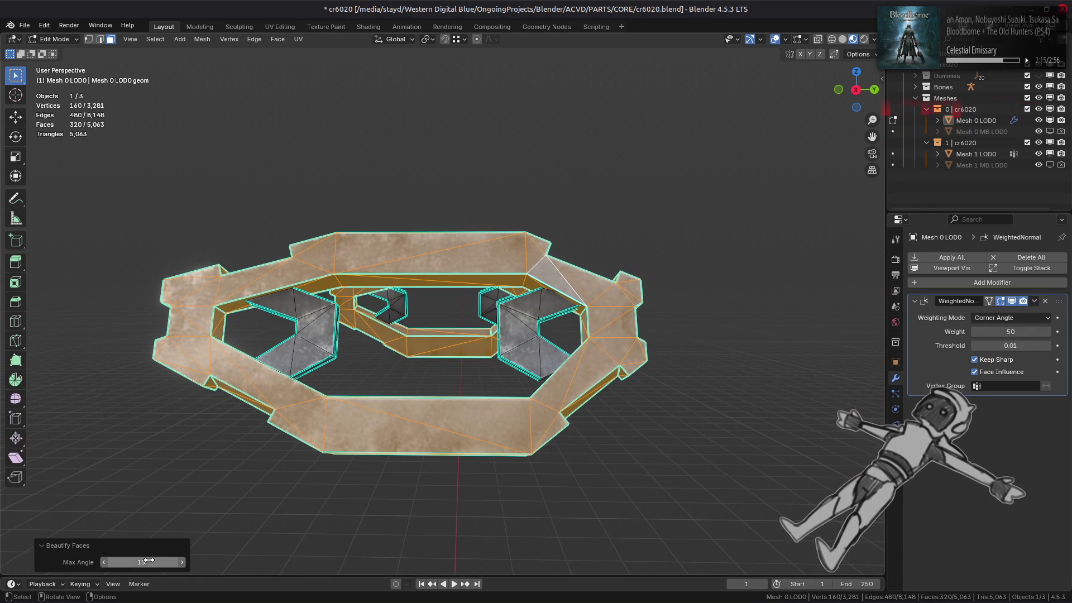
Mark seven edges on the second ring sharp.
mouse_move(364, 376)
shift+middle_down()
mouse_move(359, 399)
mouse_move(362, 389)
shift+middle_up()
key(2)
click(380, 519)
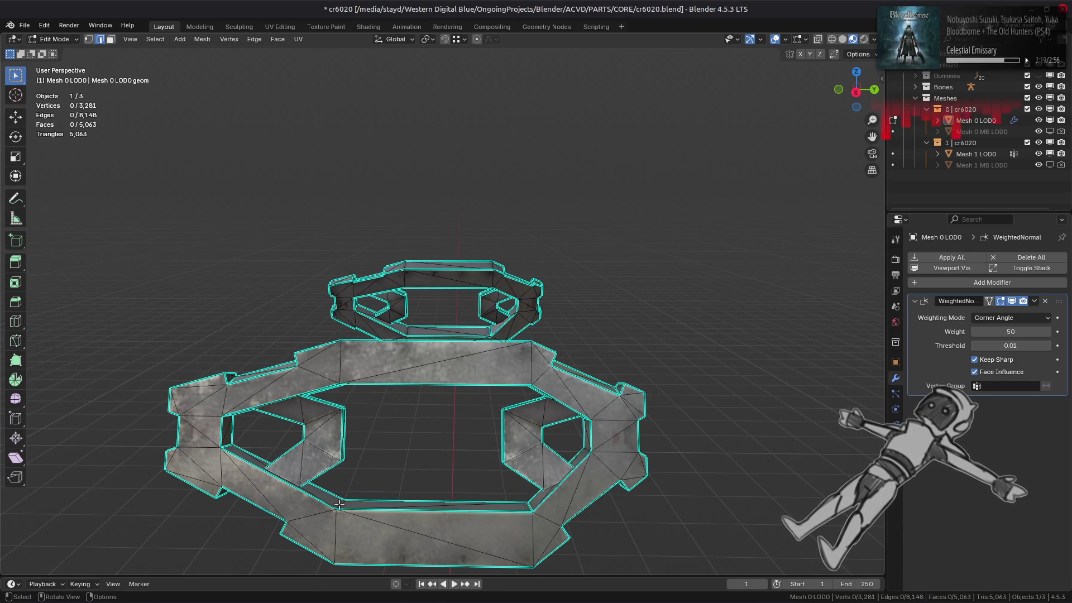
middle_drag(389, 442, 366, 224)
shift+click(544, 240)
mouse_move(544, 240)
middle_down()
mouse_move(509, 261)
mouse_move(447, 234)
middle_up()
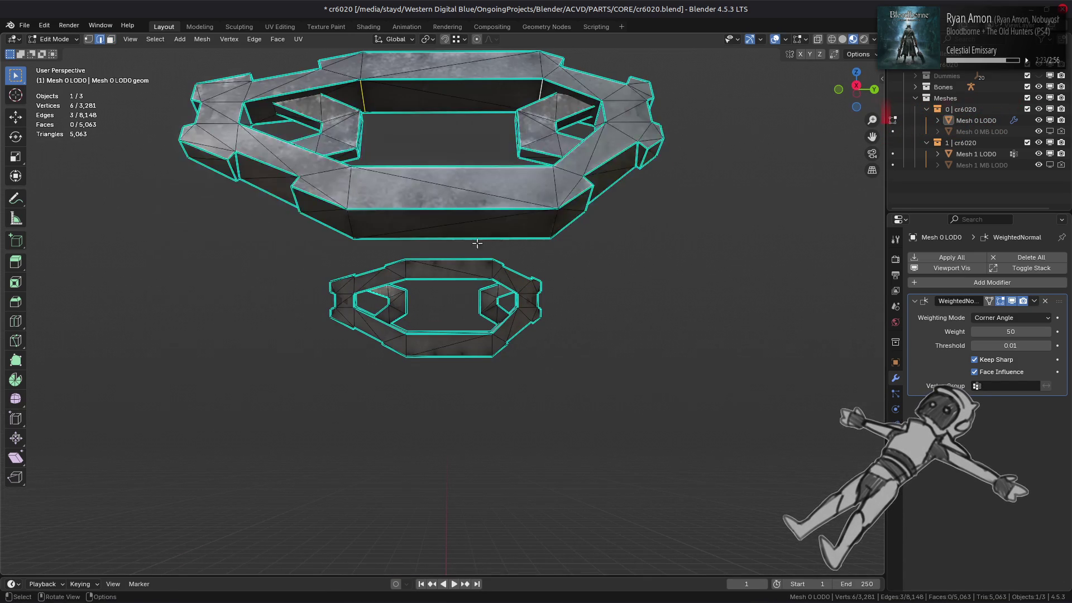
shift+click(352, 225)
shift+click(547, 230)
middle_drag(547, 230, 556, 456)
shift+click(393, 460)
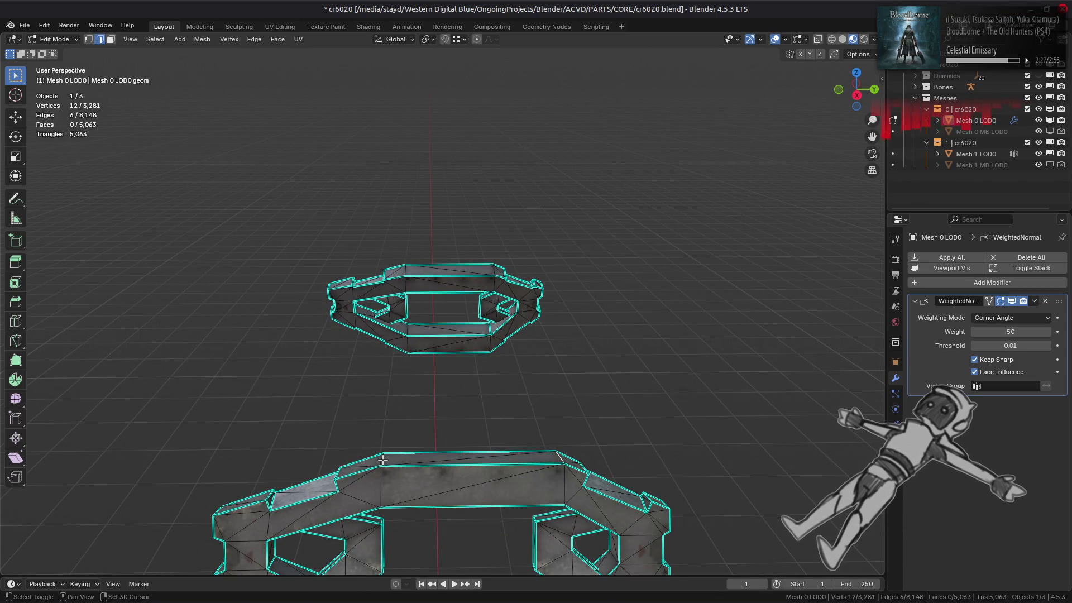
key(ctrl+e)
click(530, 481)
Mark another set of ring edges sharp and reveal all hidden geometry.
mouse_move(531, 481)
middle_down()
mouse_move(537, 383)
mouse_move(461, 292)
mouse_move(402, 340)
mouse_move(460, 223)
middle_up()
key(alt+a)
scroll(416, 310, up, 2)
shift+click(459, 223)
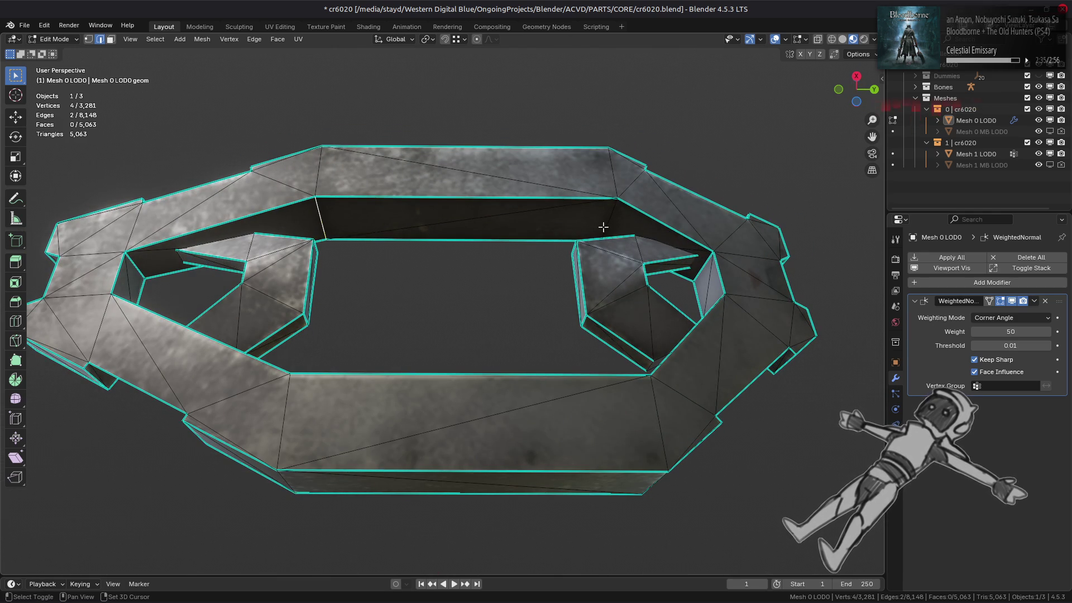
shift+click(605, 223)
middle_drag(605, 222, 608, 262)
shift+click(673, 428)
shift+click(275, 441)
middle_drag(394, 235, 446, 213)
shift+click(275, 210)
shift+click(661, 211)
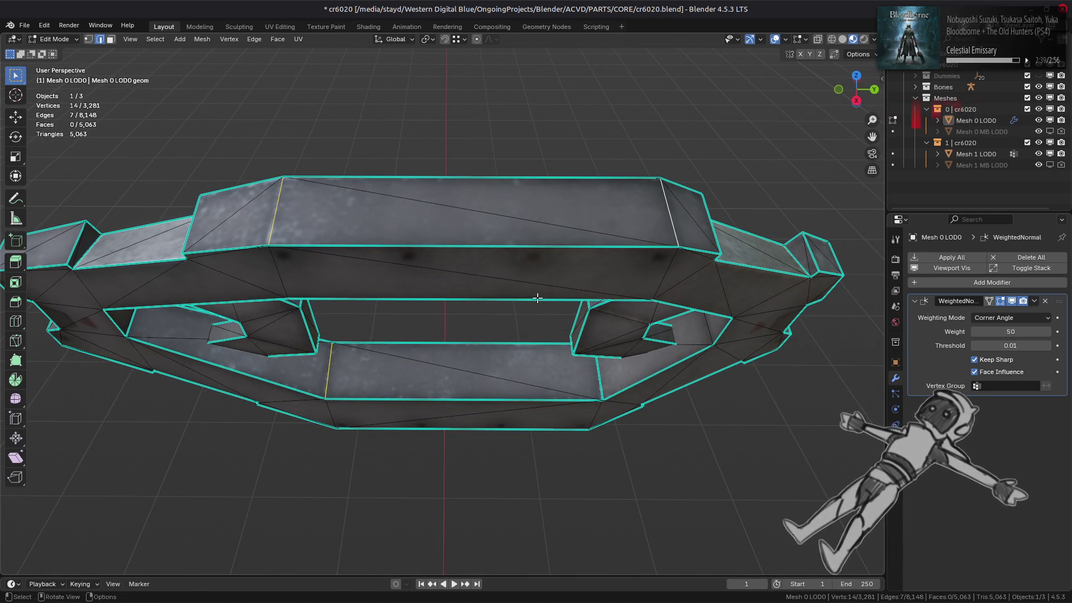
key(ctrl+e)
click(537, 297)
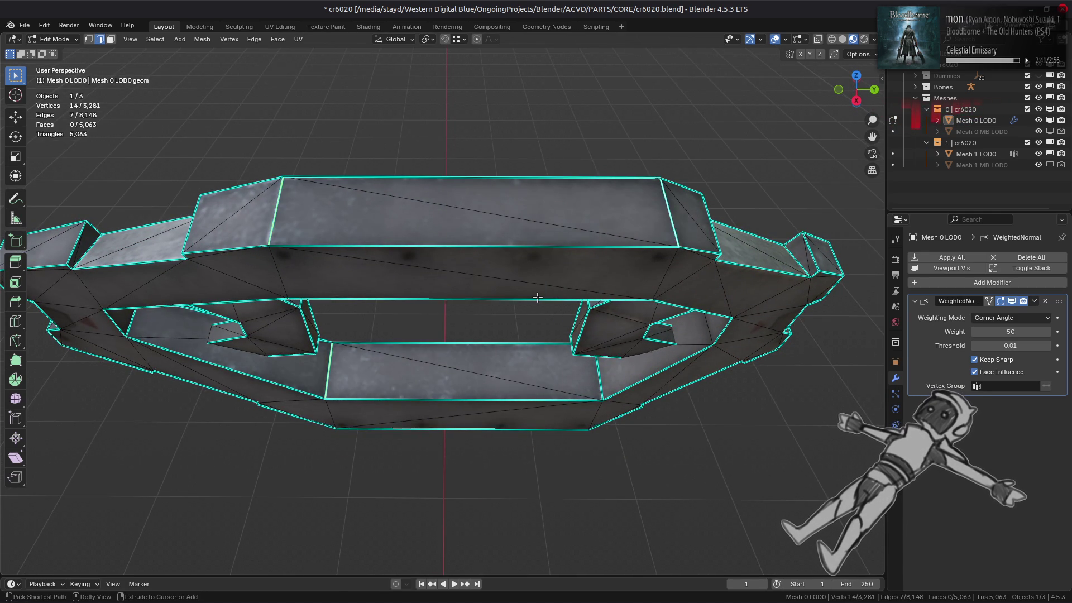
key(alt+h)
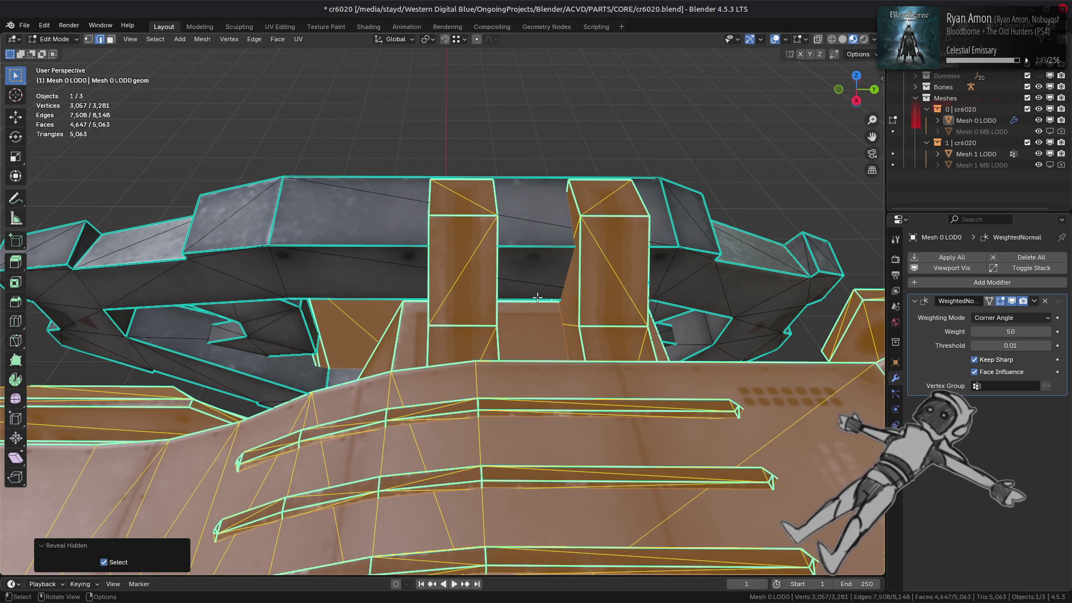
Inspect the ship and the grooved hull panel from Object Mode.
key(alt+a)
key(Tab)
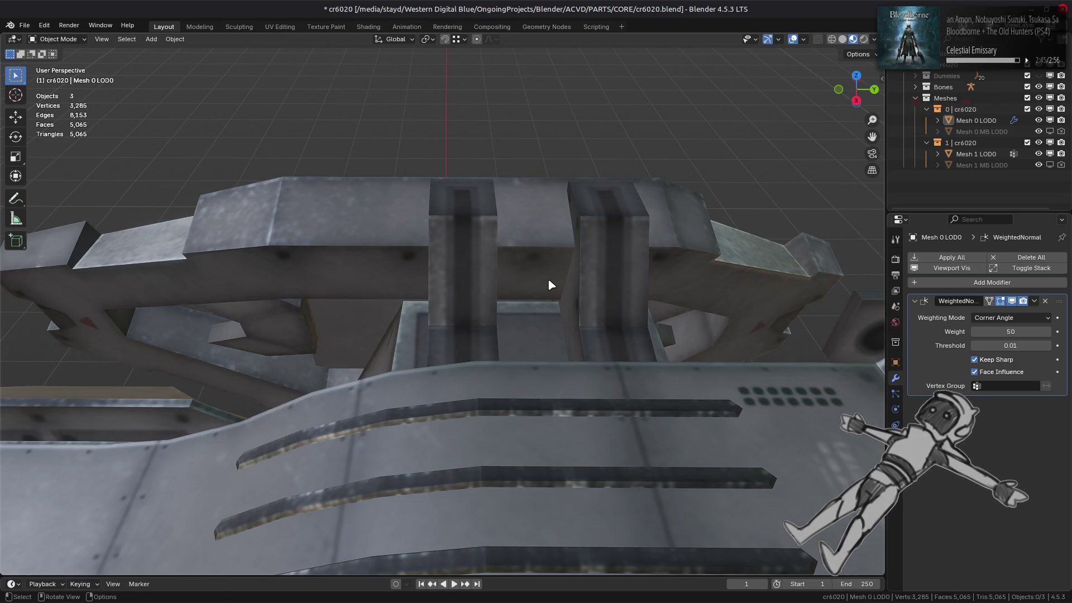
scroll(547, 278, down, 5)
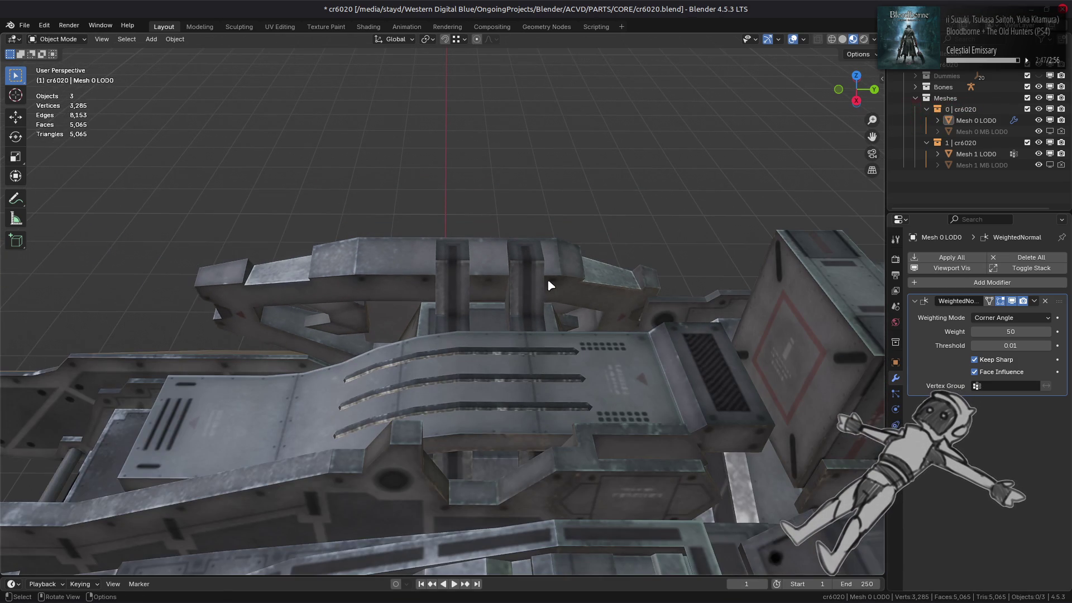
mouse_move(547, 279)
middle_down()
mouse_move(618, 288)
mouse_move(443, 347)
mouse_move(428, 335)
middle_up()
key(Tab)
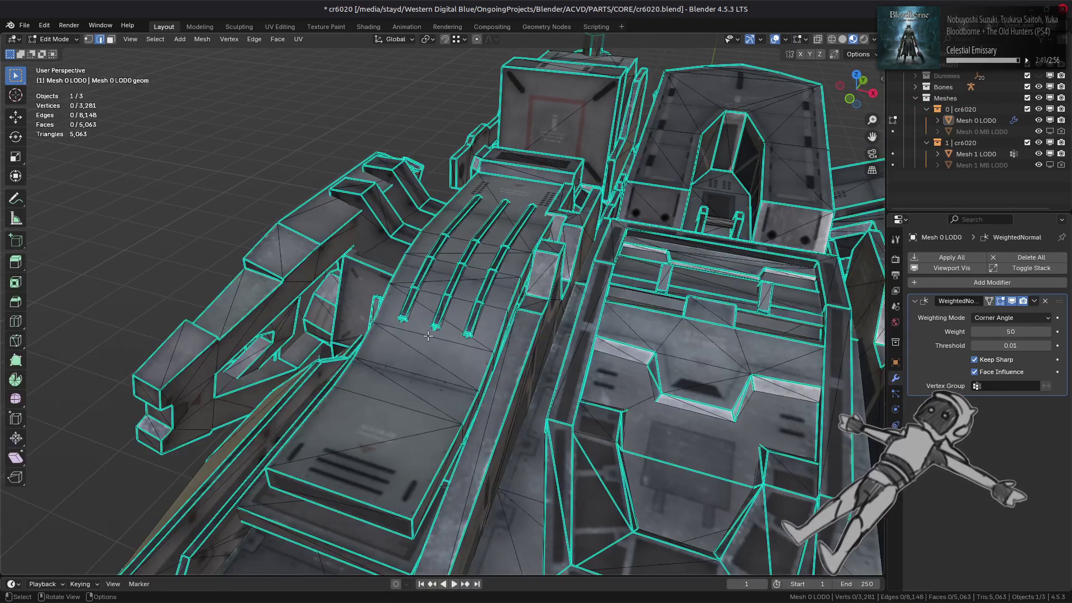
scroll(427, 336, up, 3)
scroll(519, 249, up, 3)
key(Tab)
mouse_move(519, 358)
middle_down()
mouse_move(525, 405)
mouse_move(555, 296)
mouse_move(549, 355)
mouse_move(401, 352)
mouse_move(448, 218)
middle_up()
scroll(526, 404, down, 5)
key(Tab)
Select the long bent plank with Ctrl+L and hide everything else.
click(549, 355)
key(ctrl+l)
key(shift+h)
scroll(400, 352, up, 3)
key(alt+a)
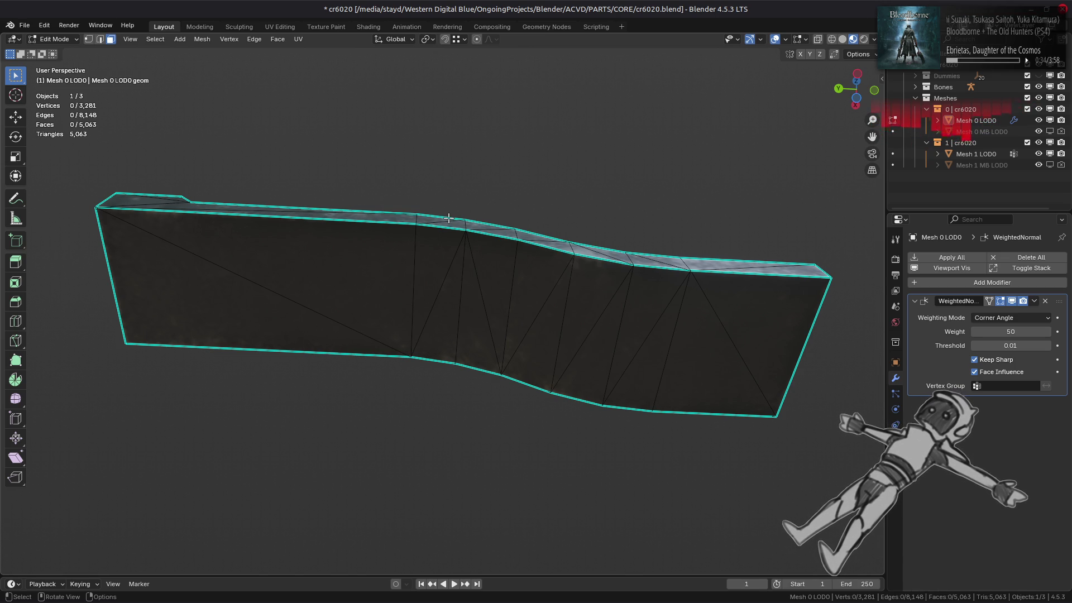
Try Beautify Faces on the whole plank, then undo it.
middle_drag(445, 227, 414, 322)
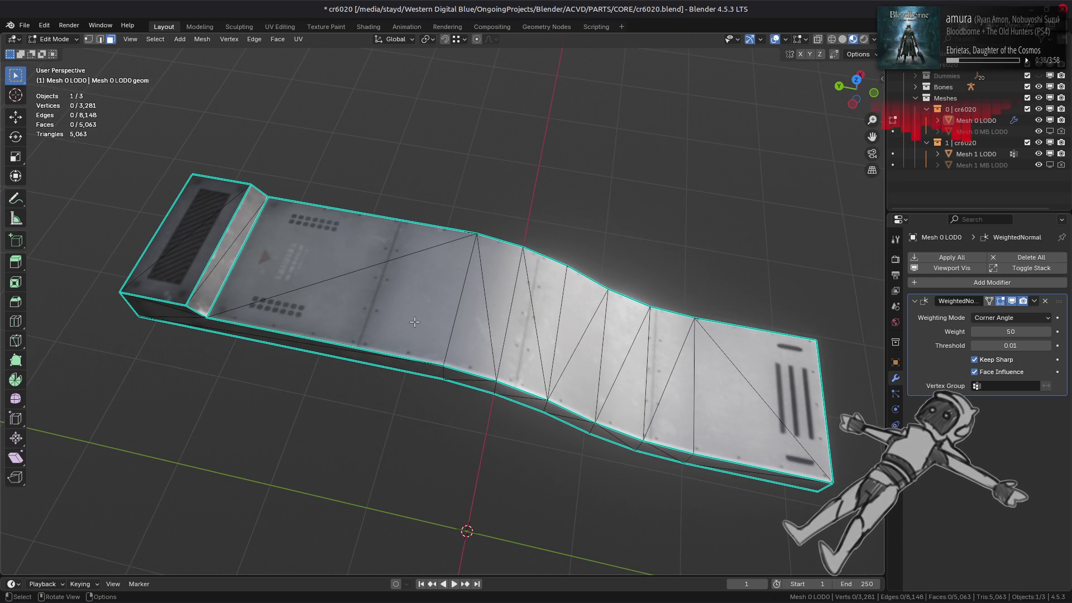
mouse_move(384, 337)
middle_down()
mouse_move(285, 295)
mouse_move(374, 237)
mouse_move(491, 228)
middle_up()
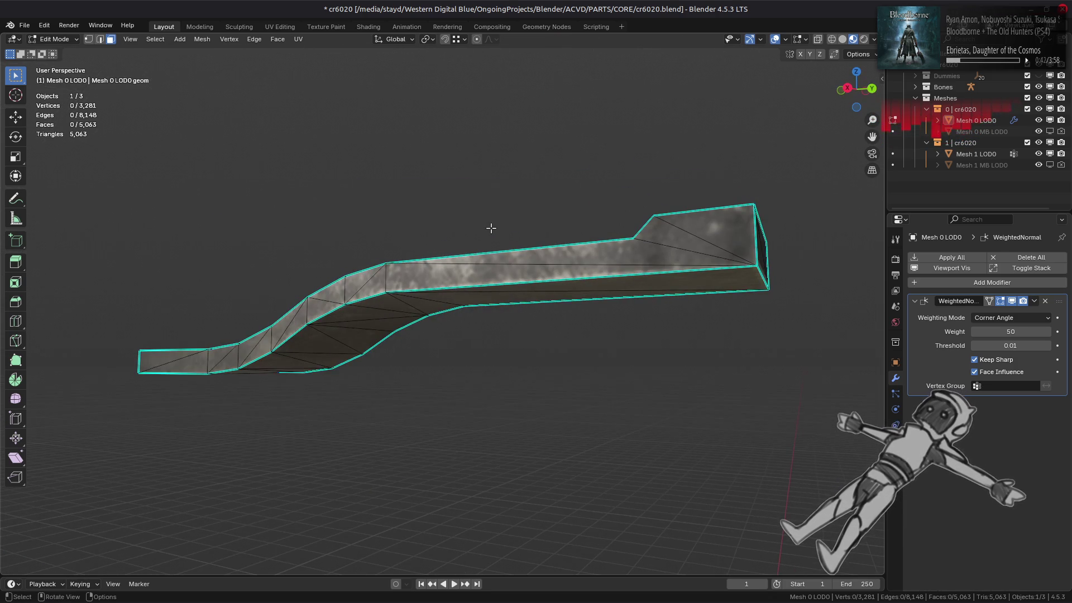
middle_drag(443, 269, 308, 281)
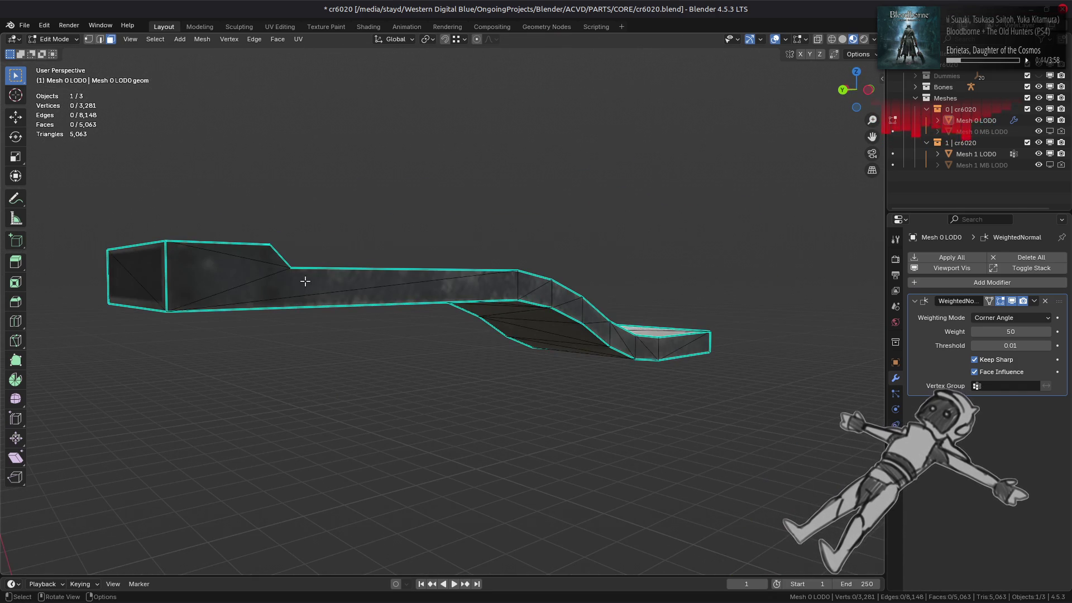
key(l)
click(272, 40)
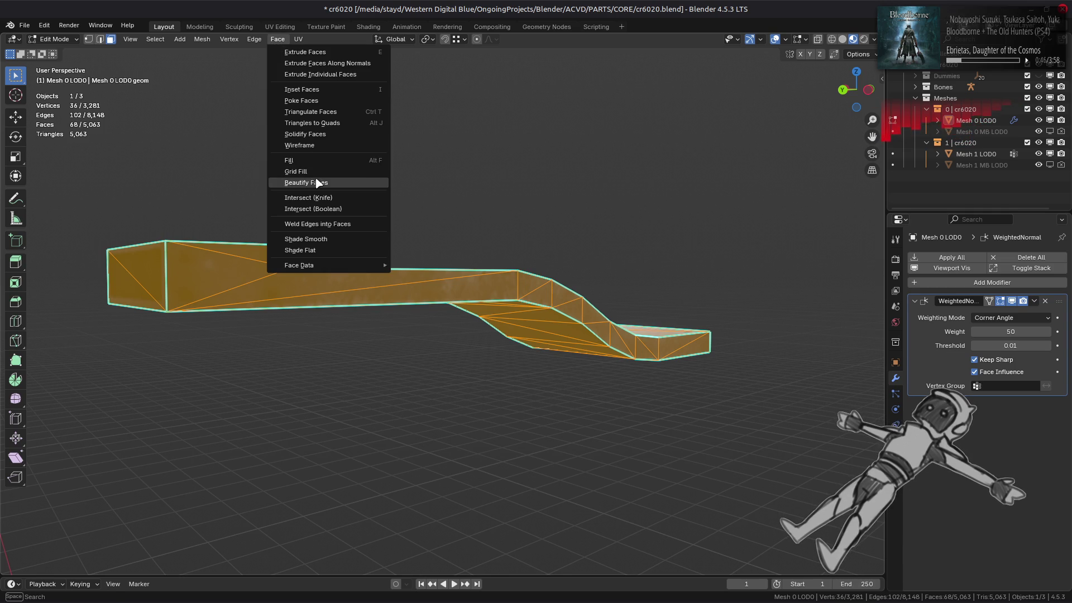
click(312, 178)
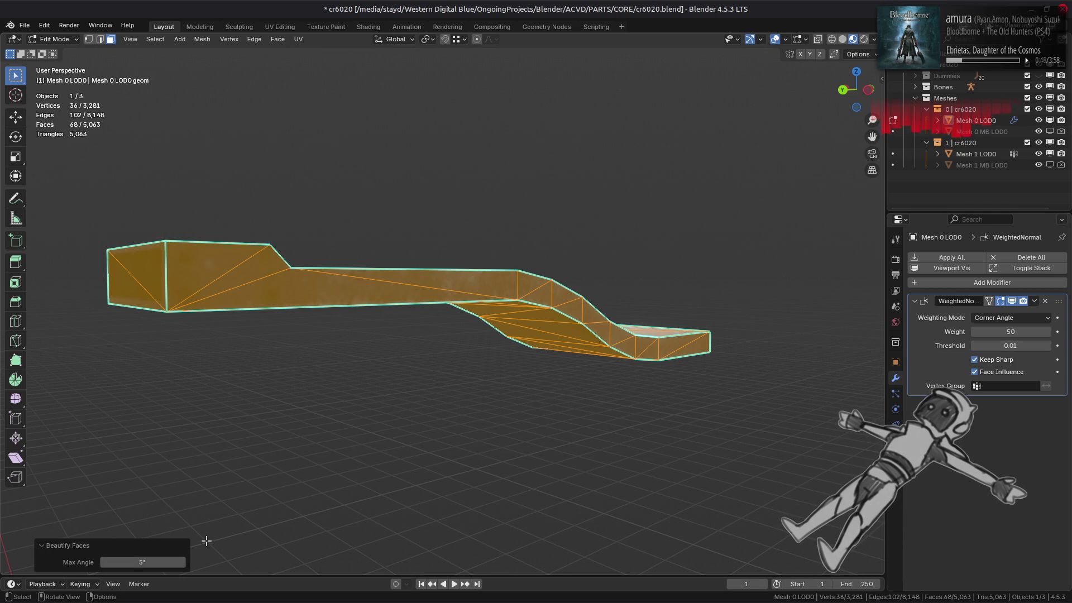
middle_drag(313, 362, 394, 311)
key(ctrl+z)
mouse_move(536, 273)
middle_down()
mouse_move(416, 365)
mouse_move(335, 310)
mouse_move(359, 283)
mouse_move(343, 329)
middle_up()
Select two end faces and toggle local view to isolate the strip in Edit Mode.
click(236, 356)
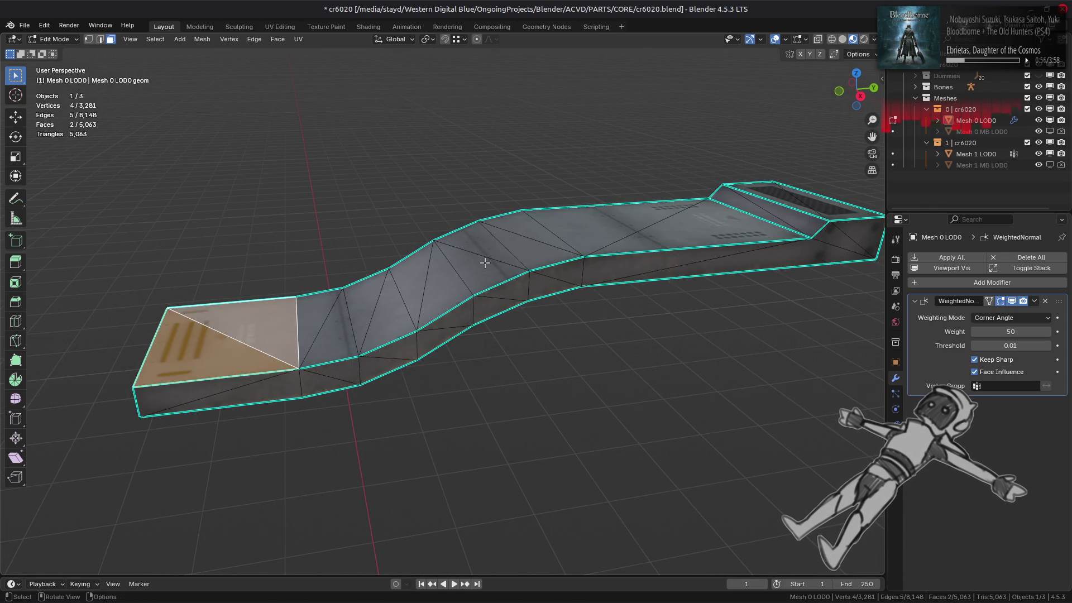
shift+click(658, 257)
mouse_move(659, 257)
middle_down()
mouse_move(664, 305)
mouse_move(623, 325)
middle_up()
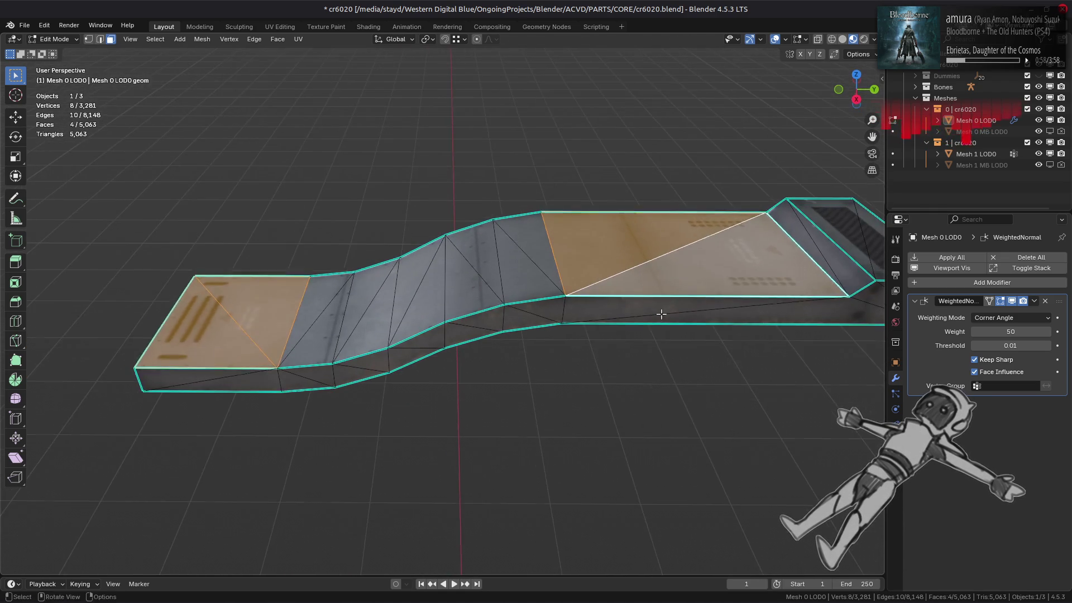
key(Tab)
key(KP_Divide)
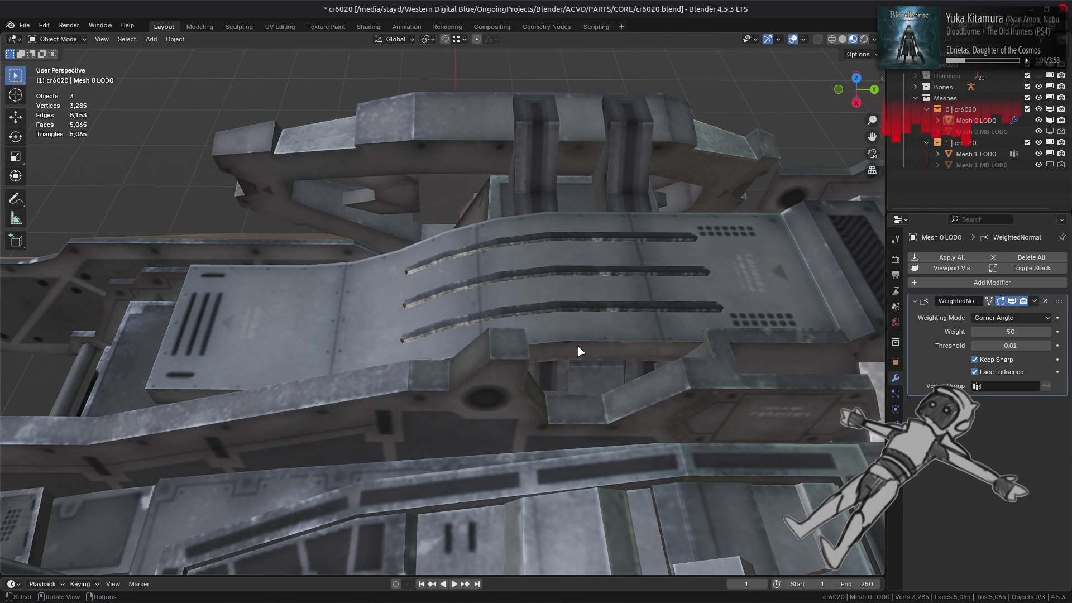
key(Tab)
key(KP_Divide)
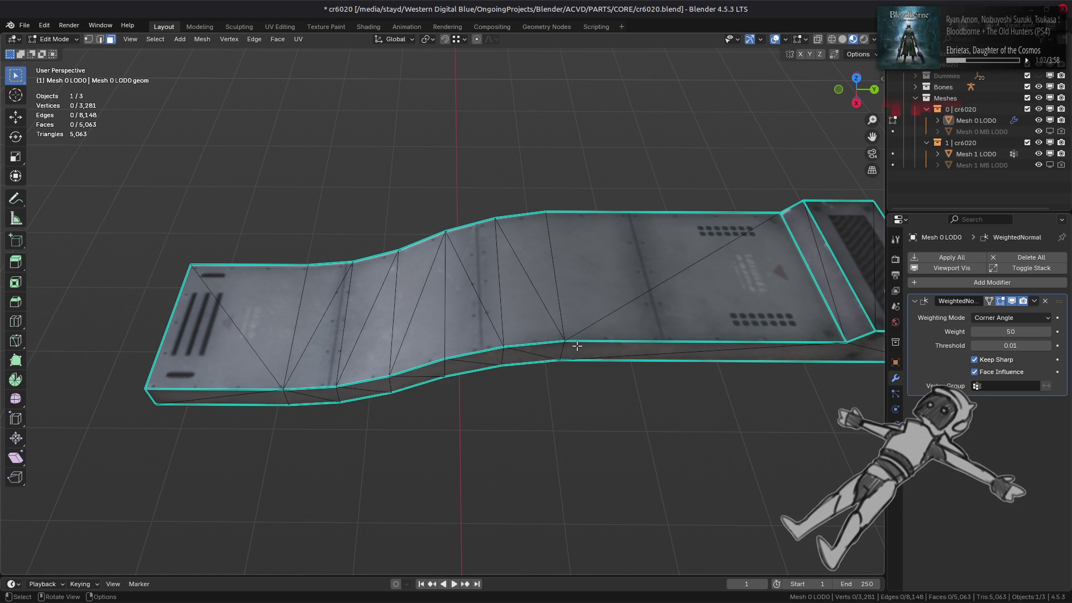
Select the flat top faces at both ends of the curved strip.
middle_drag(576, 346, 572, 280)
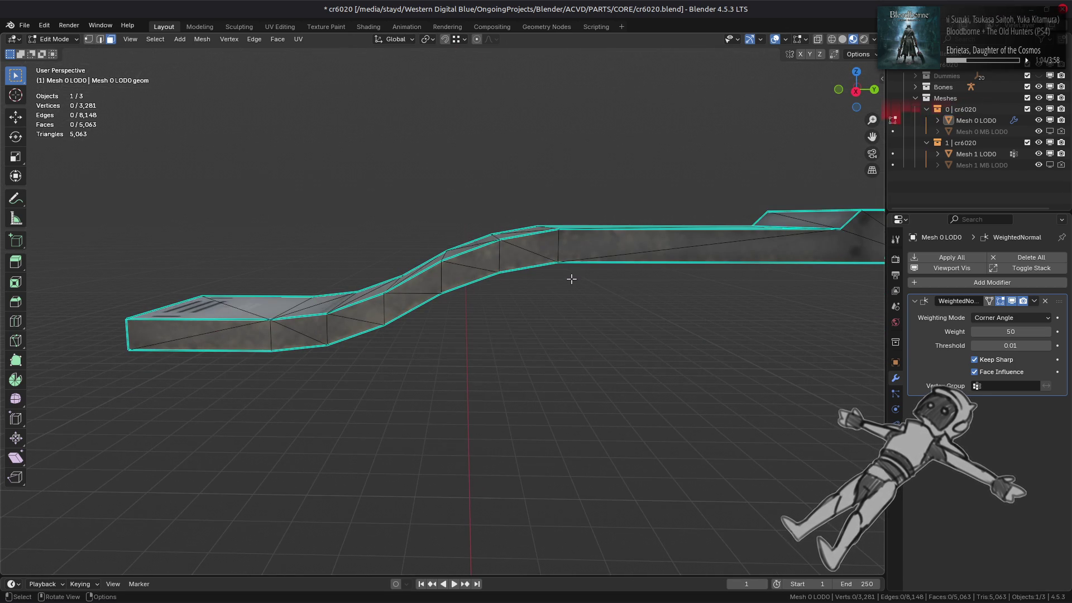
click(241, 322)
shift+click(279, 310)
mouse_move(312, 335)
middle_down()
mouse_move(382, 359)
mouse_move(502, 313)
middle_up()
shift+click(569, 282)
middle_drag(569, 282, 670, 263)
click(670, 263)
shift+click(682, 228)
shift+click(223, 354)
shift+click(241, 312)
mouse_move(241, 312)
middle_down()
mouse_move(220, 201)
mouse_move(235, 139)
middle_up()
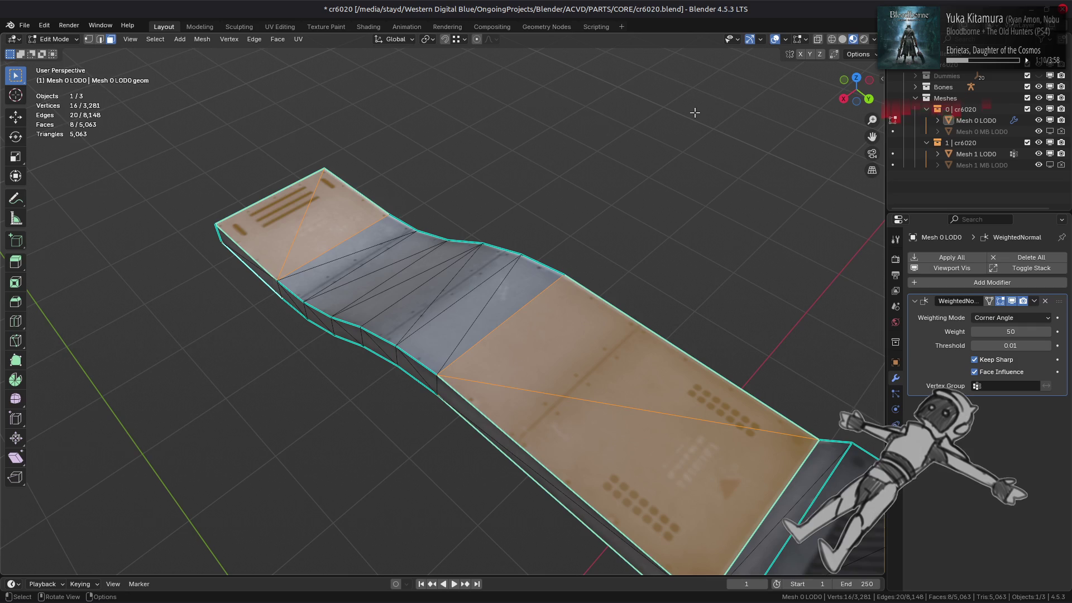
Switch to solid shading and set the selected faces' strength to Strong.
click(842, 39)
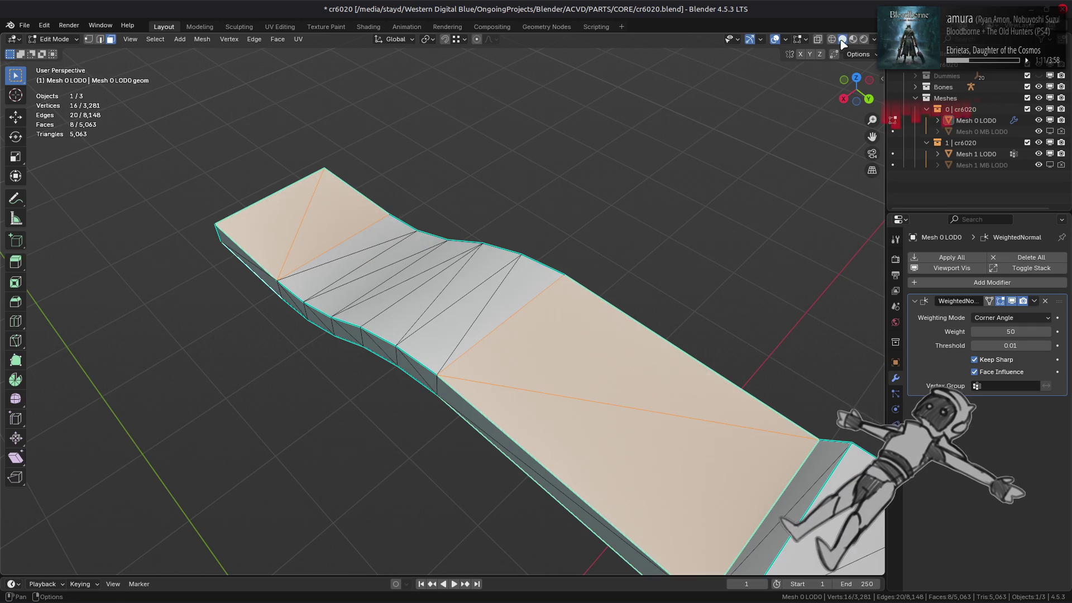
click(202, 39)
mouse_move(239, 228)
mouse_move(388, 397)
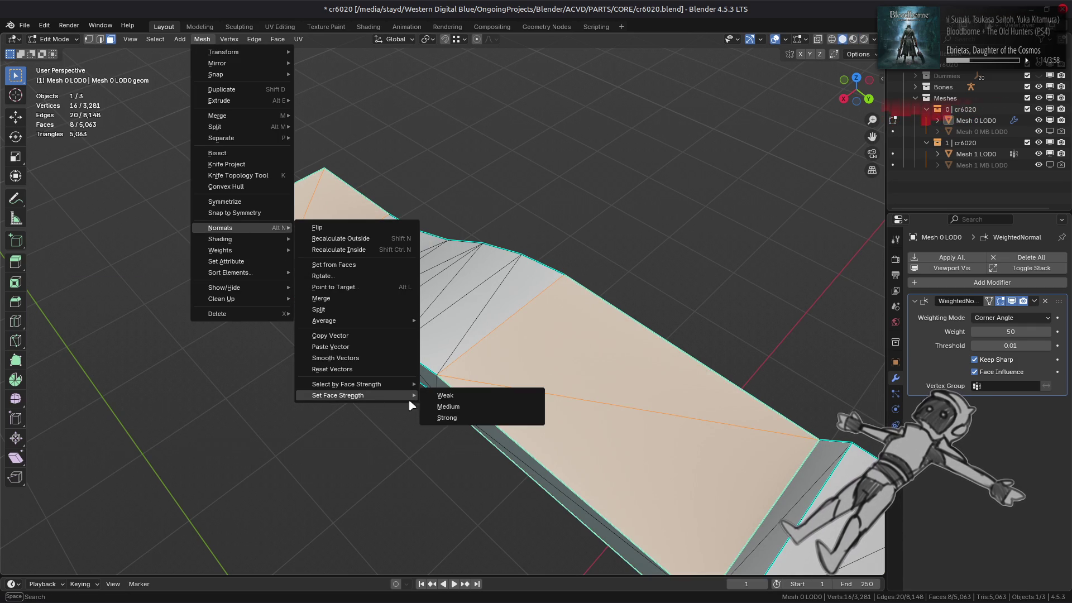
click(447, 417)
middle_drag(409, 329, 400, 314)
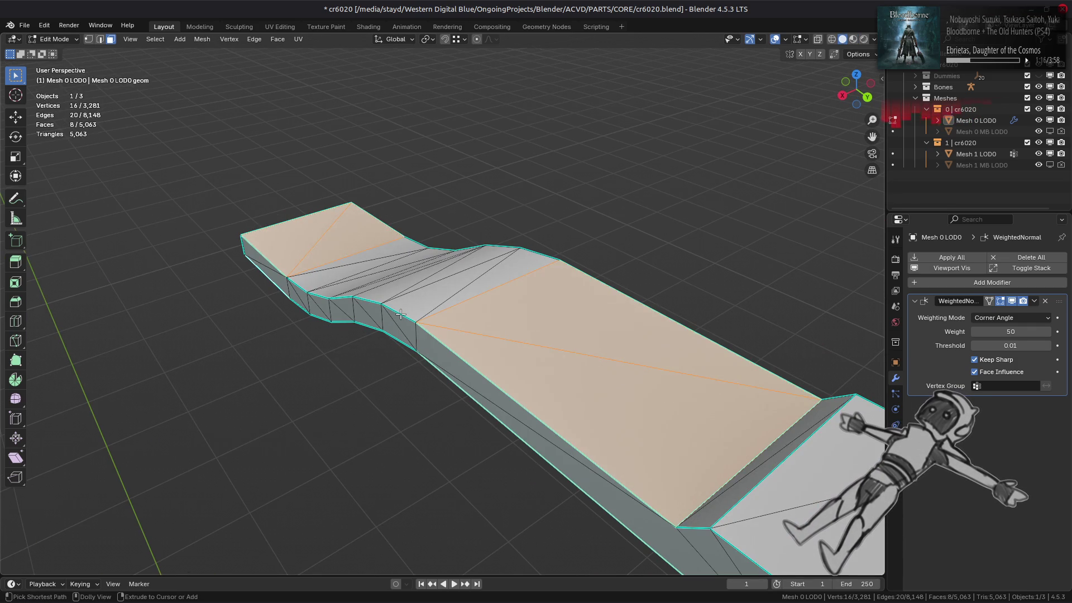
Reveal all geometry and view the ship in Object Mode with Material Preview.
key(alt+a)
key(alt+h)
key(Tab)
mouse_move(444, 275)
middle_down()
mouse_move(390, 287)
mouse_move(443, 311)
mouse_move(491, 311)
mouse_move(529, 273)
mouse_move(390, 297)
mouse_move(525, 241)
mouse_move(511, 268)
mouse_move(528, 299)
mouse_move(516, 254)
middle_up()
key(z)
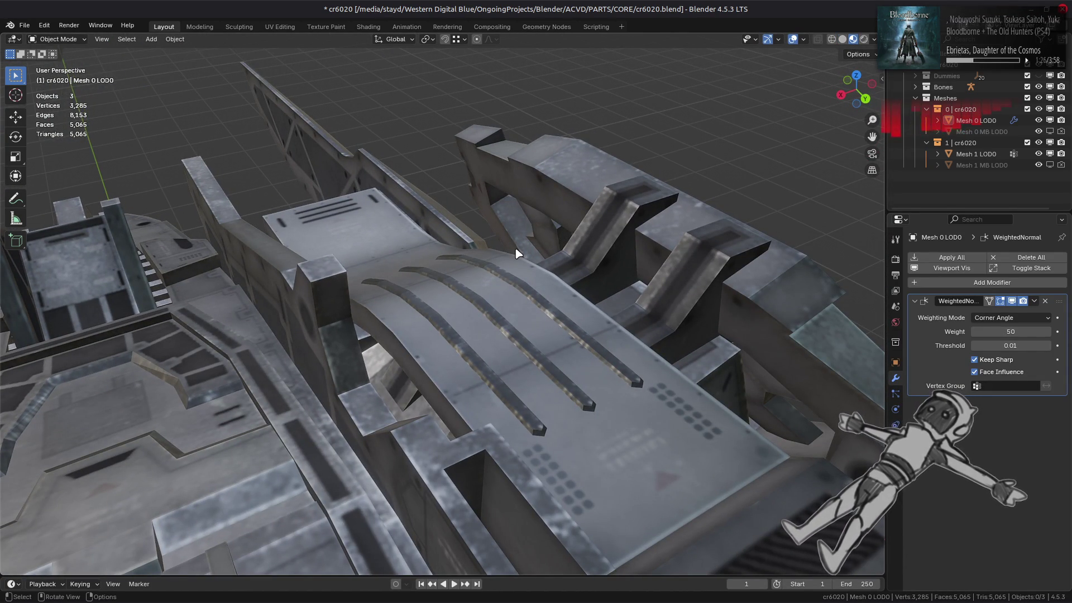
Select the three curved ridge rods in edit mode and hide the rest of the mesh.
key(Tab)
click(522, 287)
shift+click(490, 313)
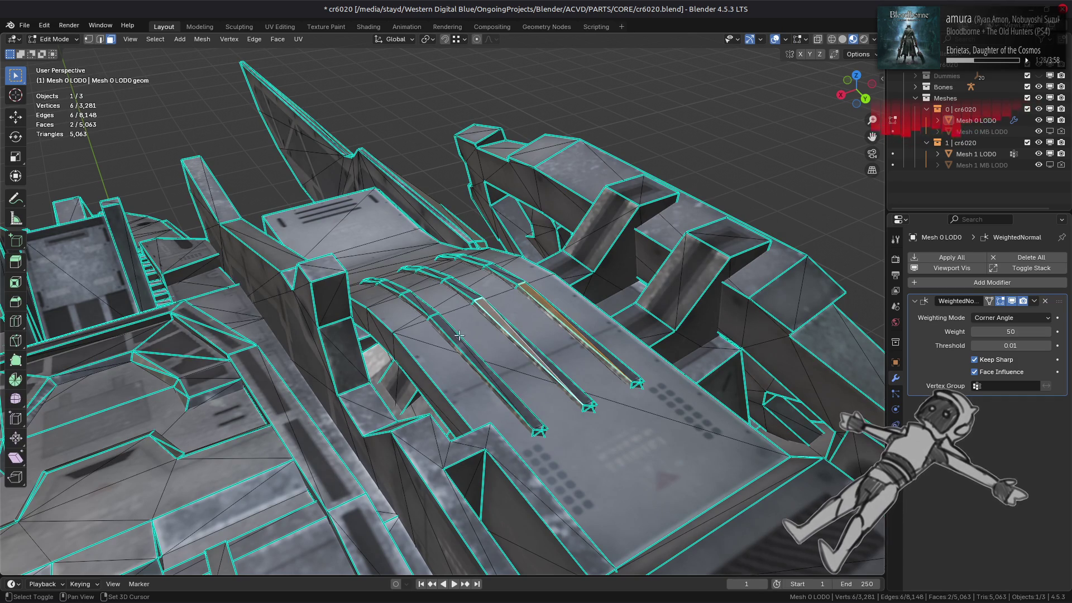
shift+click(457, 336)
key(ctrl+l)
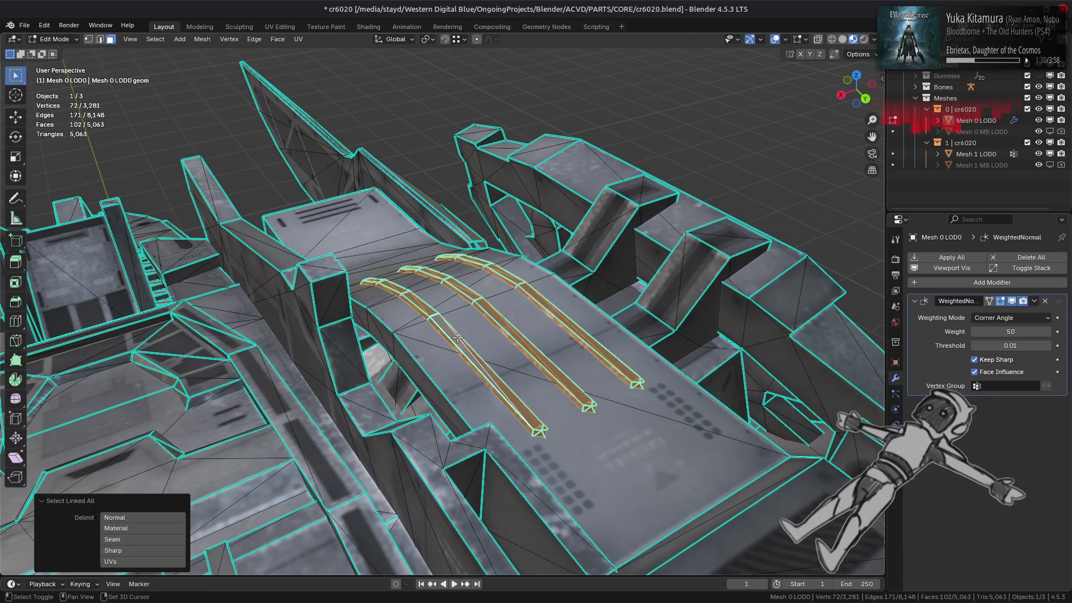
key(shift+h)
Mark the ridges' edges sharp and preview their shading in object mode.
key(ctrl+e)
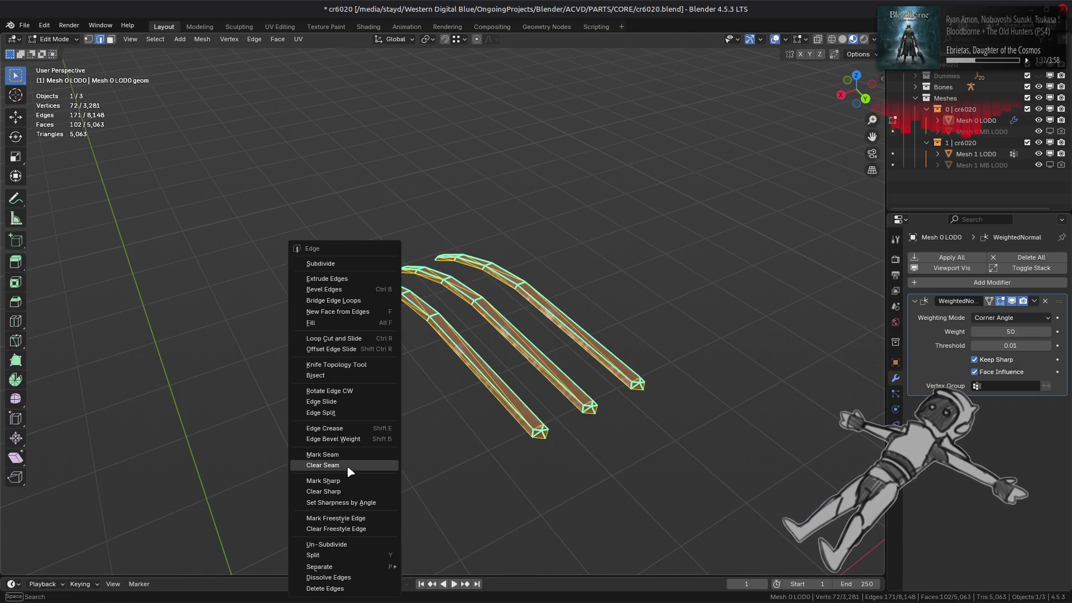
click(347, 493)
scroll(469, 371, up, 3)
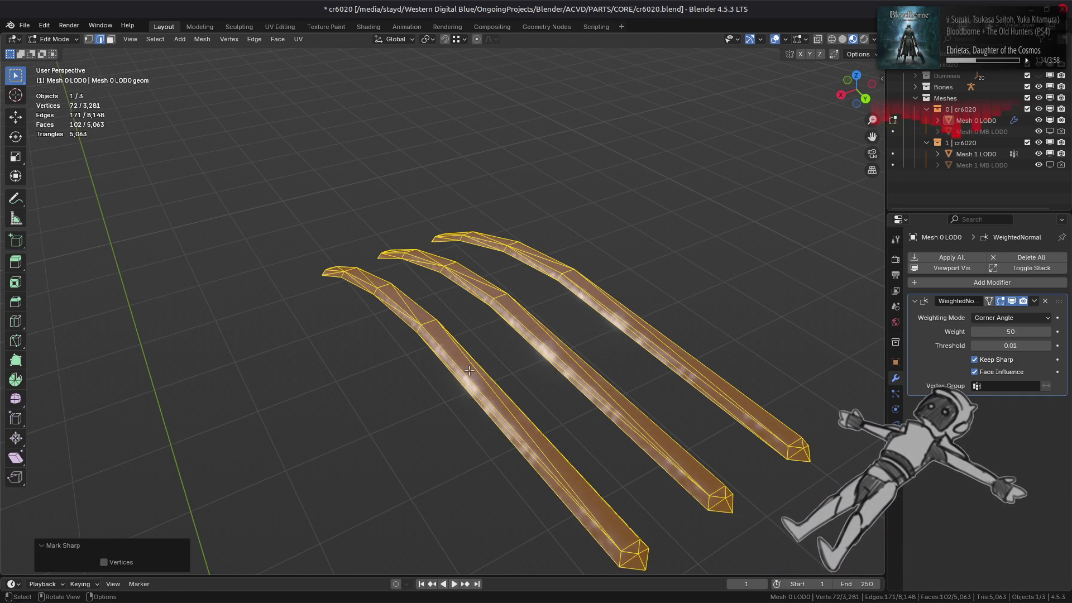
mouse_move(469, 370)
middle_down()
mouse_move(485, 328)
mouse_move(472, 345)
middle_up()
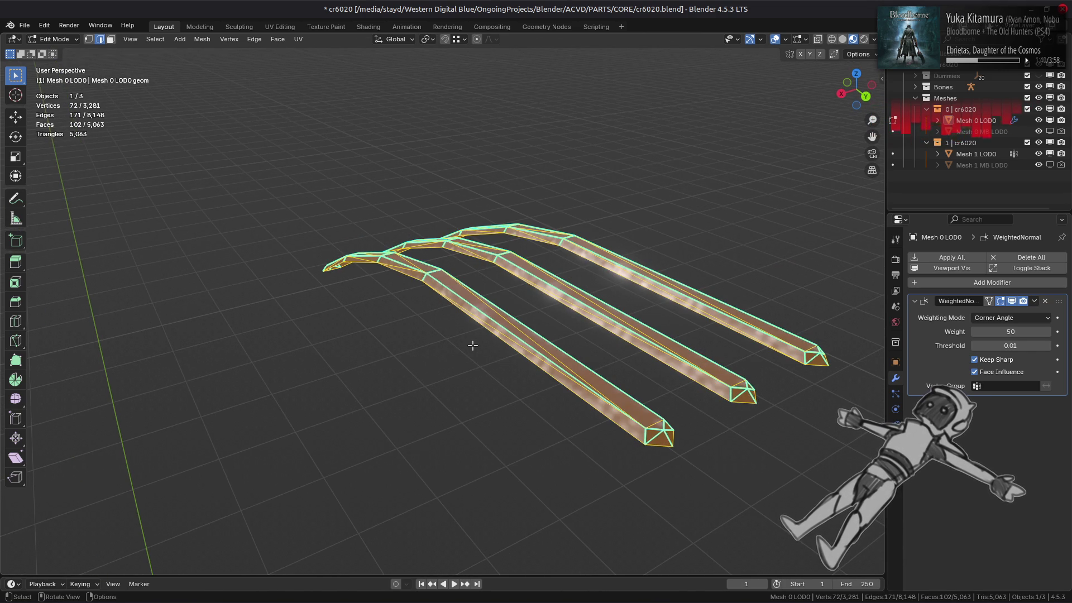
key(Tab)
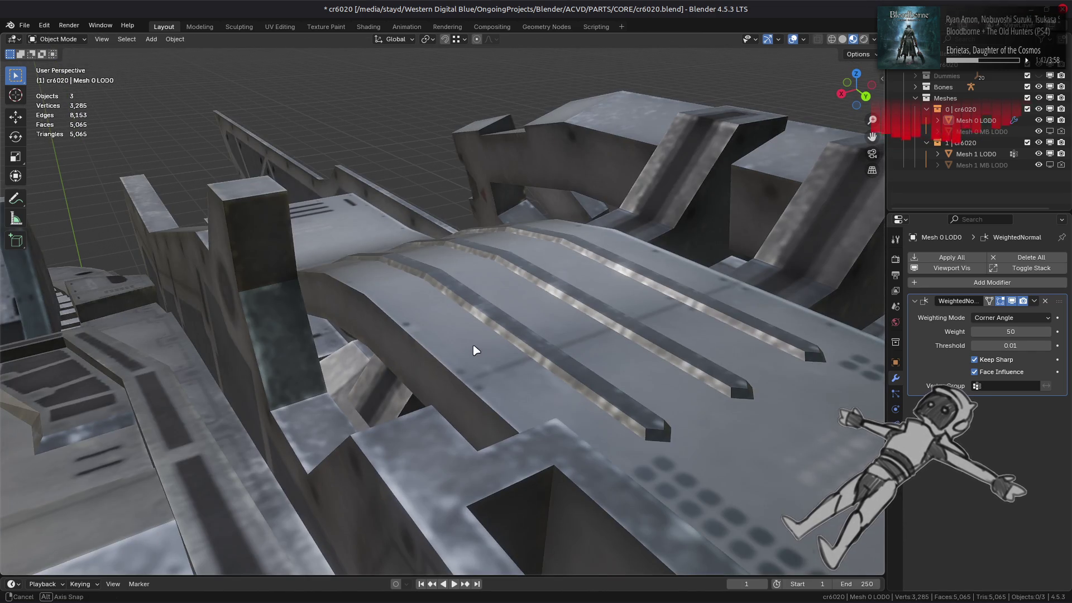
middle_drag(474, 351, 631, 340)
key(Tab)
mouse_move(450, 307)
middle_down()
mouse_move(489, 327)
mouse_move(516, 324)
middle_up()
key(Tab)
key(Tab)
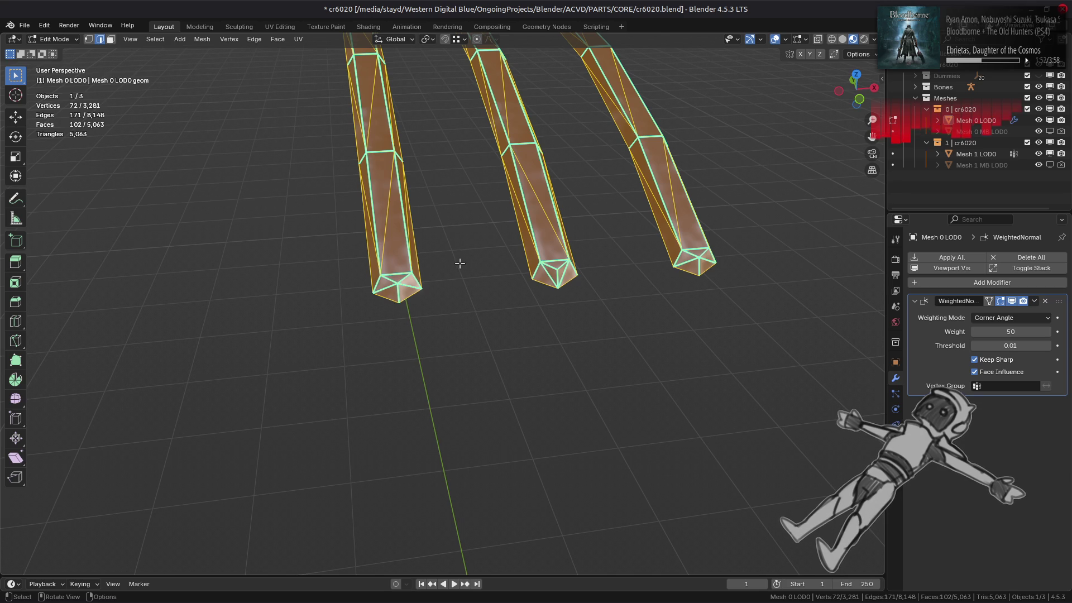
Clear the ridges' sharp marks and convert their triangles to quads with 89° max shape angle.
key(ctrl+e)
click(419, 276)
key(3)
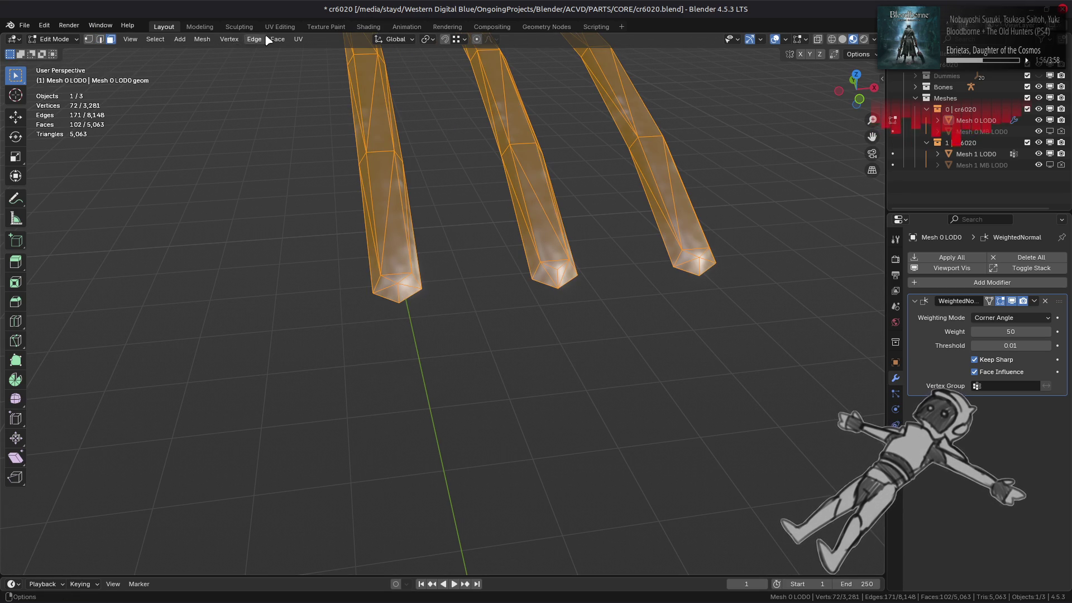
click(277, 39)
click(380, 123)
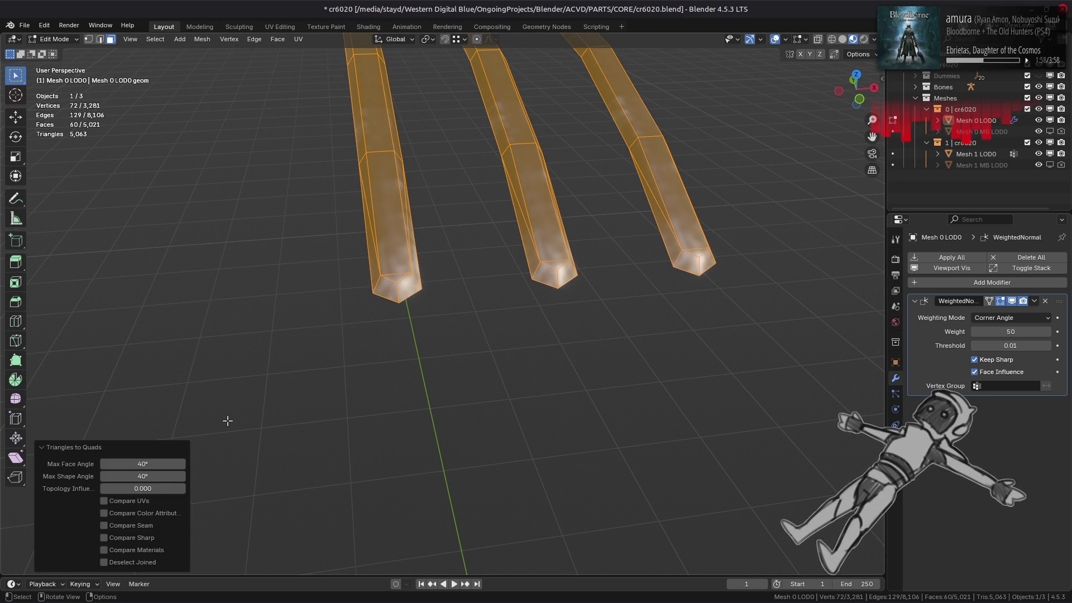
click(144, 475)
text(89)
key(Return)
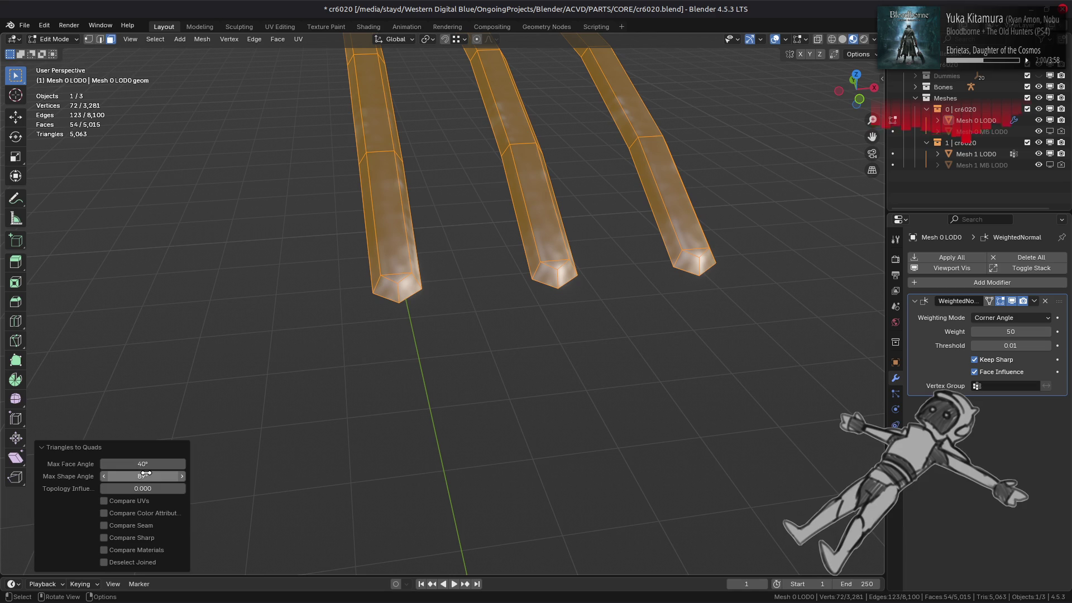
click(145, 487)
key(Escape)
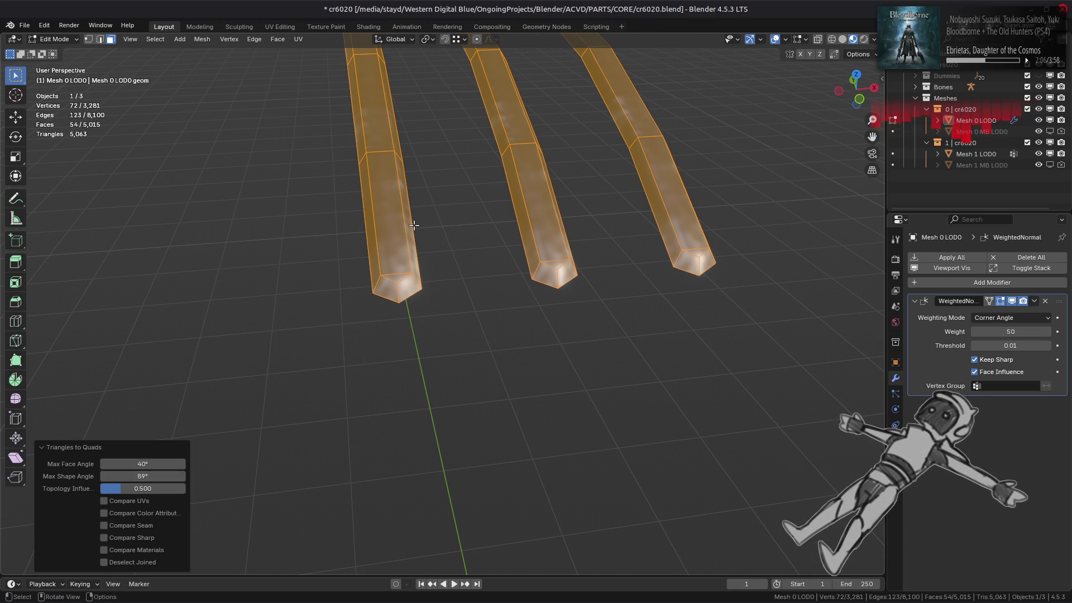
Select the third and second rods entirely as linked geometry.
mouse_move(413, 231)
middle_down()
mouse_move(391, 280)
mouse_move(445, 210)
mouse_move(513, 210)
mouse_move(475, 261)
middle_up()
click(390, 278)
click(474, 261)
key(ctrl+l)
shift+click(362, 201)
middle_drag(421, 205, 562, 417)
ctrl+click(576, 527)
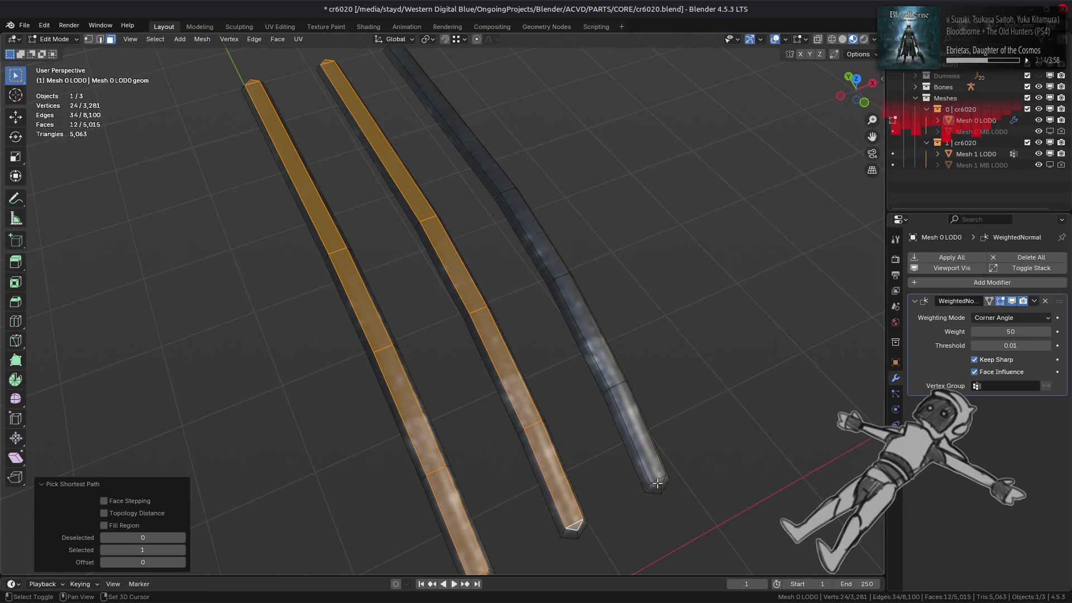
Add the third rod, select the rods' boundary loops and mark them sharp.
ctrl+click(658, 481)
mouse_move(658, 481)
middle_down()
mouse_move(511, 311)
mouse_move(354, 258)
middle_up()
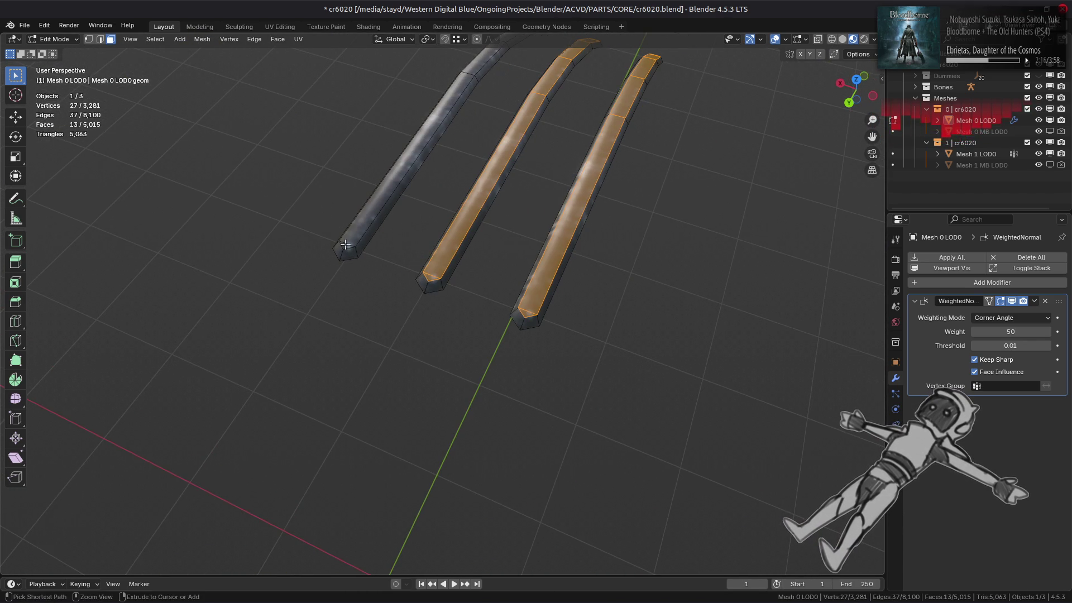
click(155, 39)
mouse_move(215, 214)
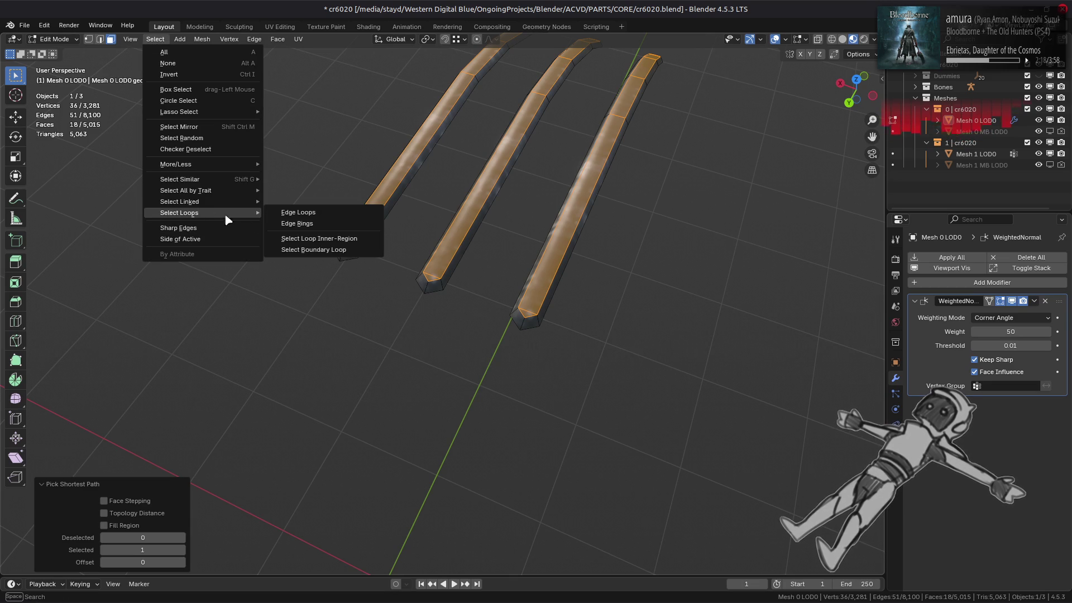
click(313, 249)
right_click(287, 468)
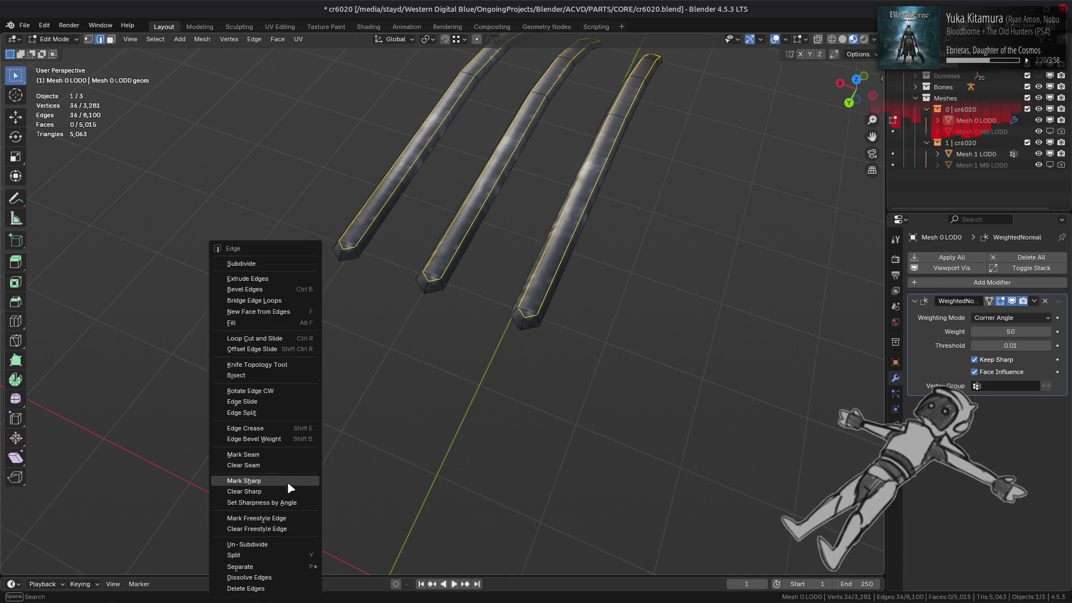
click(286, 482)
key(Tab)
Isolate the rods in local view and mark their boundary edges sharp.
mouse_move(500, 337)
middle_down()
mouse_move(354, 344)
mouse_move(280, 310)
mouse_move(288, 305)
middle_up()
key(KP_Divide)
key(Tab)
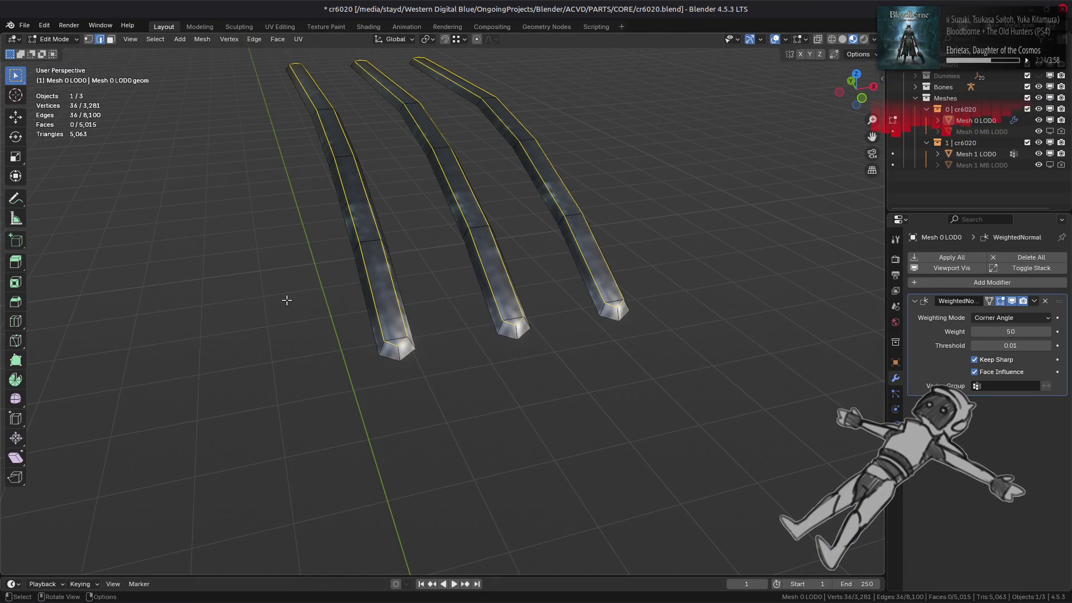
right_click(290, 307)
click(274, 481)
Mark the edges at the rods' tips sharp and check the shading in object mode.
key(alt+a)
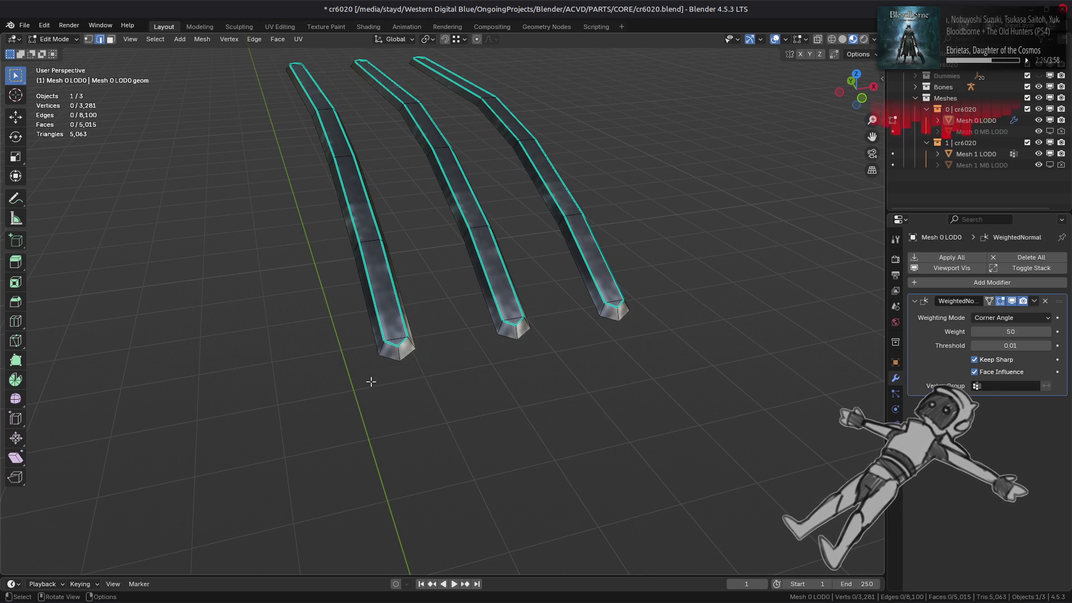
click(402, 351)
shift+click(406, 346)
middle_drag(408, 345, 458, 346)
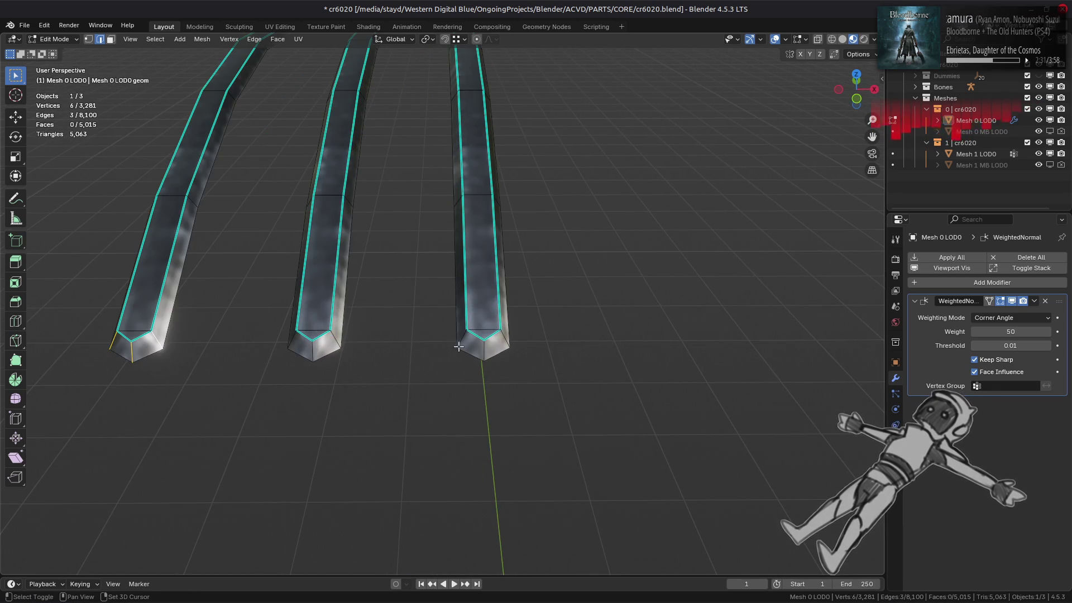
shift+click(502, 341)
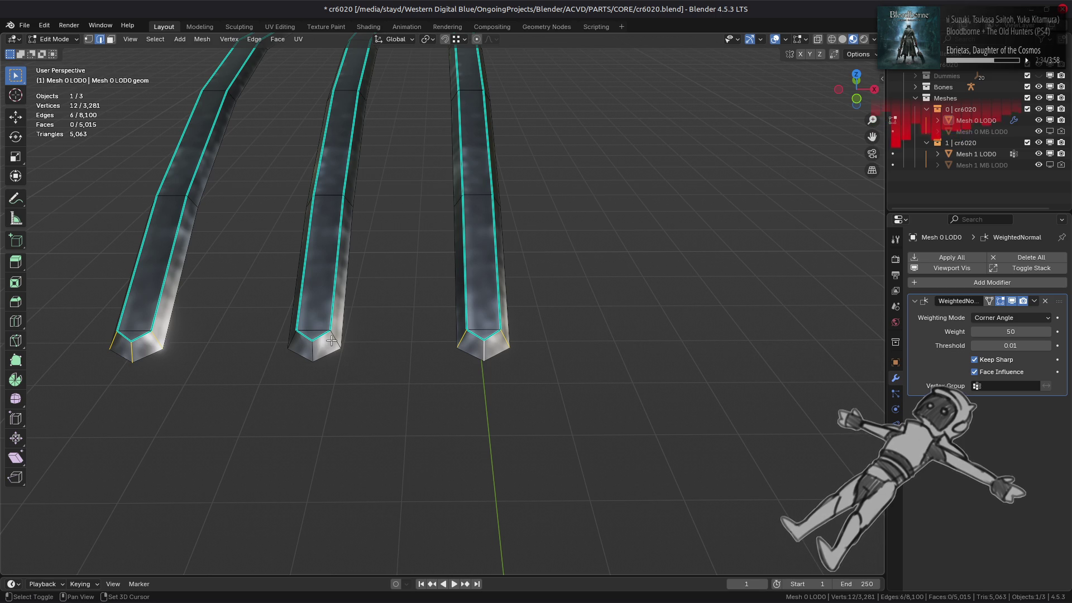
middle_drag(322, 350, 407, 351)
shift+click(507, 349)
key(ctrl+e)
click(363, 380)
key(Tab)
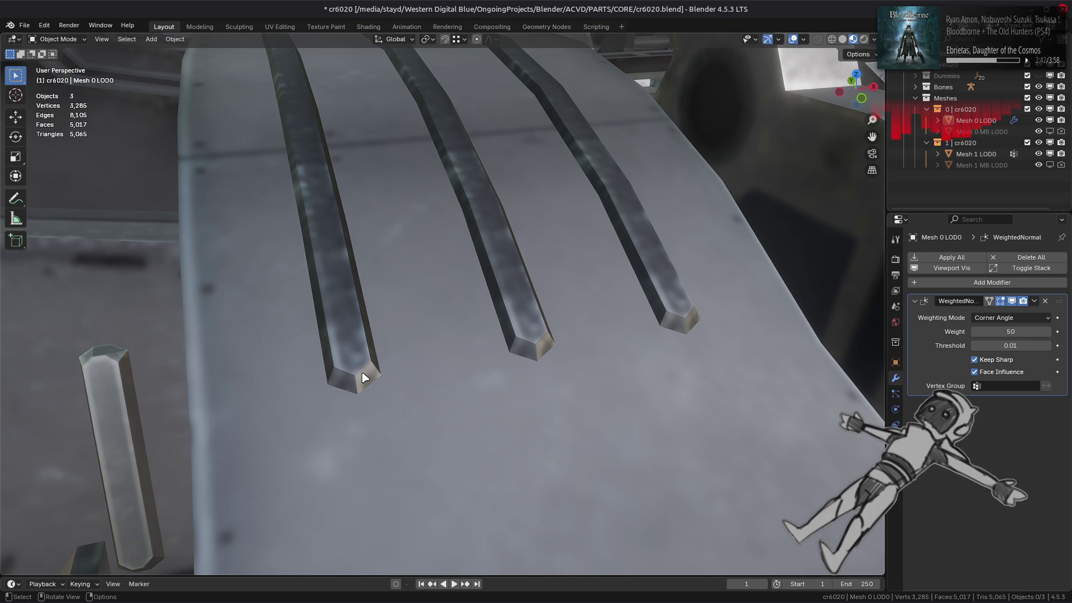
key(Tab)
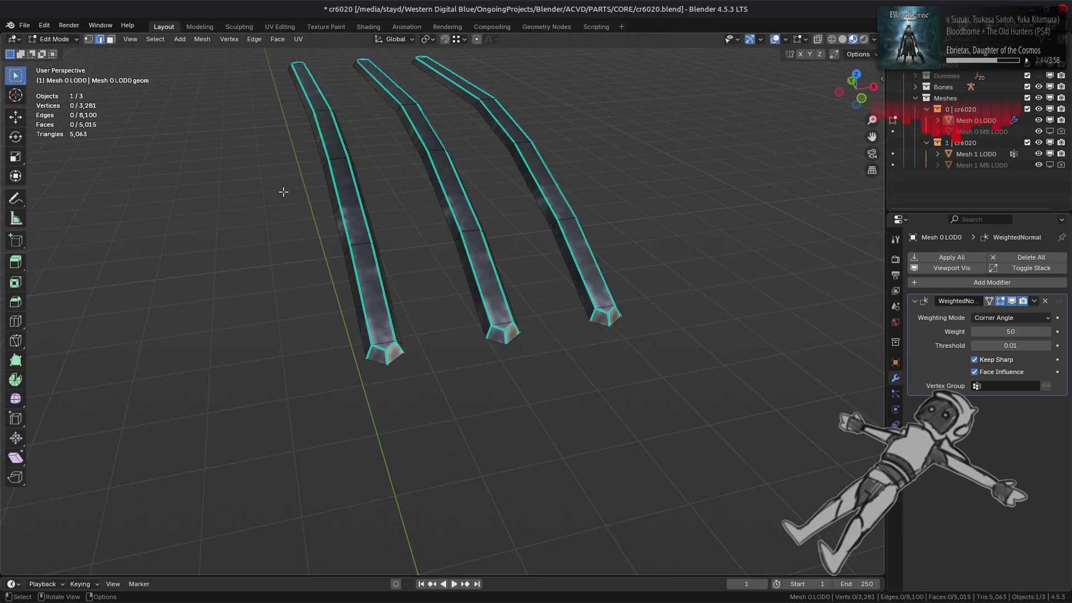
Check the bars' shading, then mark the selected bar edges sharp.
mouse_move(283, 191)
middle_down()
mouse_move(316, 222)
mouse_move(418, 232)
mouse_move(382, 270)
mouse_move(418, 279)
mouse_move(514, 273)
middle_up()
key(Tab)
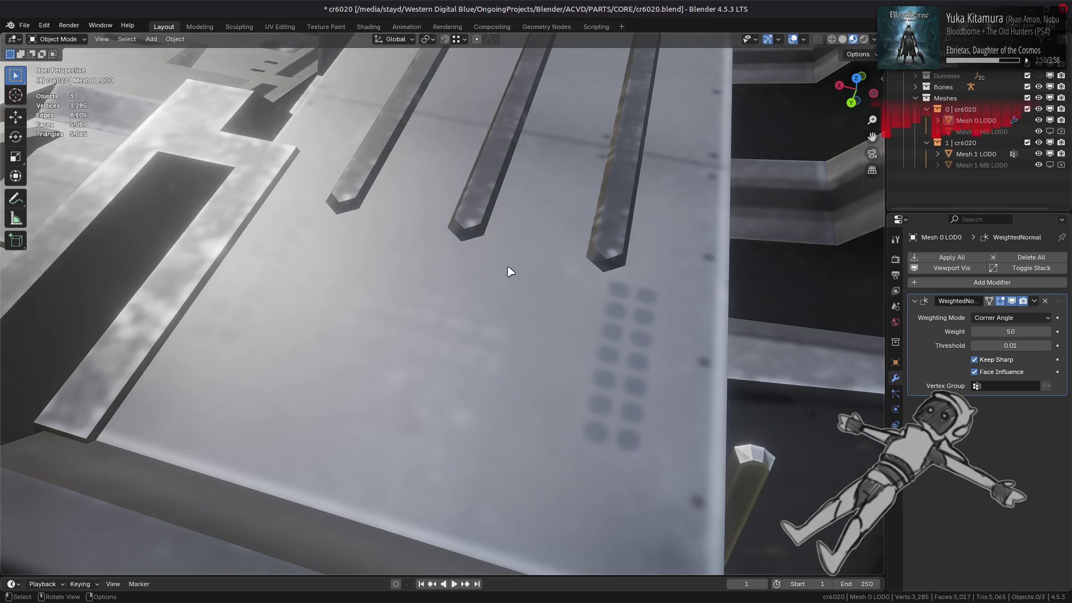
key(Tab)
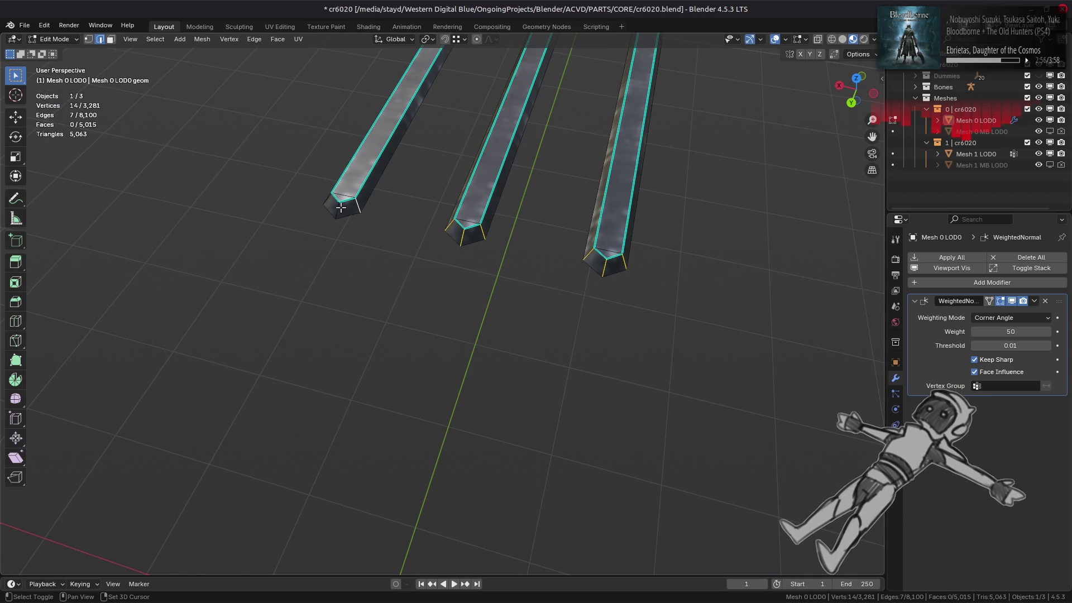
key(ctrl+e)
click(520, 280)
click(522, 254)
Select the bars' top faces and grow to their linked flat faces.
click(351, 185)
shift+click(491, 176)
shift+click(491, 176)
shift+click(617, 191)
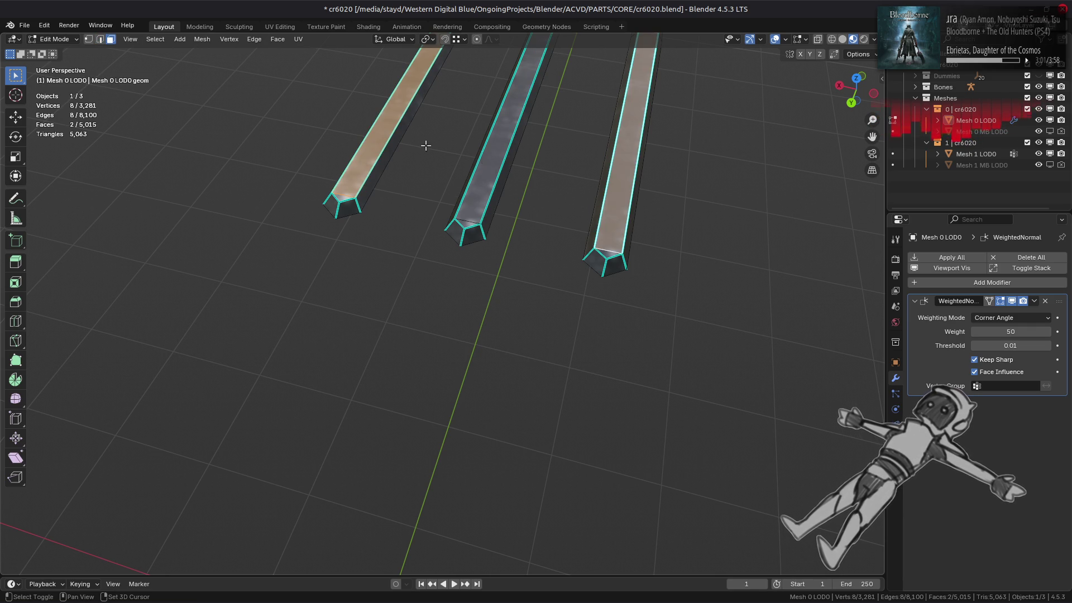
click(162, 39)
mouse_move(212, 200)
click(312, 223)
Set Strong face strength on the top faces, deselect, and exit local view.
mouse_move(401, 230)
middle_down()
mouse_move(353, 203)
mouse_move(313, 217)
middle_up()
click(202, 39)
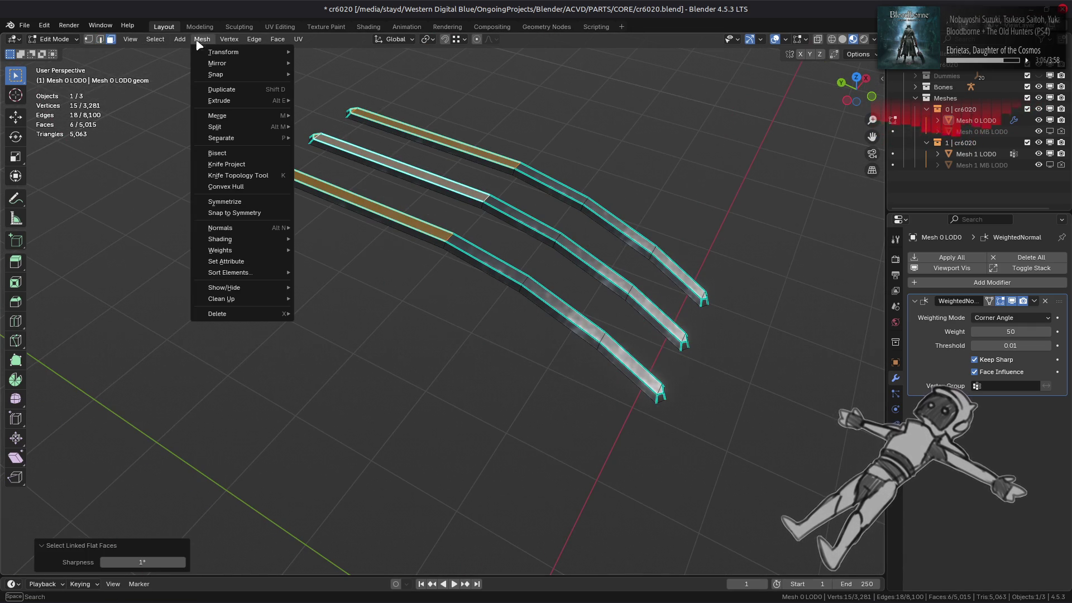
mouse_move(243, 228)
mouse_move(393, 397)
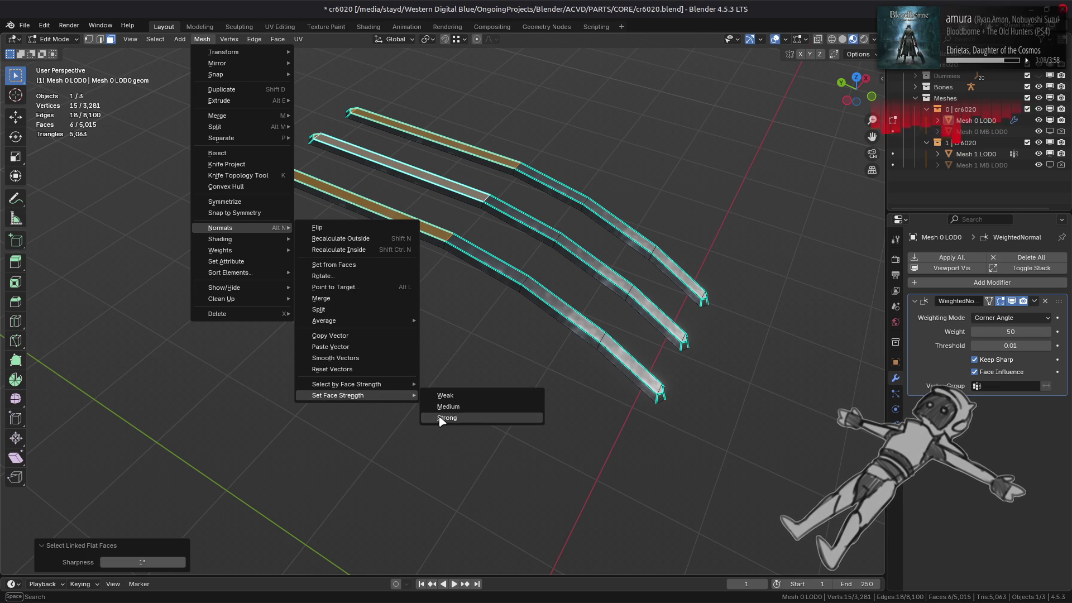
click(443, 418)
mouse_move(388, 263)
middle_down()
mouse_move(466, 285)
mouse_move(412, 284)
mouse_move(428, 277)
mouse_move(390, 256)
mouse_move(534, 305)
middle_up()
key(alt+a)
key(KP_Divide)
key(Tab)
key(Tab)
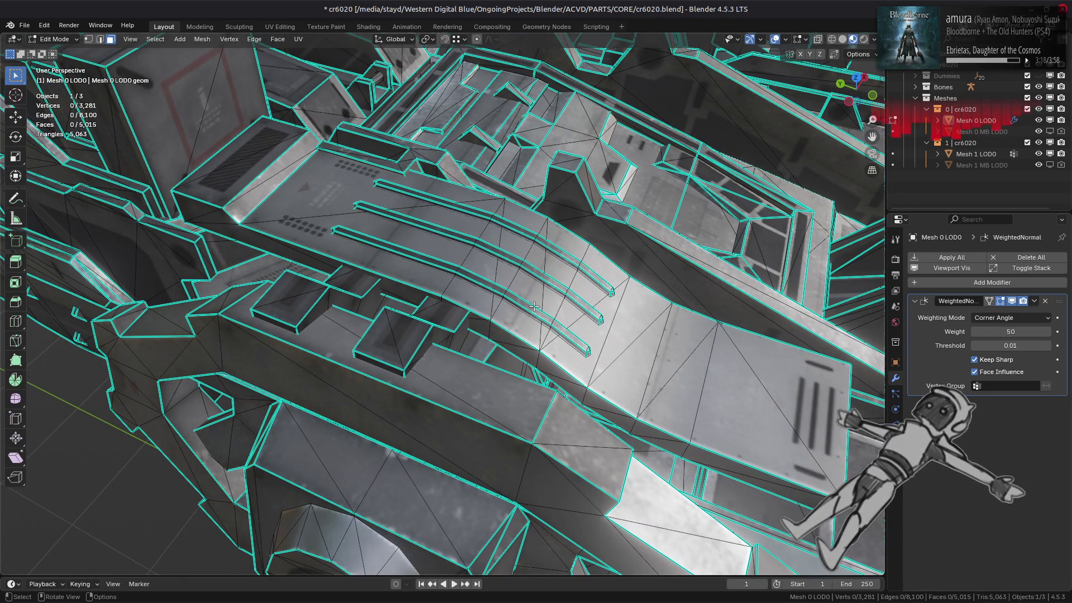
Mark three edges on one side of the port housing sharp.
key(Tab)
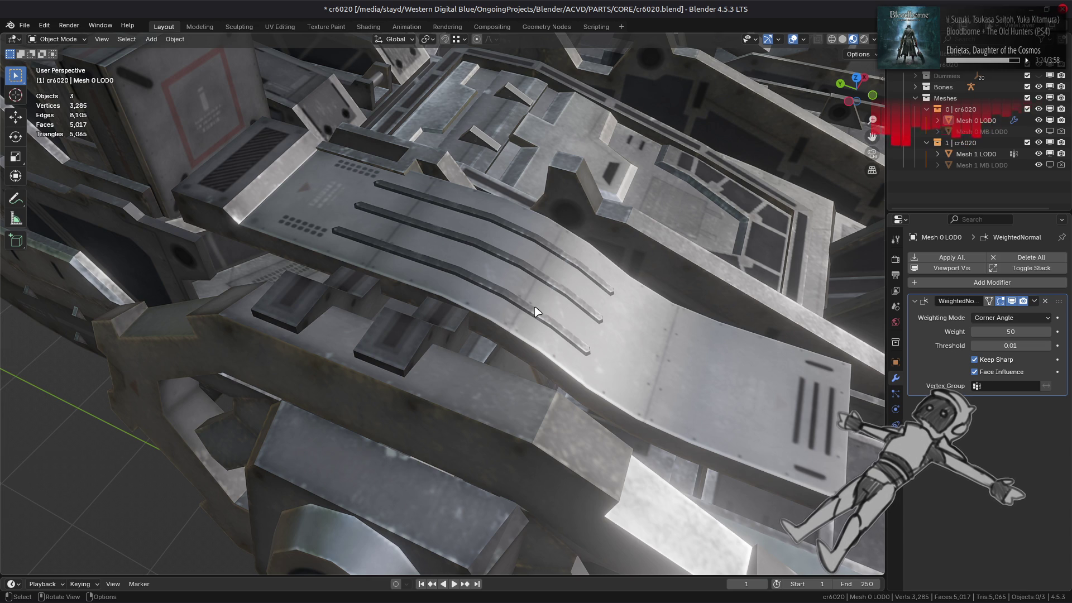
key(Tab)
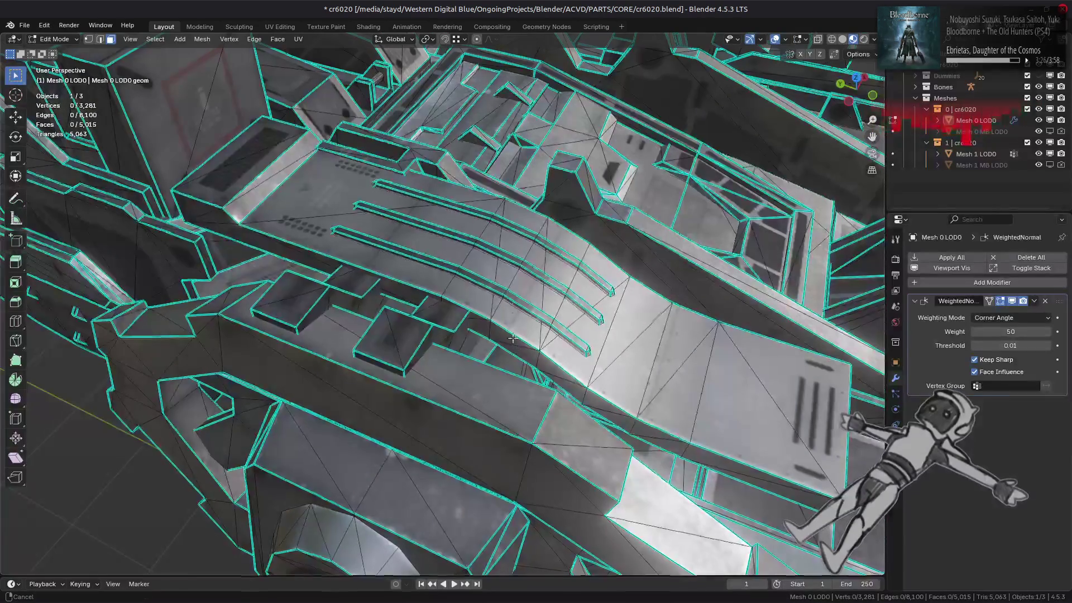
scroll(521, 397, up, 5)
click(522, 396)
middle_drag(521, 396, 411, 294)
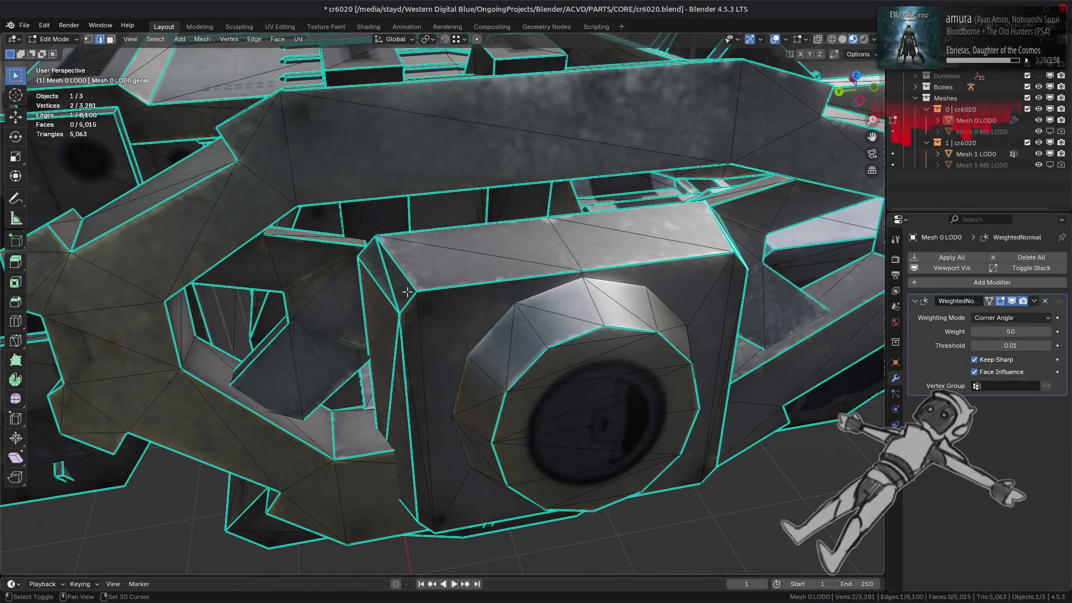
shift+click(392, 337)
middle_drag(392, 337, 438, 354)
mouse_move(542, 272)
middle_down()
mouse_move(564, 260)
mouse_move(596, 183)
middle_up()
middle_drag(458, 215, 486, 223)
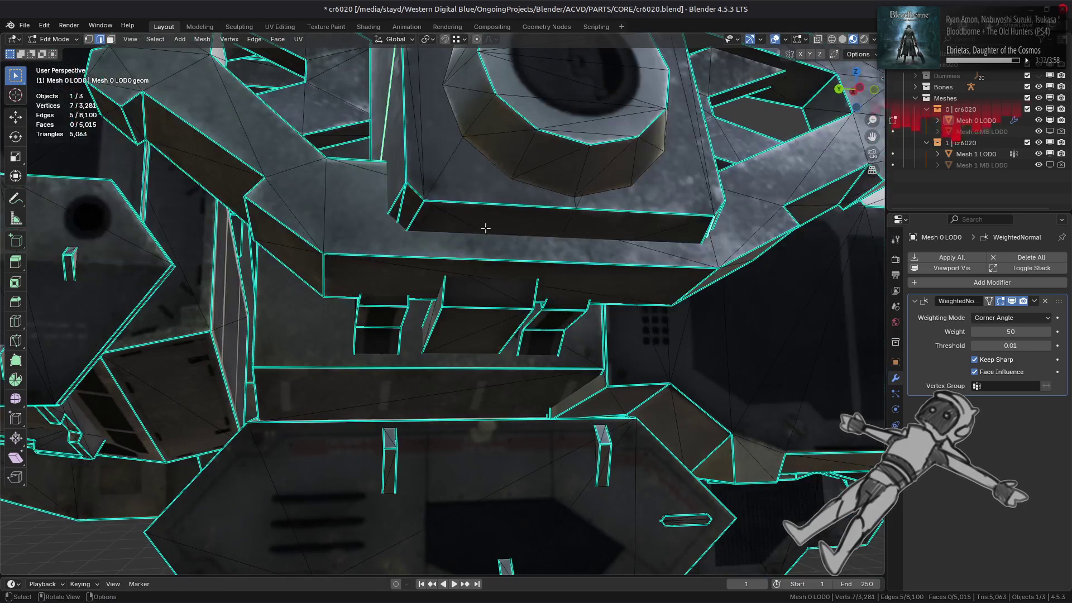
shift+click(402, 218)
right_click(498, 297)
click(501, 490)
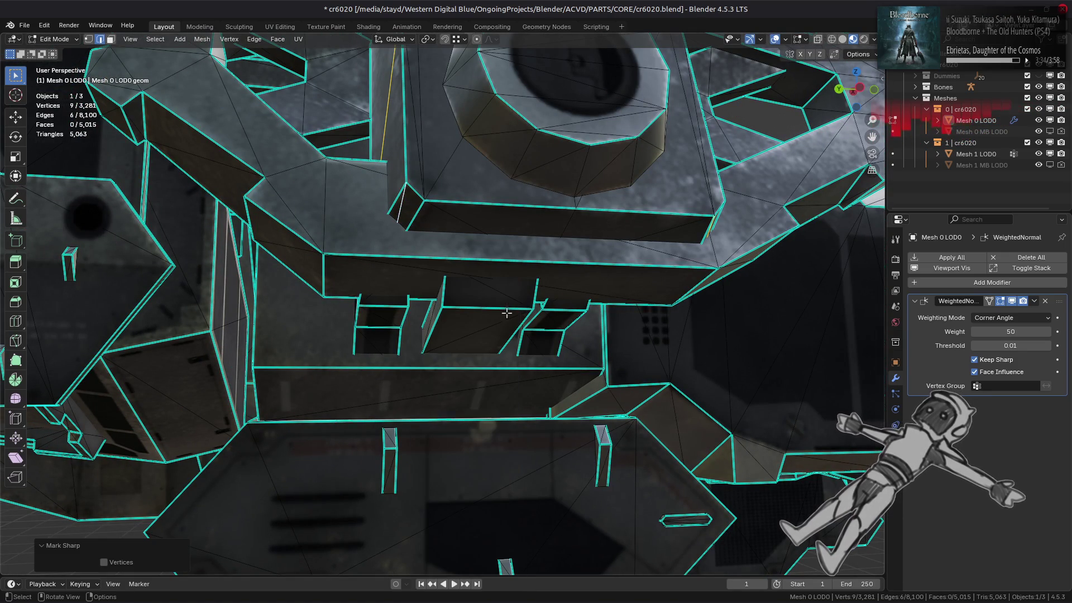
key(alt+a)
Mark the corner edges on the other side of the port housing sharp.
mouse_move(519, 280)
middle_down()
mouse_move(497, 364)
mouse_move(471, 345)
mouse_move(487, 314)
middle_up()
click(557, 244)
shift+click(552, 262)
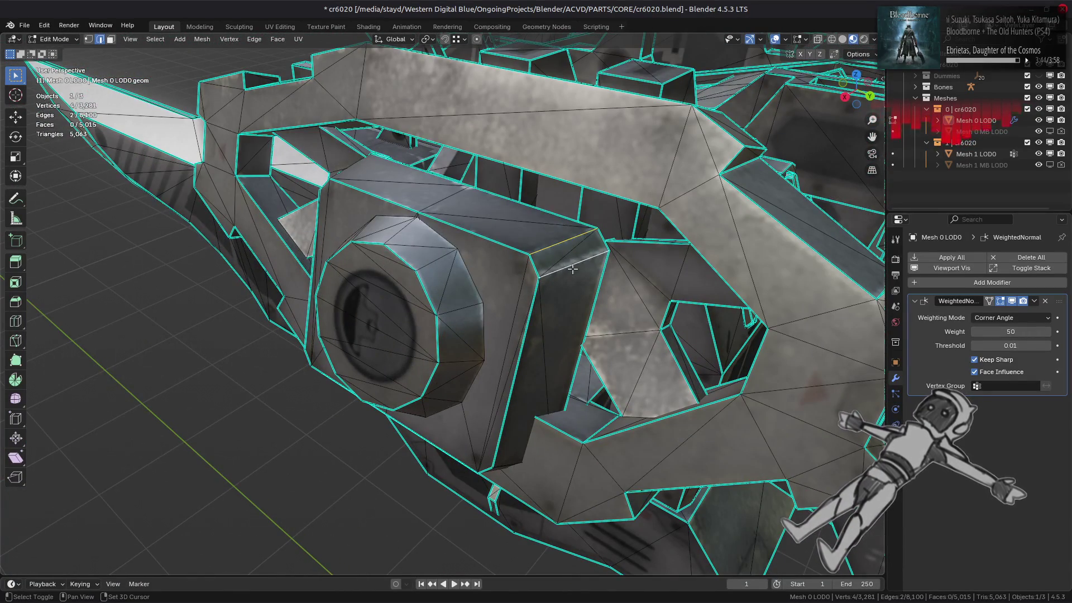
mouse_move(553, 262)
middle_down()
mouse_move(550, 237)
mouse_move(452, 307)
mouse_move(446, 254)
middle_up()
ctrl+alt+shift+click(449, 309)
ctrl+alt+shift+click(446, 254)
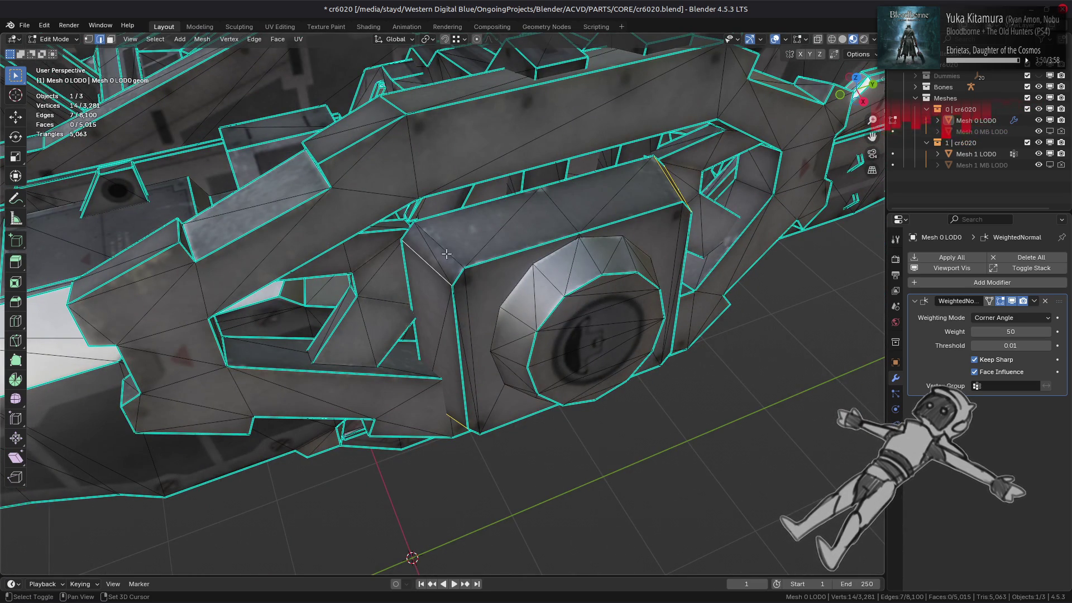
shift+click(446, 254)
key(ctrl+e)
click(581, 337)
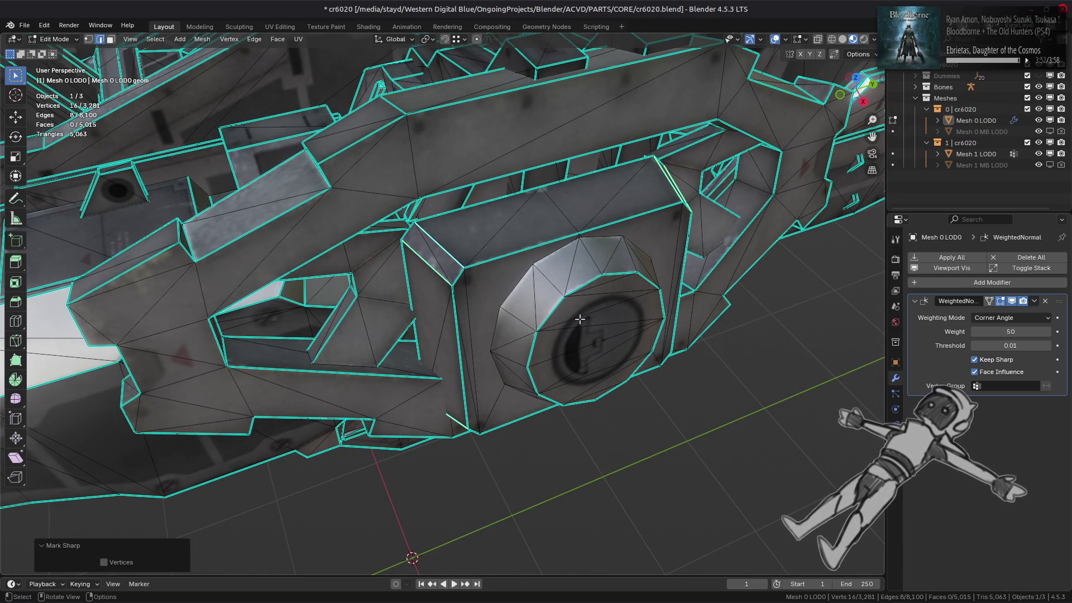
key(alt+a)
scroll(580, 319, down, 2)
middle_drag(580, 319, 626, 291)
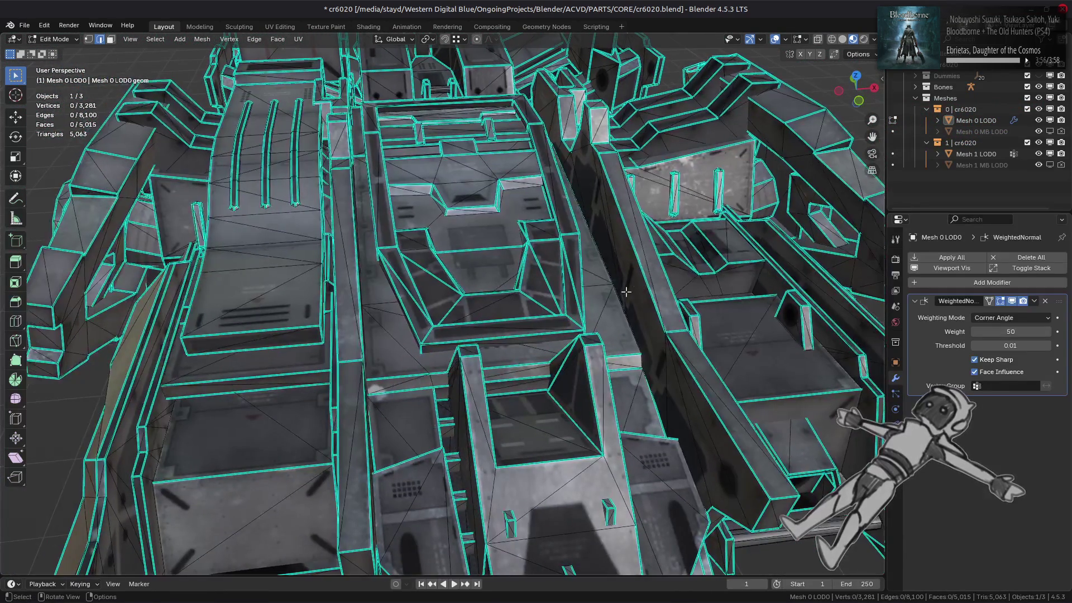
Hide the linked panel island in face select mode.
key(3)
click(281, 263)
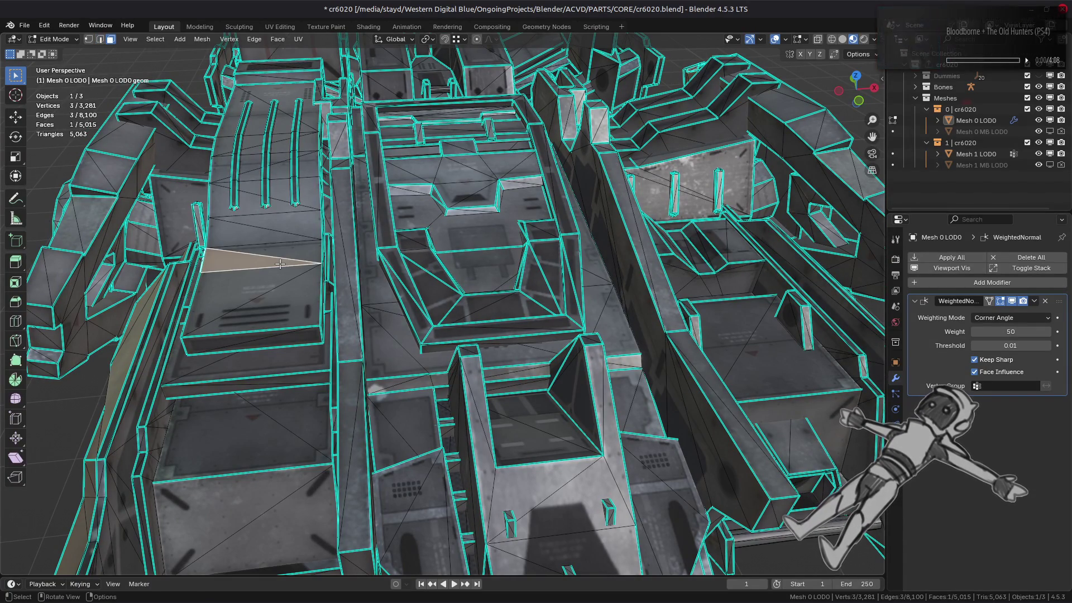
key(ctrl+l)
middle_drag(280, 263, 413, 304)
key(h)
scroll(478, 326, up, 3)
Select the three upright pillars as linked geometry, hide everything else, and frame them.
mouse_move(478, 326)
middle_down()
mouse_move(367, 324)
mouse_move(345, 341)
middle_up()
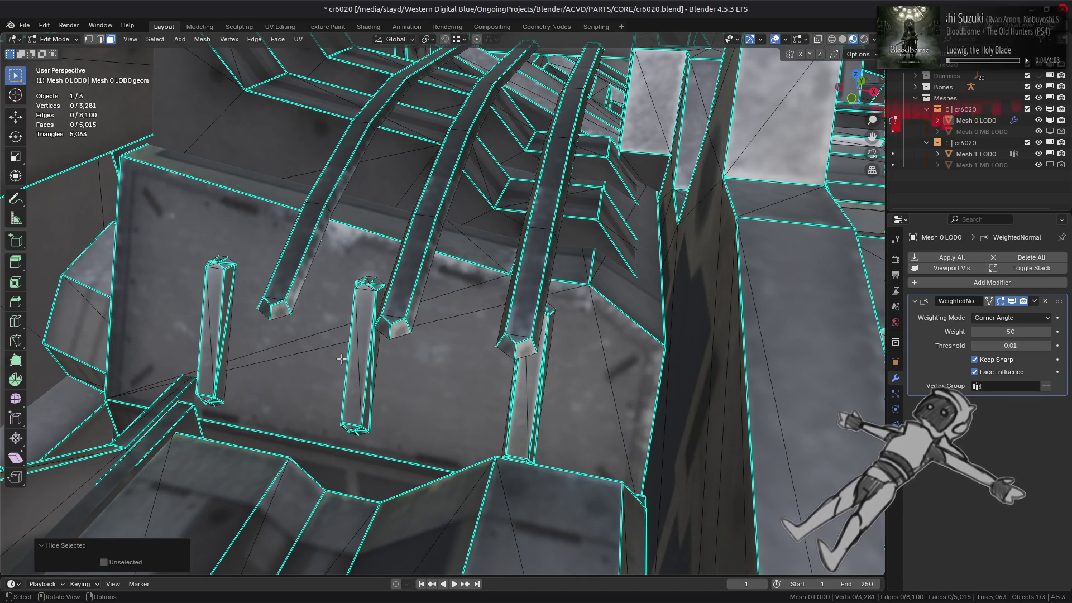
click(221, 347)
shift+click(352, 357)
shift+click(530, 391)
mouse_move(531, 391)
middle_down()
mouse_move(349, 330)
mouse_move(366, 290)
middle_up()
shift+click(410, 274)
shift+click(548, 296)
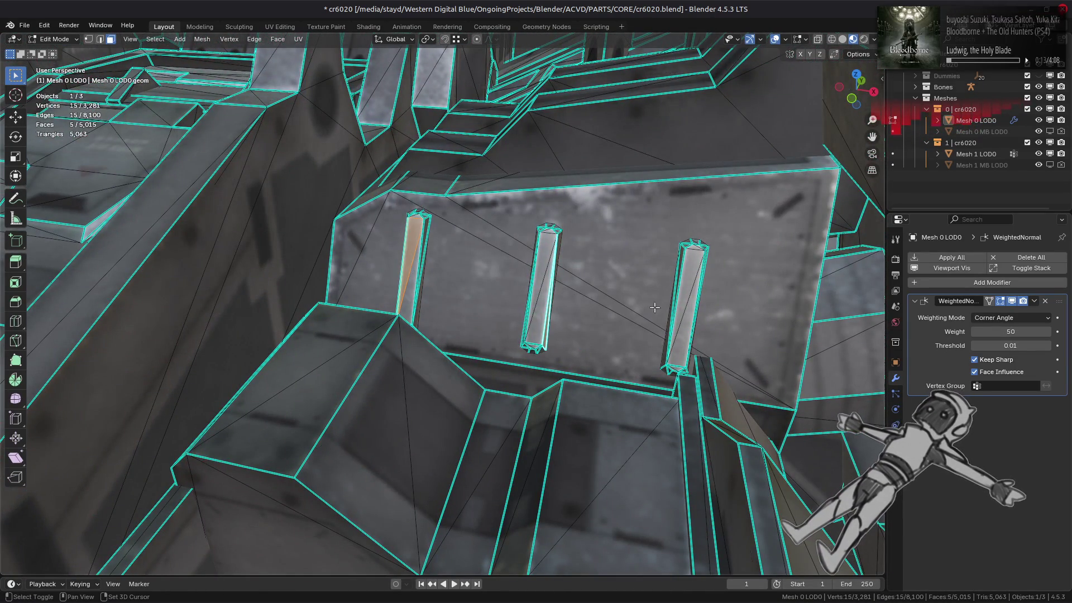
shift+click(681, 314)
key(ctrl+l)
key(shift+h)
key(KP_Decimal)
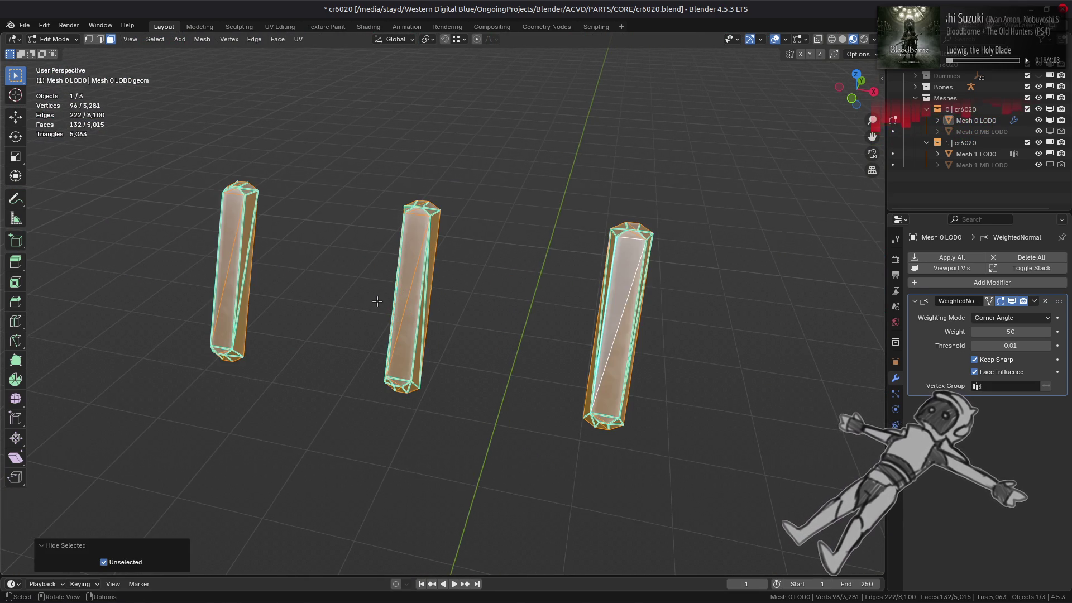
Mark two top edges of the middle pillar sharp.
scroll(359, 270, up, 3)
key(alt+a)
key(Tab)
mouse_move(359, 270)
middle_down()
mouse_move(386, 296)
mouse_move(383, 333)
mouse_move(394, 340)
middle_up()
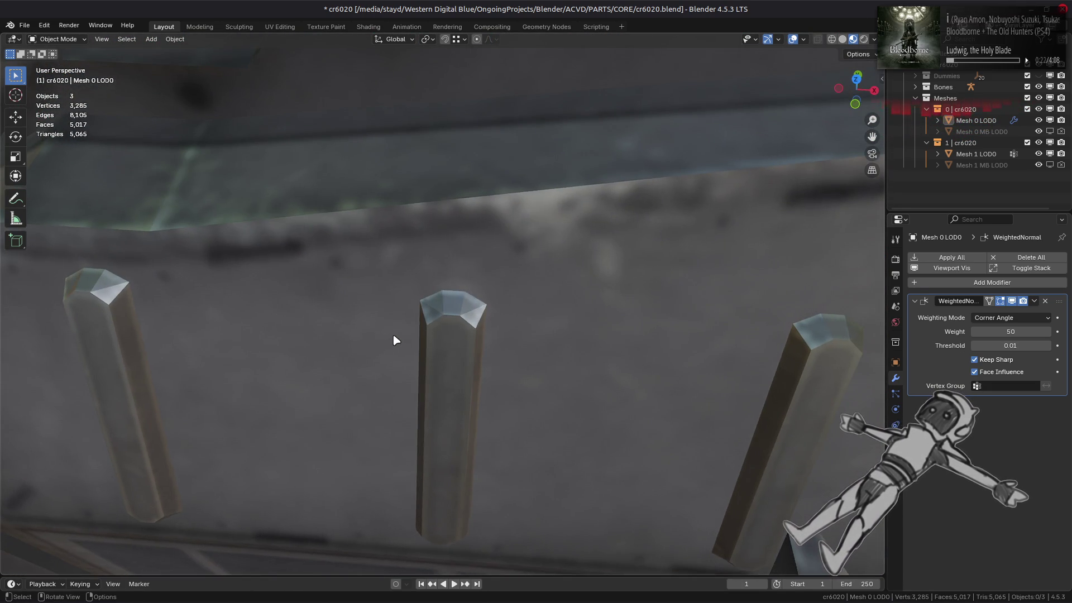
key(Tab)
click(430, 305)
shift+click(475, 313)
key(ctrl+e)
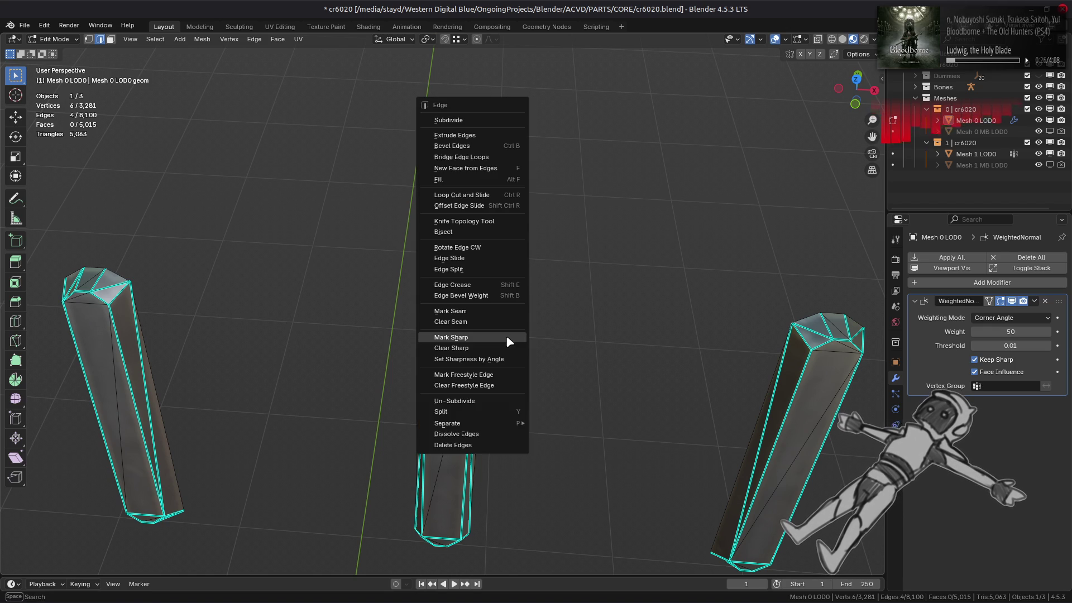
click(505, 338)
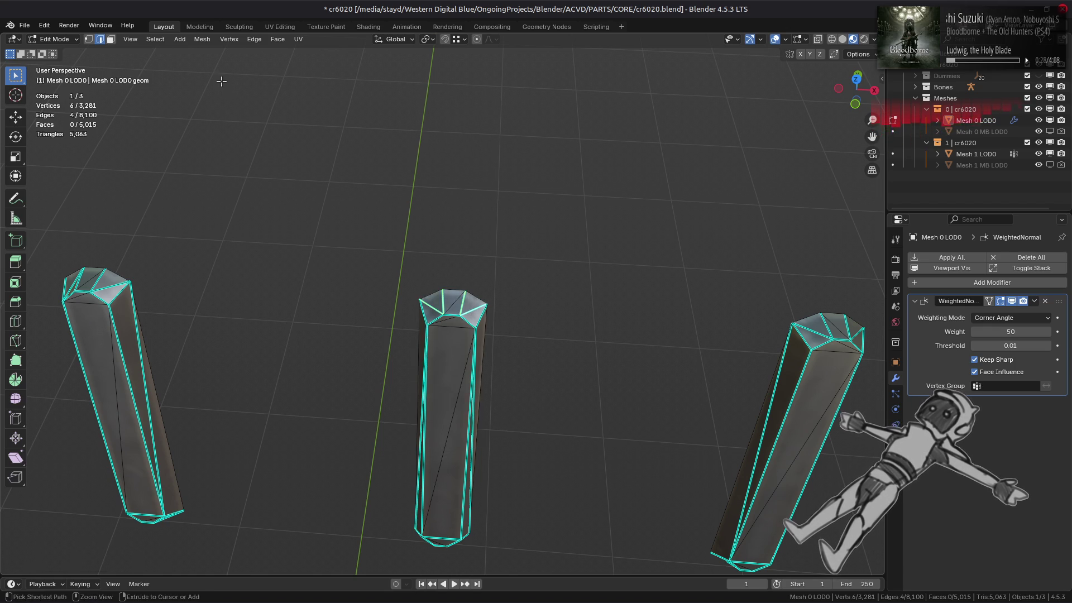
Select all edges matching a pillar's bottom edge by Length with a 0.0001 threshold.
middle_drag(293, 288, 305, 233)
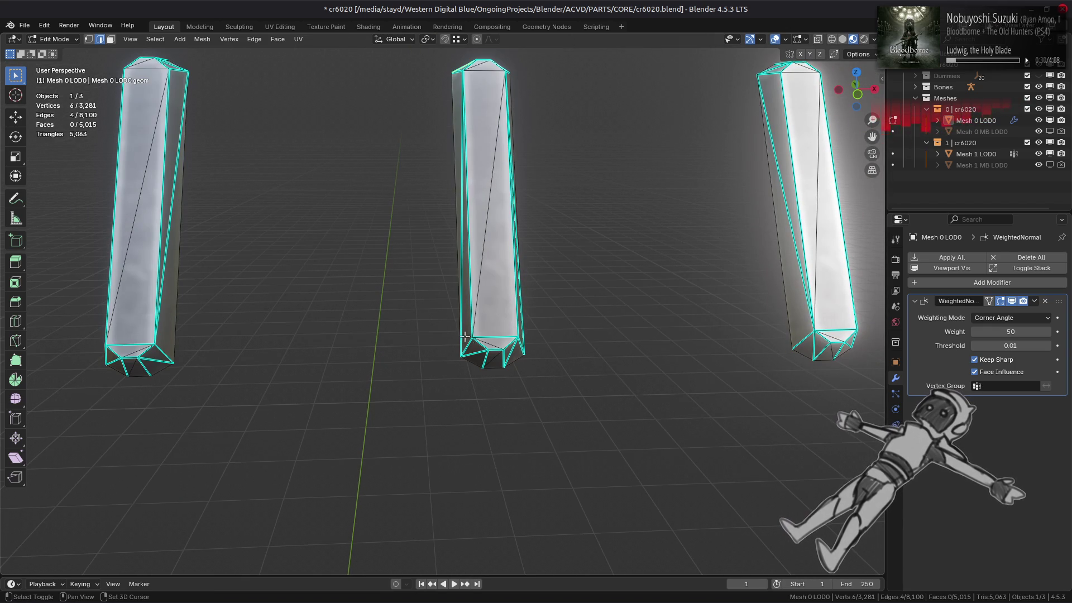
shift+click(510, 353)
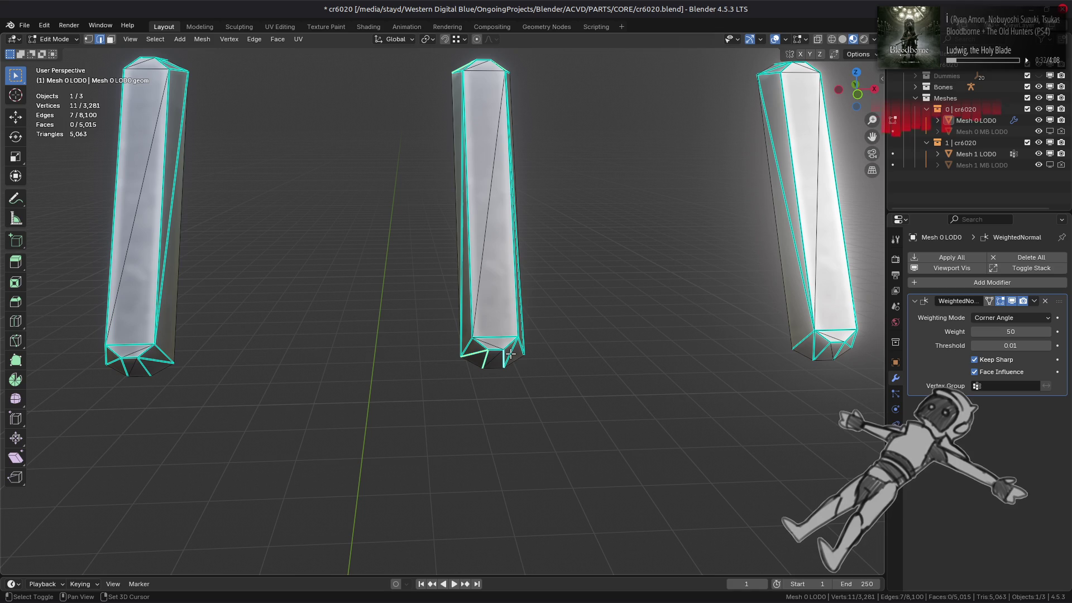
click(155, 39)
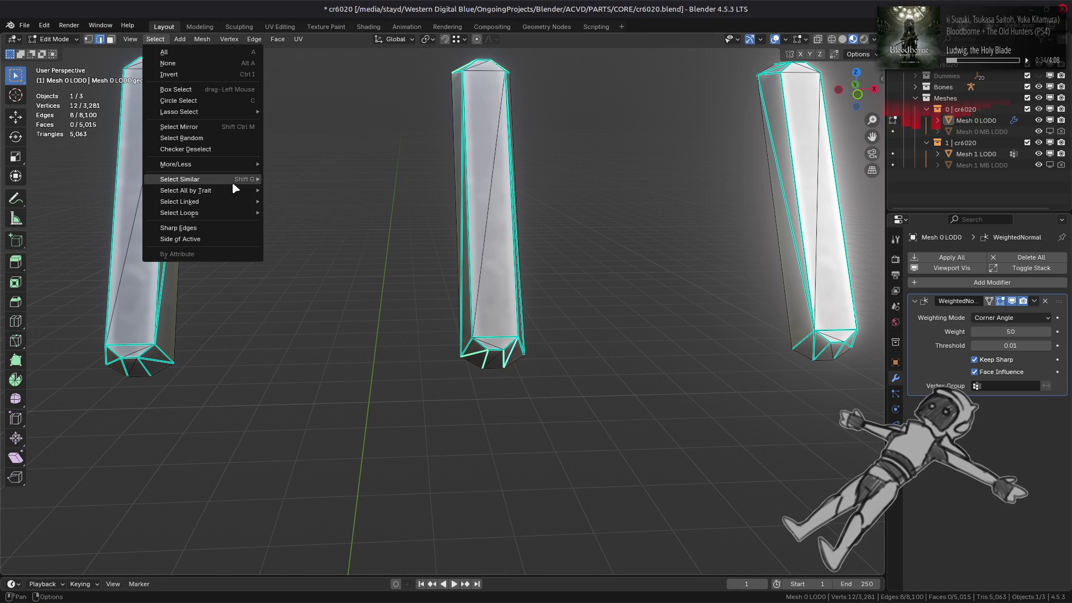
mouse_move(232, 179)
click(292, 179)
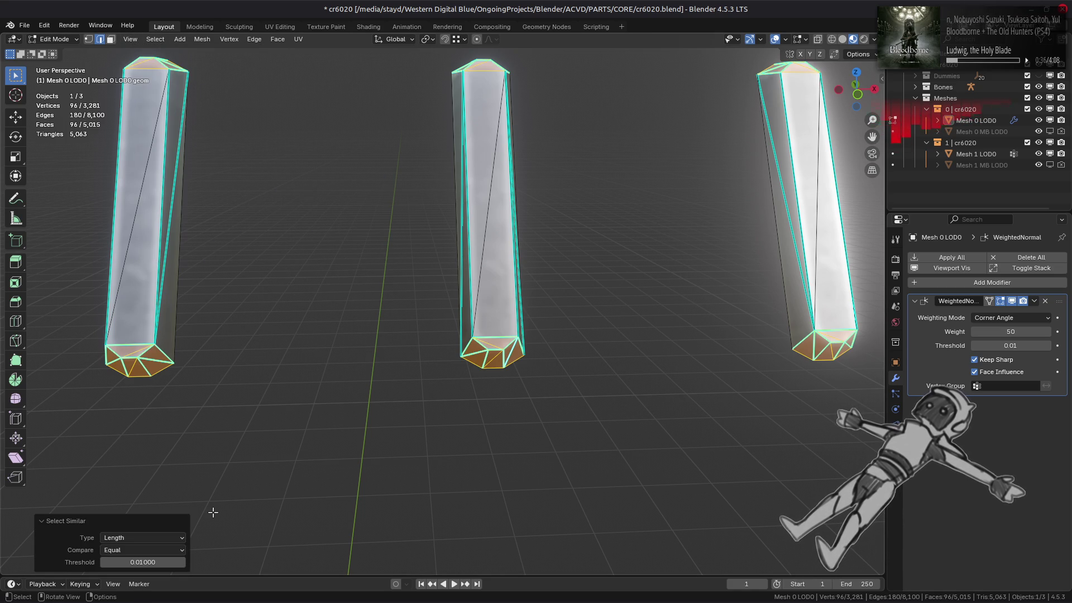
click(159, 560)
key(Return)
click(159, 560)
key(BackSpace)
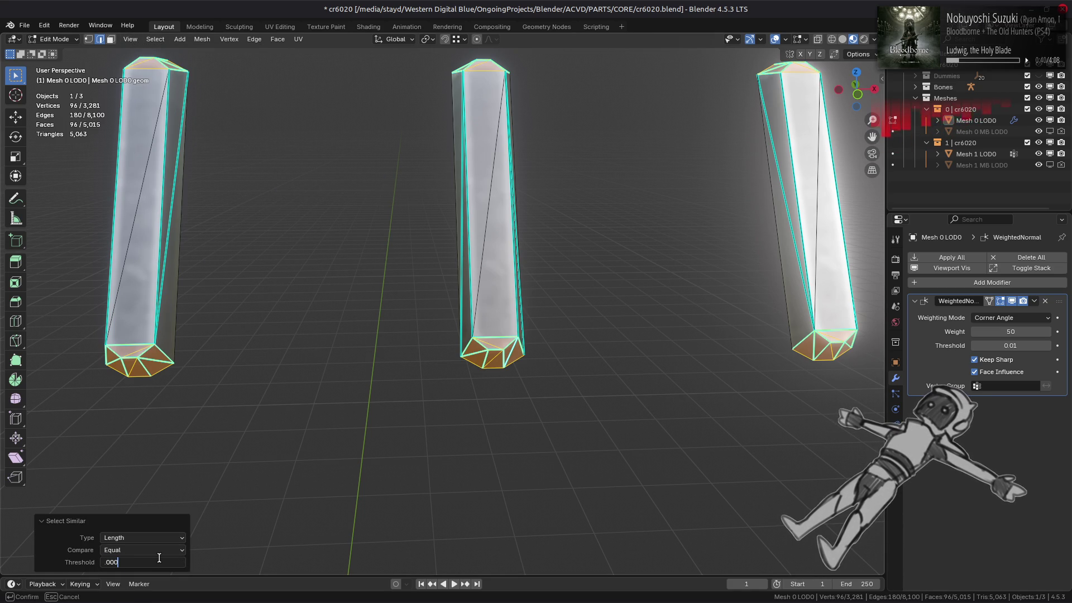
text(1)
key(Return)
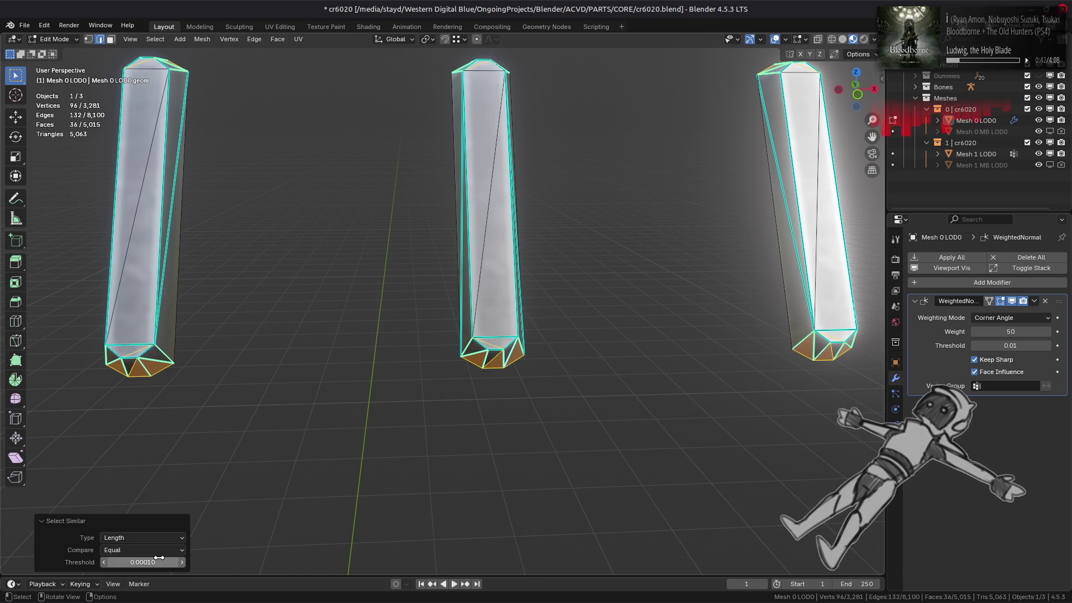